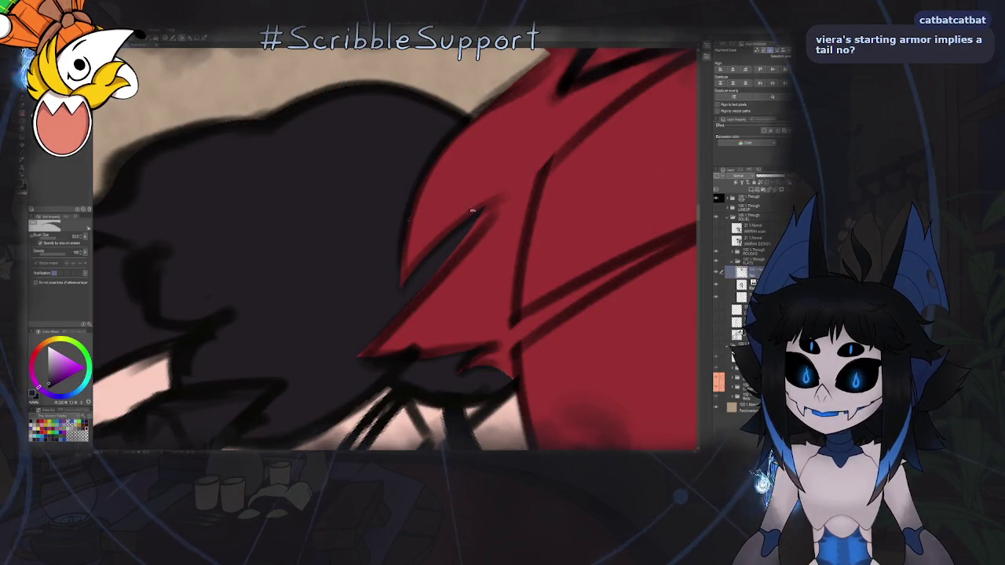
# Fit the whole figure in view and select the working layer inside an expanded layer folder.
pyautogui.moveTo(472, 210); pyautogui.dragTo(434, 268)
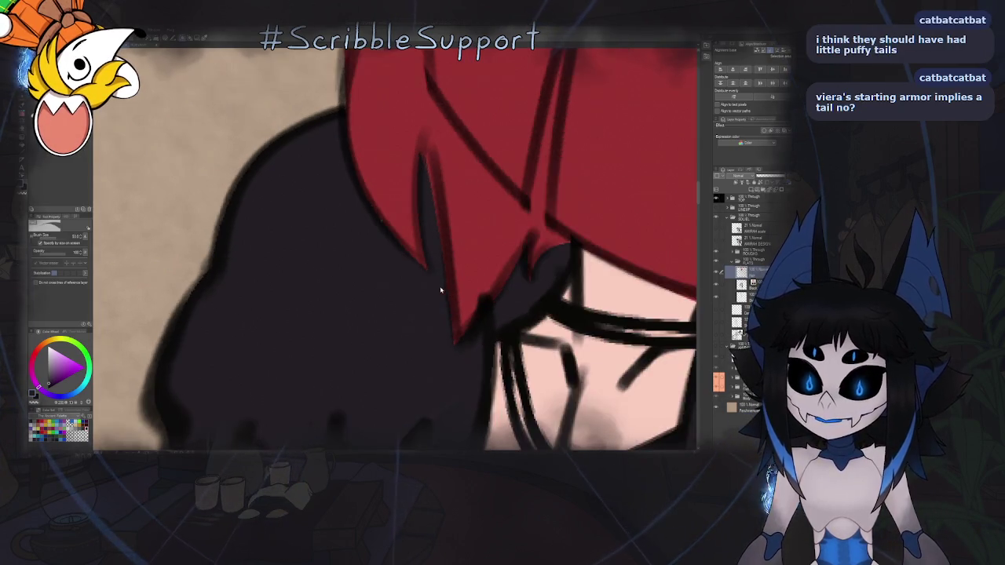
pyautogui.hotkey('ctrl', '0')
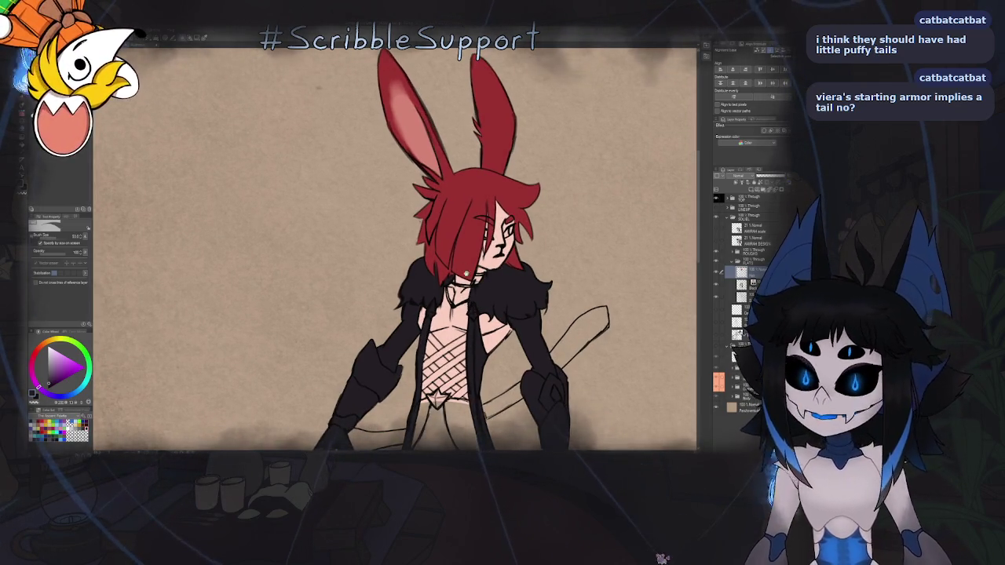
pyautogui.scroll(-3, 662, 558)
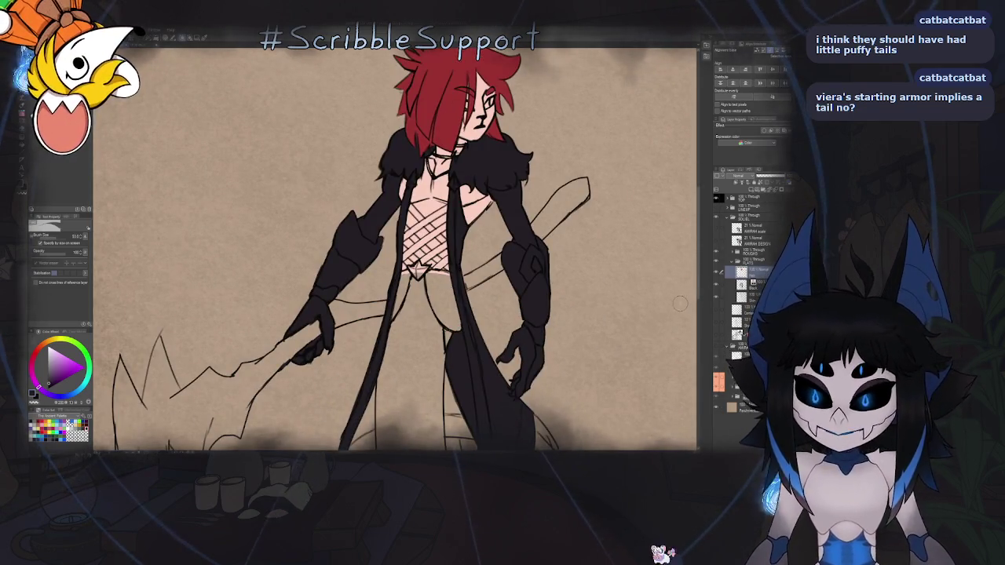
pyautogui.press('g')
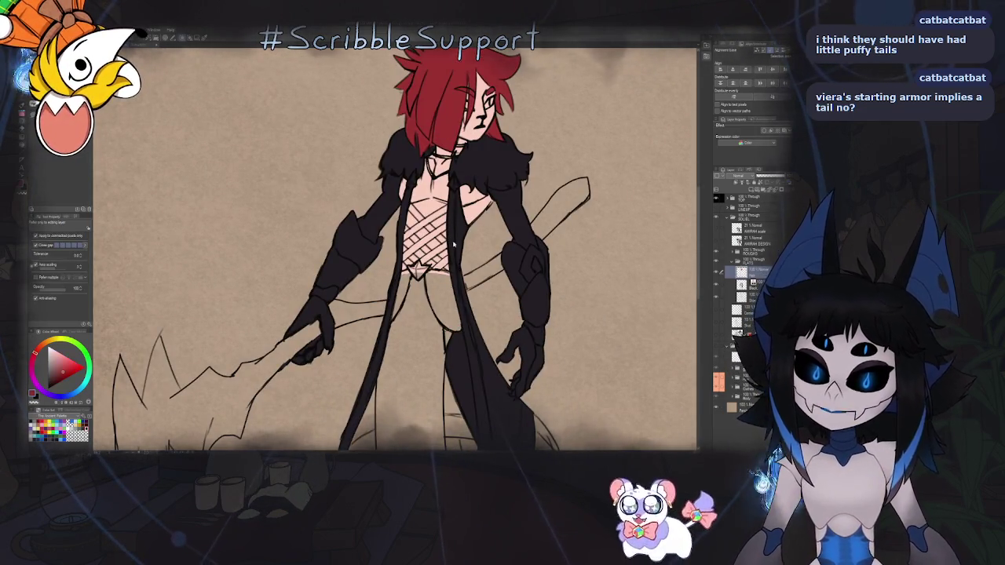
pyautogui.hotkey('ctrl', '0')
pyautogui.scroll(5, 416, 261)
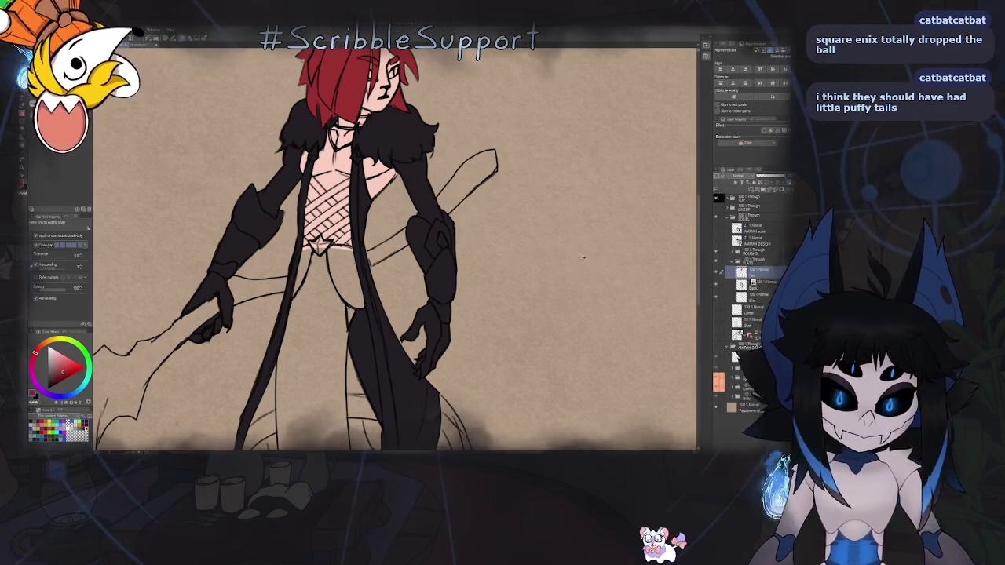
pyautogui.click(750, 296)
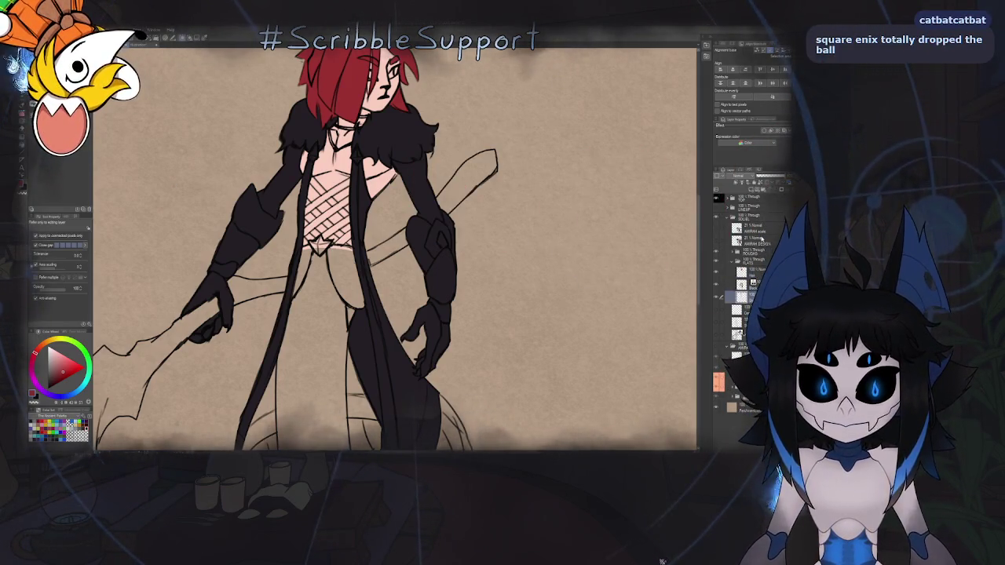
pyautogui.click(733, 355)
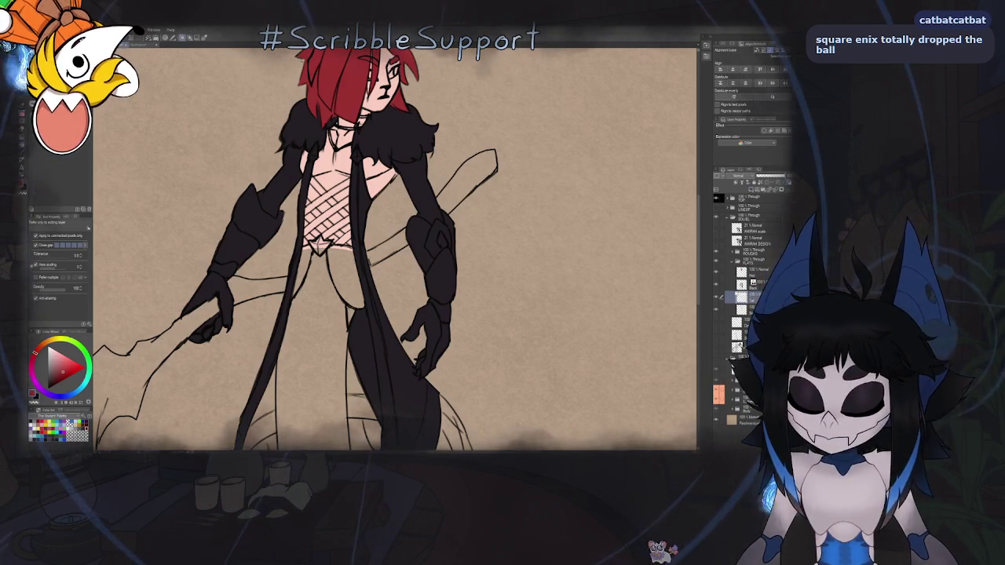
# Paint a small red tail tuft beside the Viera's hip with the pen.
pyautogui.press('p')
pyautogui.scroll(1, 393, 235)
pyautogui.scroll(1, 392, 235)
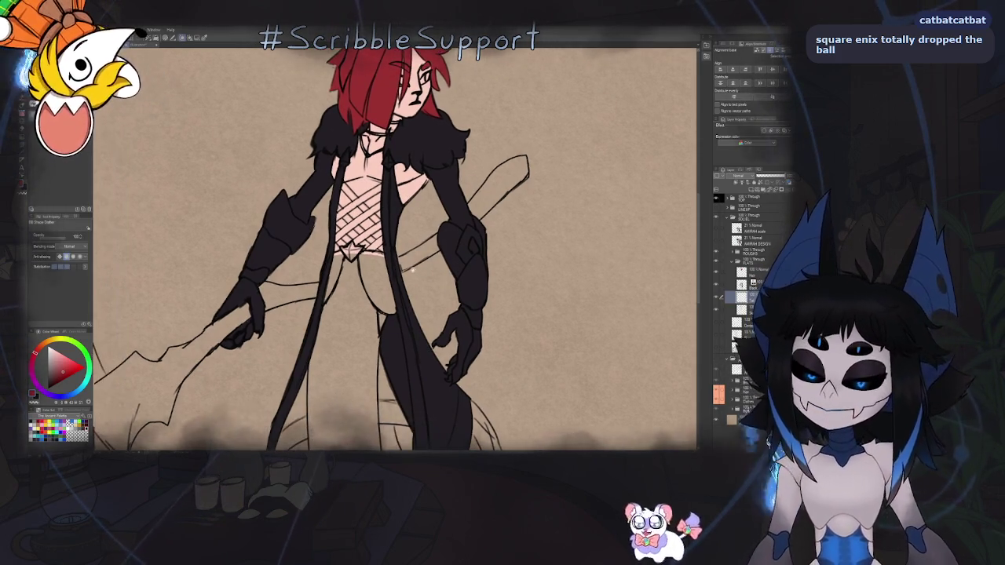
pyautogui.scroll(1, 392, 236)
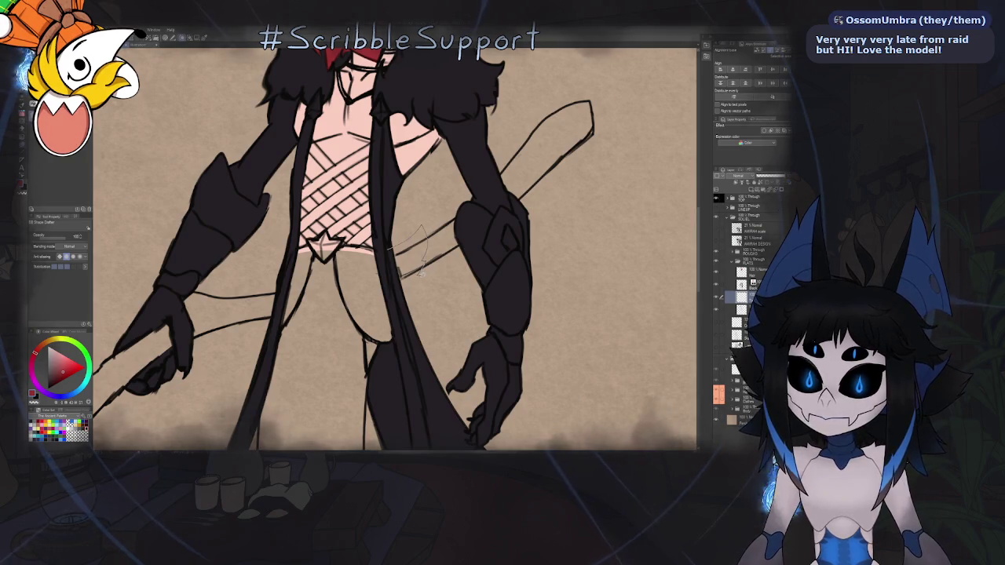
pyautogui.scroll(-3, 391, 255)
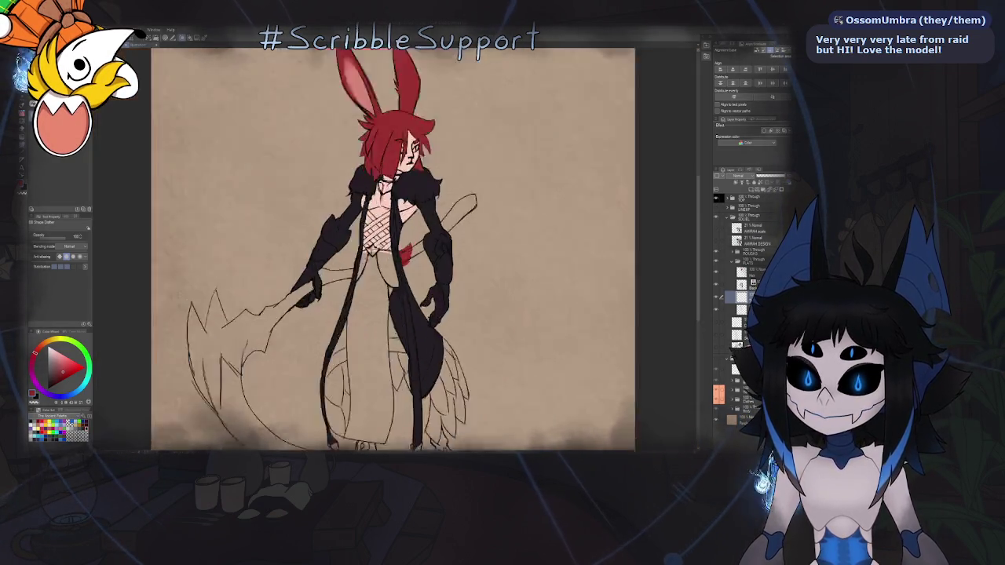
pyautogui.scroll(-2, 392, 255)
# Mirror the canvas to check the tuft, unmirror it, and bring up the reference image document.
pyautogui.press('h')
pyautogui.scroll(-1, 392, 254)
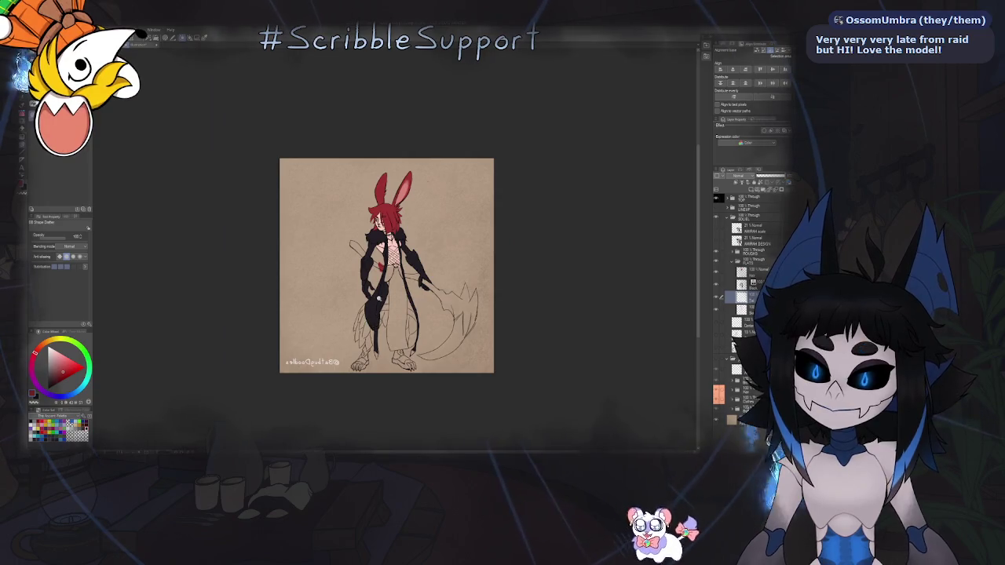
pyautogui.scroll(5, 408, 275)
pyautogui.scroll(1, 444, 248)
pyautogui.scroll(1, 413, 289)
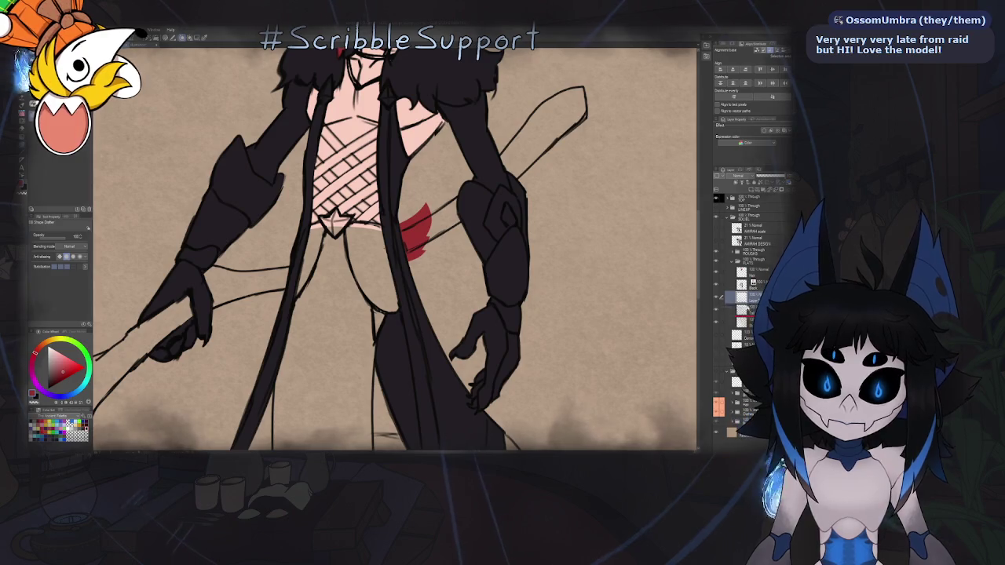
pyautogui.press('h')
pyautogui.scroll(-3, 201, 55)
pyautogui.scroll(-2, 201, 55)
pyautogui.click(142, 46)
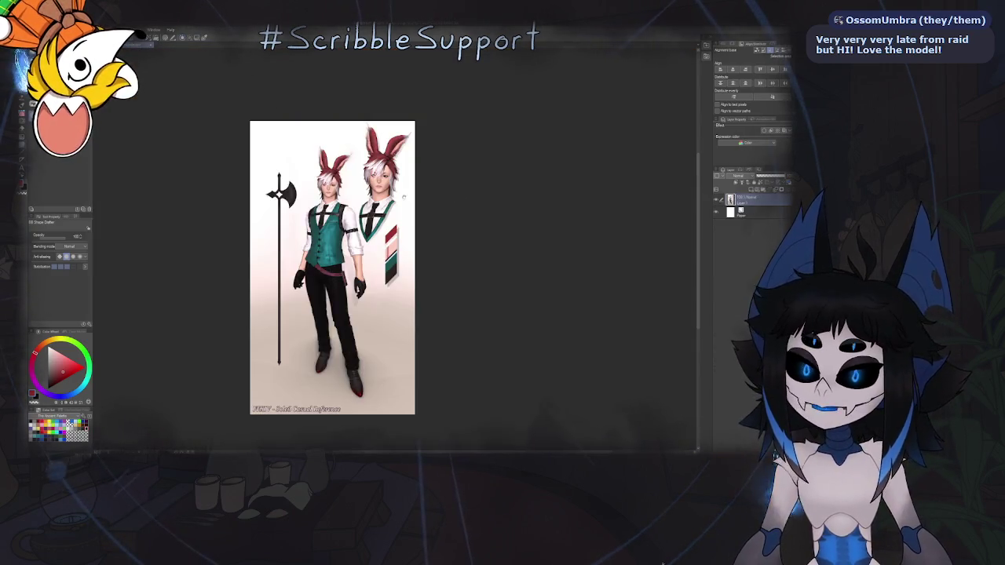
# Zoom in on the reference's colour swatch strip, zoom out, and return to the Viera illustration.
pyautogui.scroll(5, 388, 239)
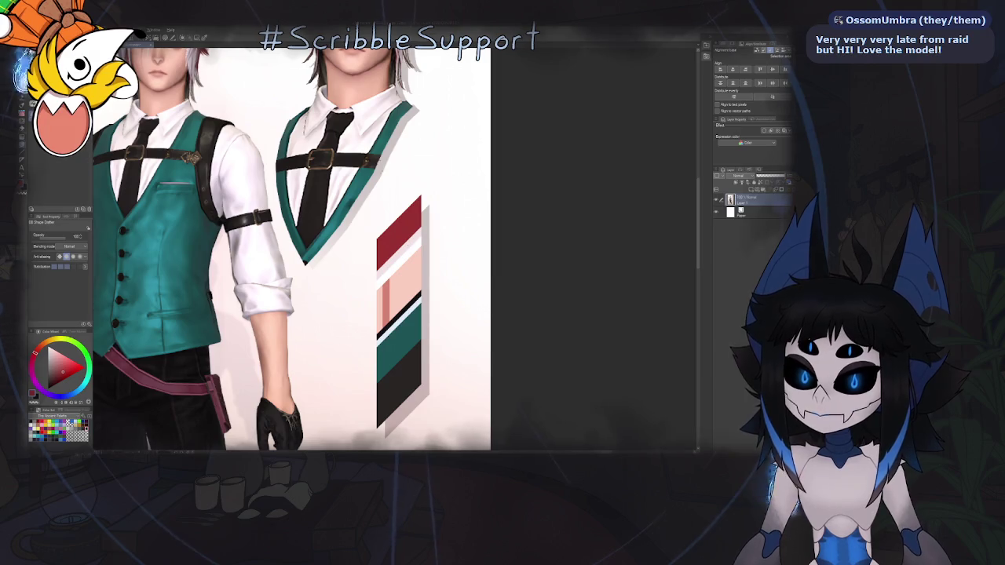
pyautogui.scroll(-3, 449, 201)
pyautogui.scroll(3, 449, 201)
pyautogui.scroll(2, 449, 201)
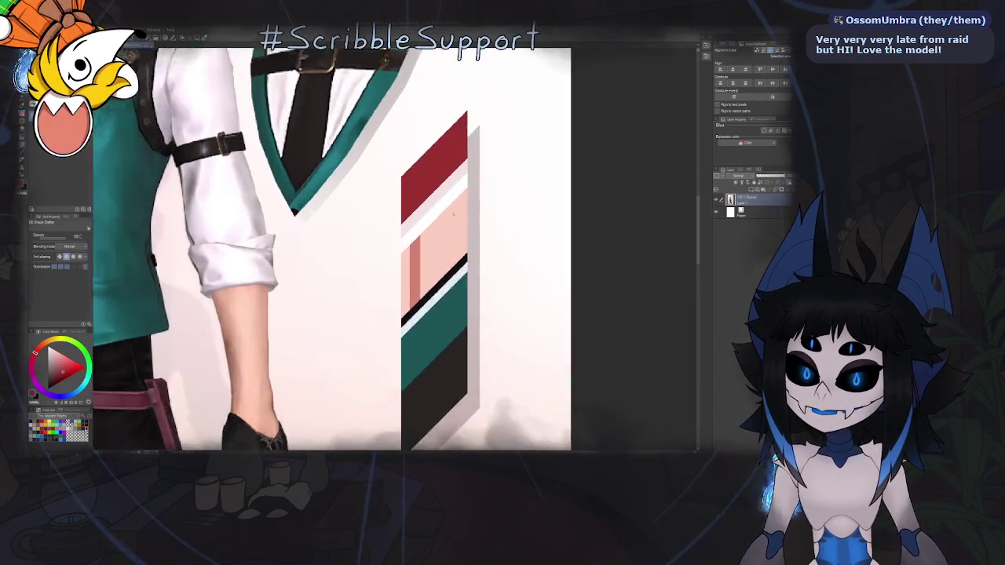
pyautogui.scroll(2, 449, 201)
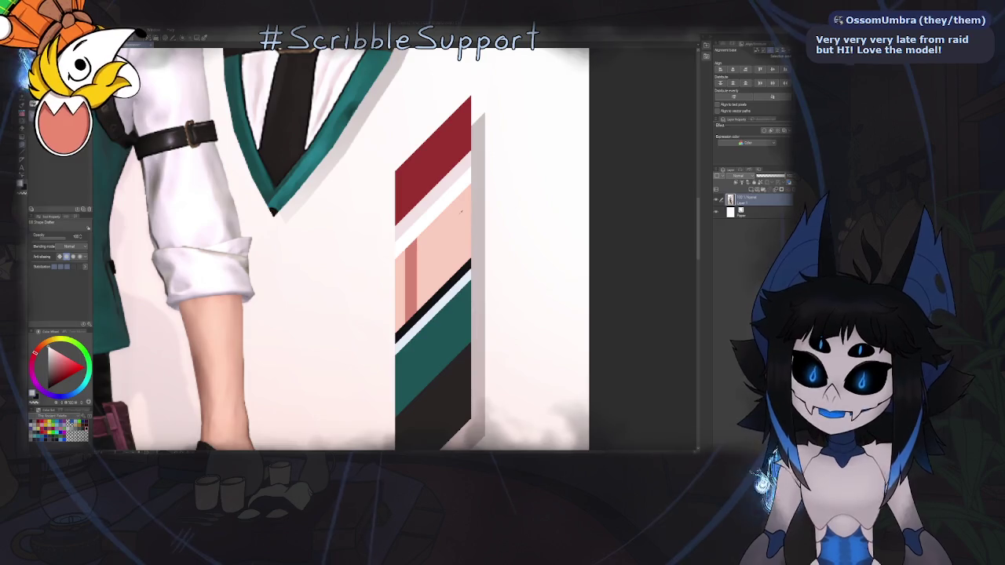
pyautogui.scroll(-2, 448, 194)
pyautogui.scroll(-3, 448, 194)
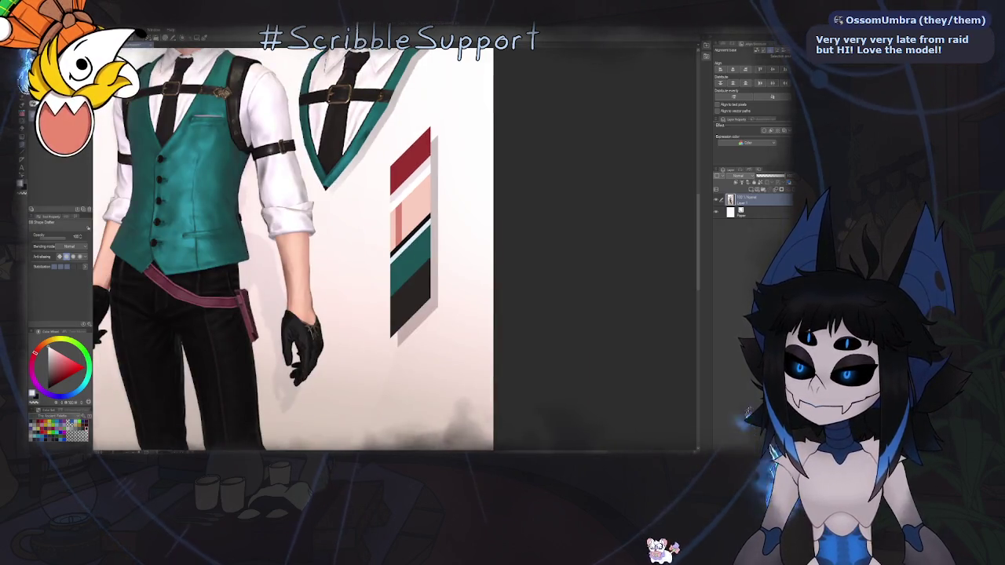
pyautogui.hotkey('ctrl', 'Tab')
pyautogui.scroll(1, 453, 212)
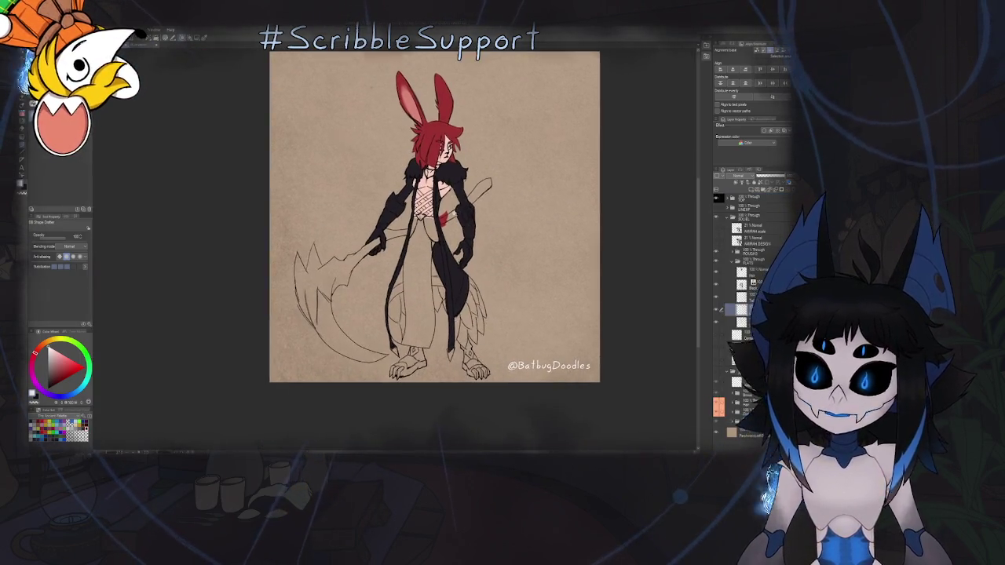
# Mirror the view, select the tuft layer, and paint a jagged white fur tip on the red tuft.
pyautogui.scroll(3, 453, 212)
pyautogui.scroll(2, 453, 212)
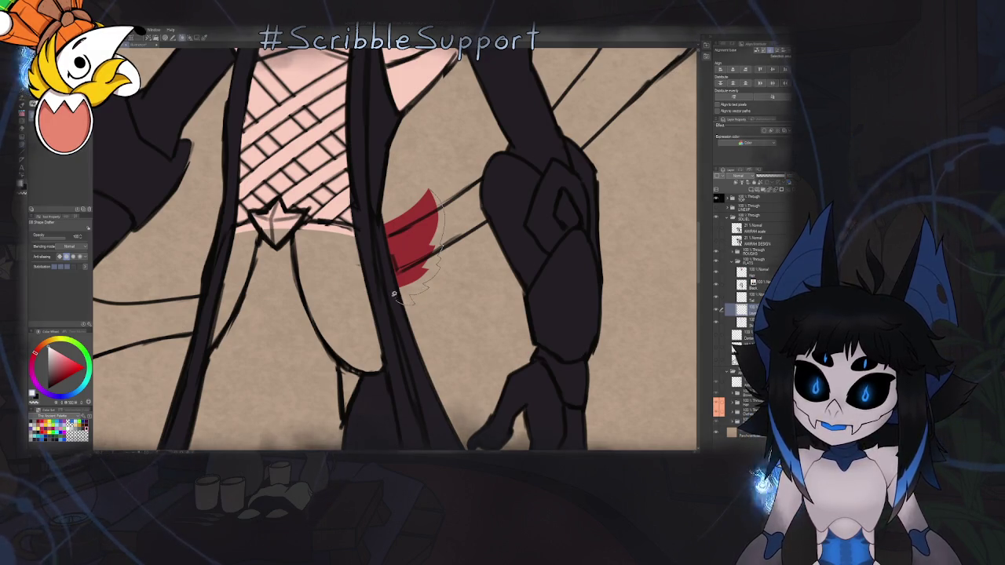
pyautogui.hotkey('ctrl', '0')
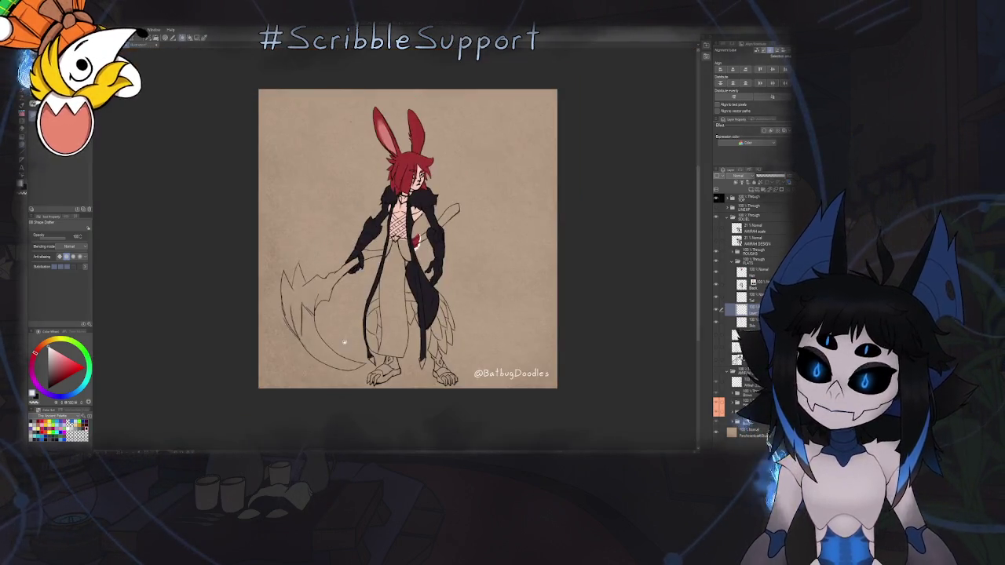
pyautogui.hotkey('ctrl', '+')
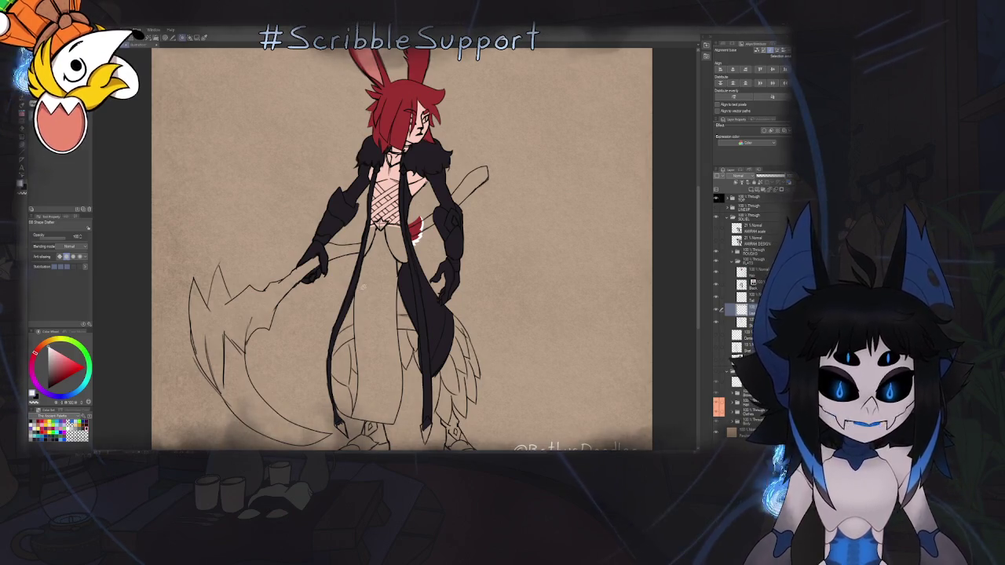
pyautogui.press('h')
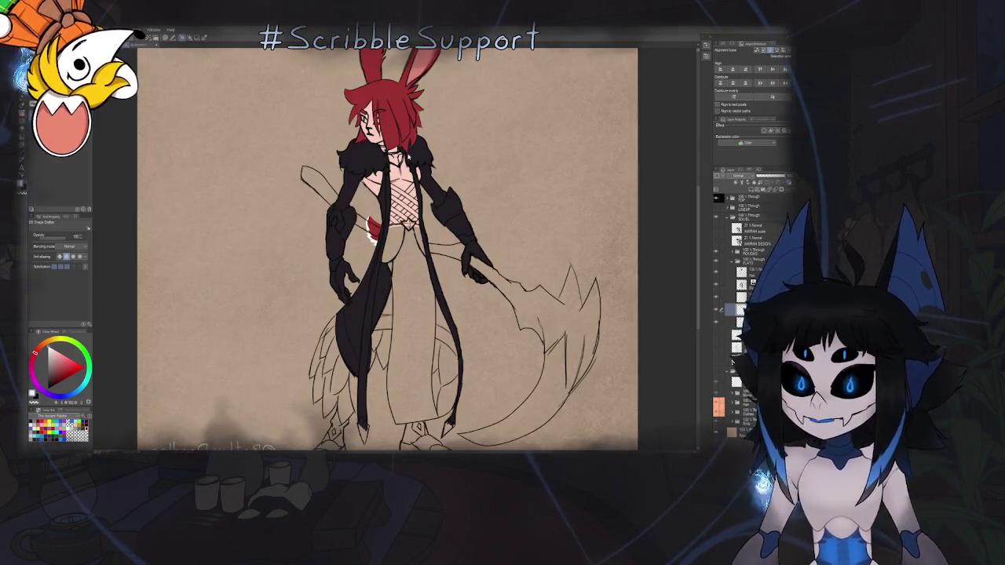
pyautogui.scroll(2, 361, 204)
pyautogui.scroll(2, 362, 213)
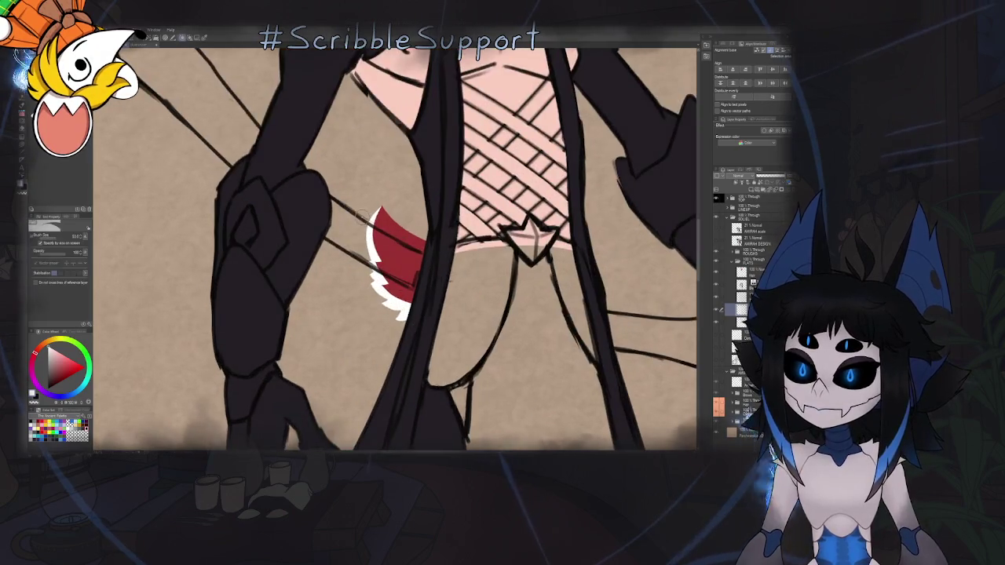
pyautogui.keyDown('ctrl'); pyautogui.keyDown('shift'); pyautogui.click(381, 229); pyautogui.keyUp('shift'); pyautogui.keyUp('ctrl')
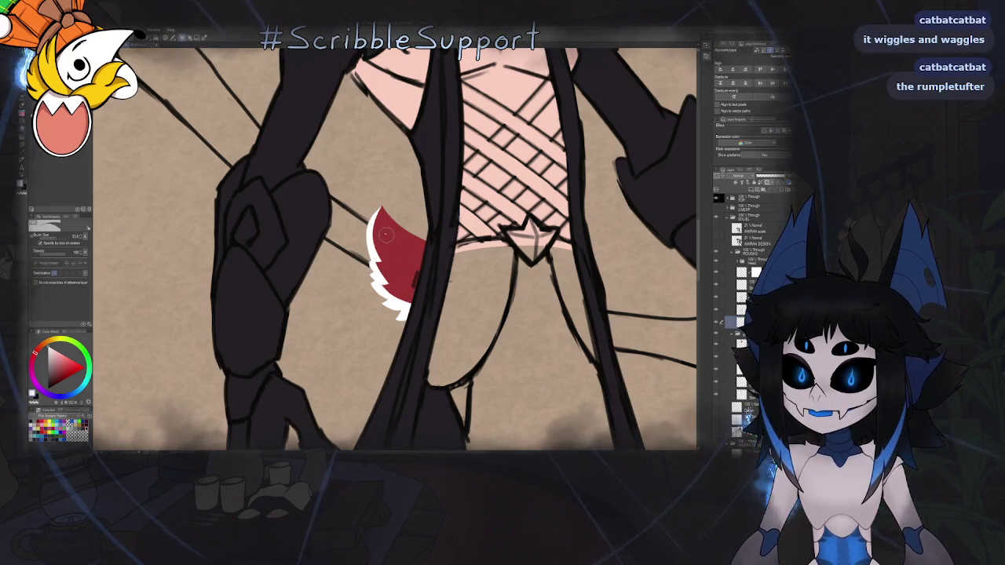
pyautogui.hotkey('ctrl', '-')
pyautogui.hotkey('ctrl', '-')
pyautogui.hotkey('ctrl', '-')
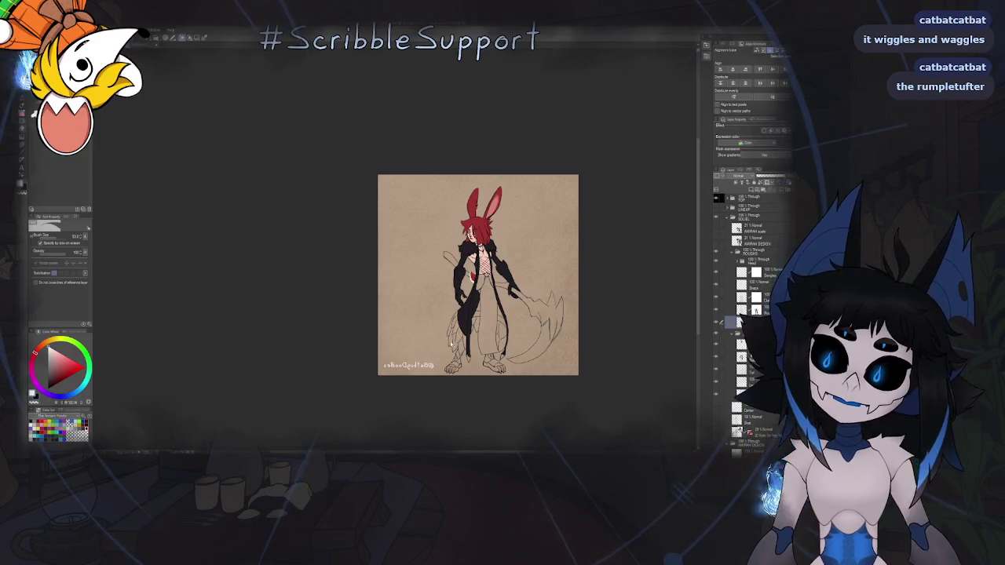
# Scale the red-and-white tuft with Ctrl+T, stretching it downward, and commit the change.
pyautogui.press('h')
pyautogui.hotkey('ctrl', '+')
pyautogui.hotkey('ctrl', '+')
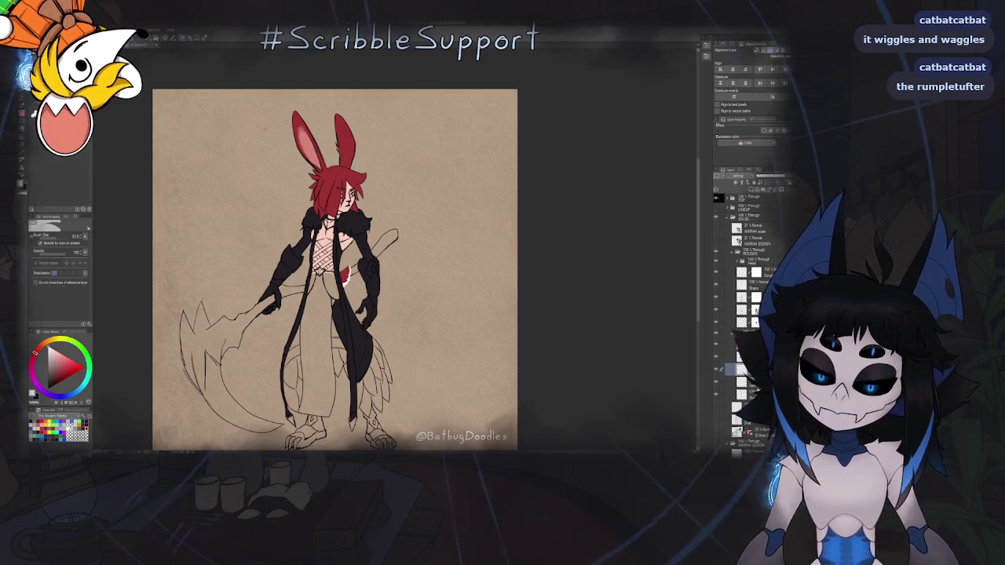
pyautogui.hotkey('ctrl', 't')
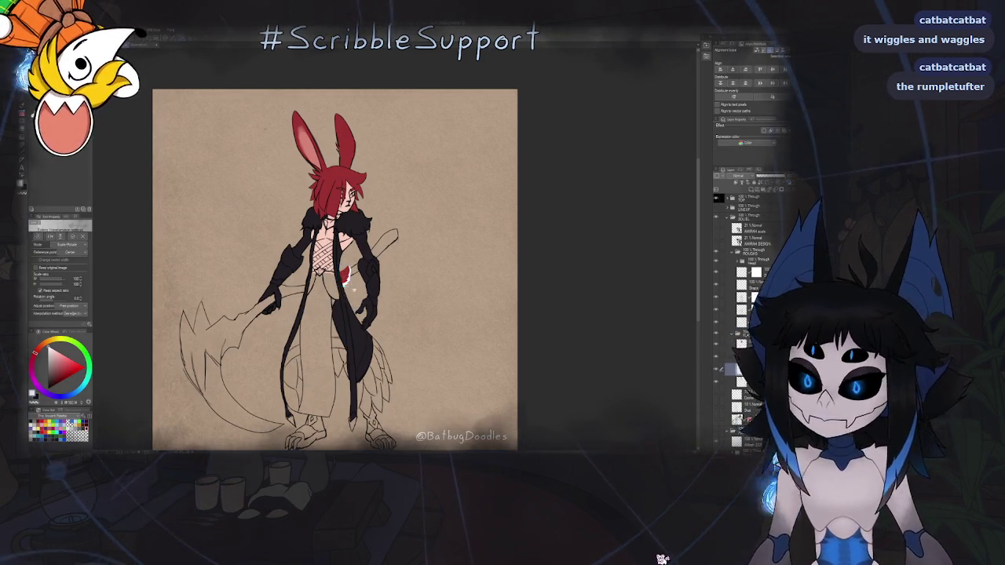
pyautogui.hotkey('ctrl', '+')
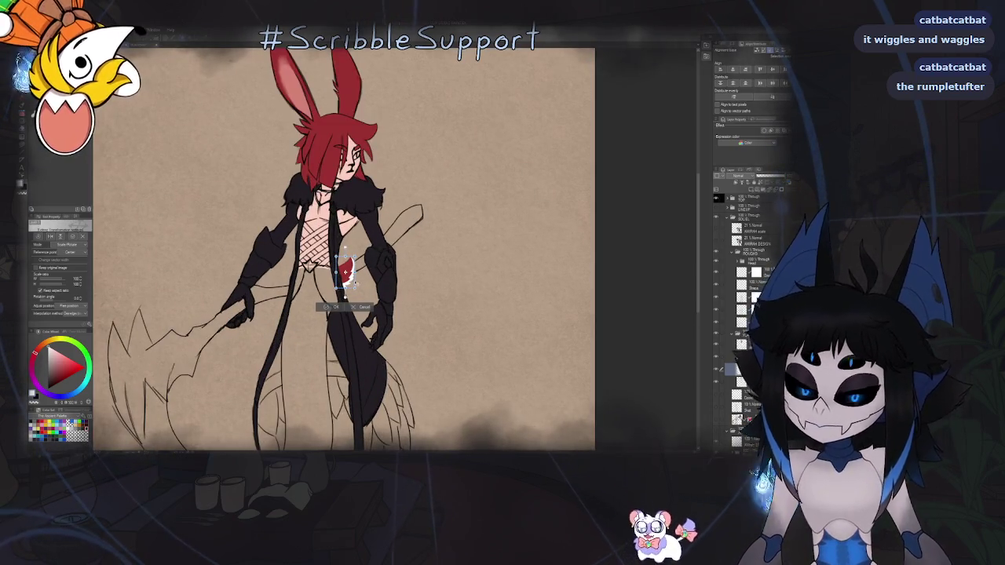
pyautogui.moveTo(345, 298); pyautogui.dragTo(346, 292)
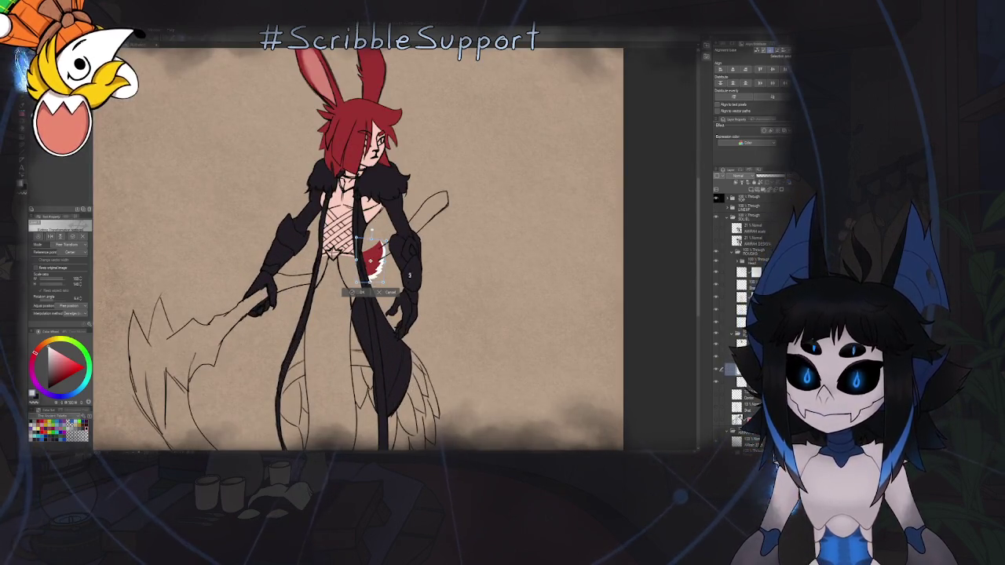
pyautogui.press('Return')
pyautogui.scroll(3, 397, 255)
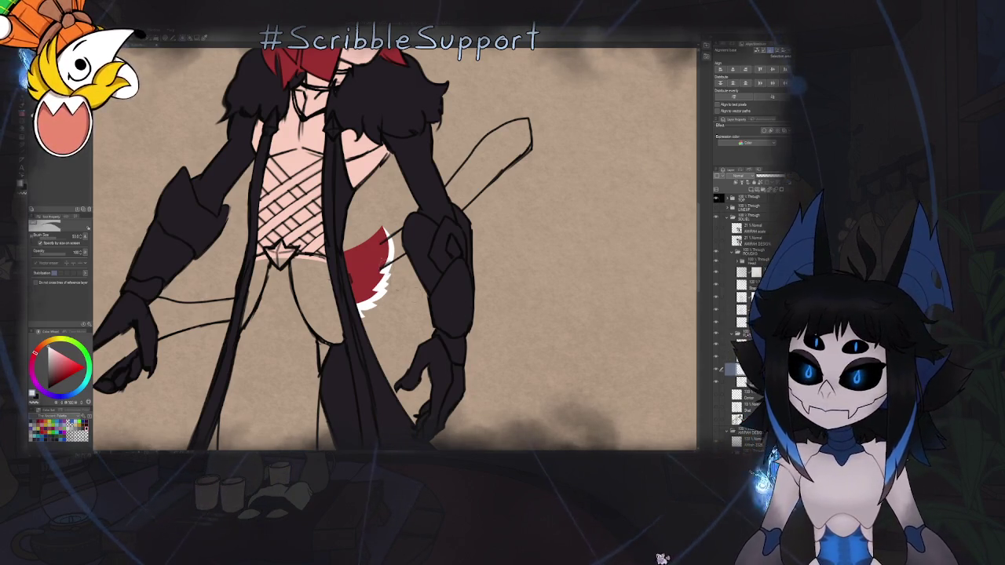
# Zoom out to the full canvas and flip the view horizontally to check the figure's proportions.
pyautogui.scroll(3, 377, 235)
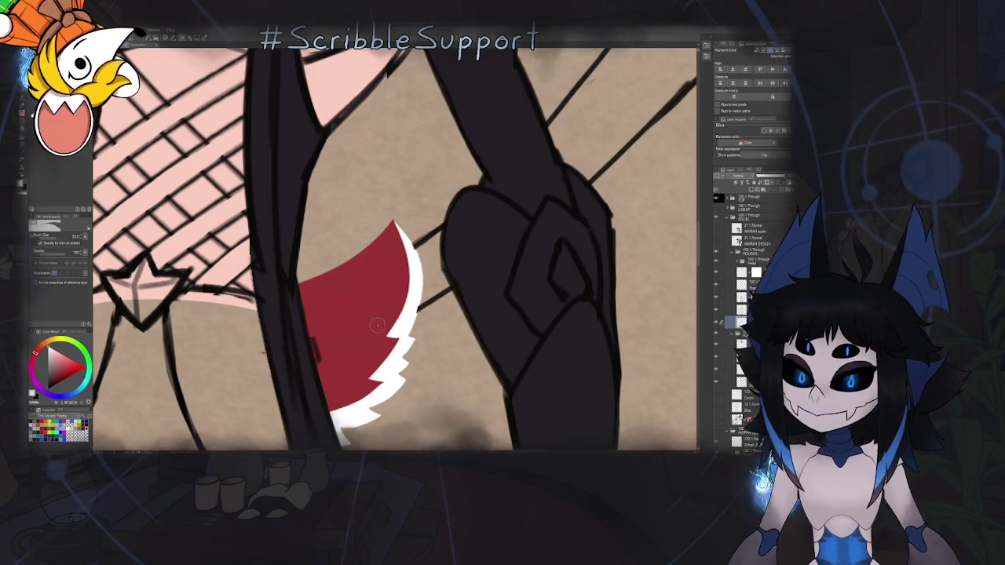
pyautogui.scroll(-5, 381, 336)
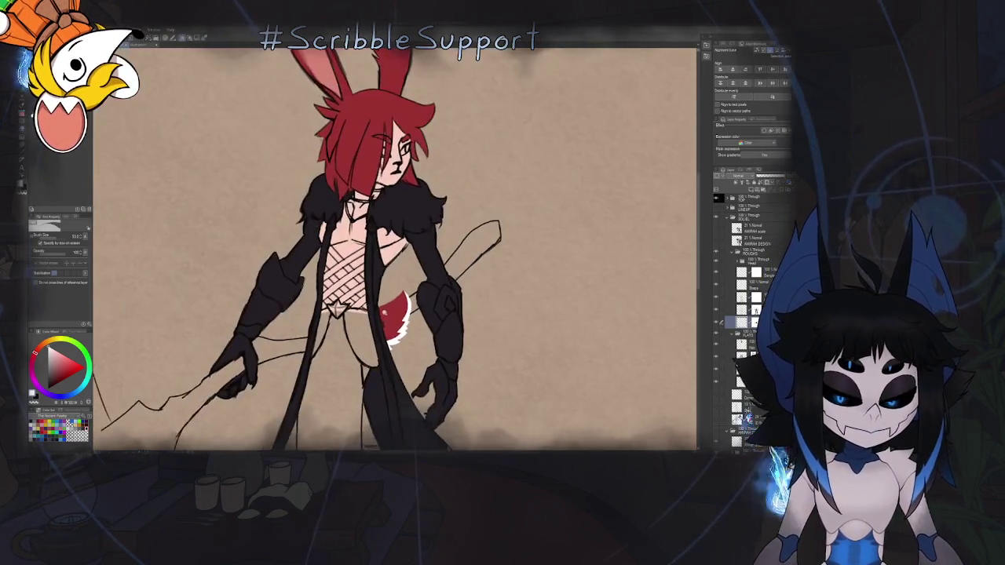
pyautogui.scroll(-1, 392, 336)
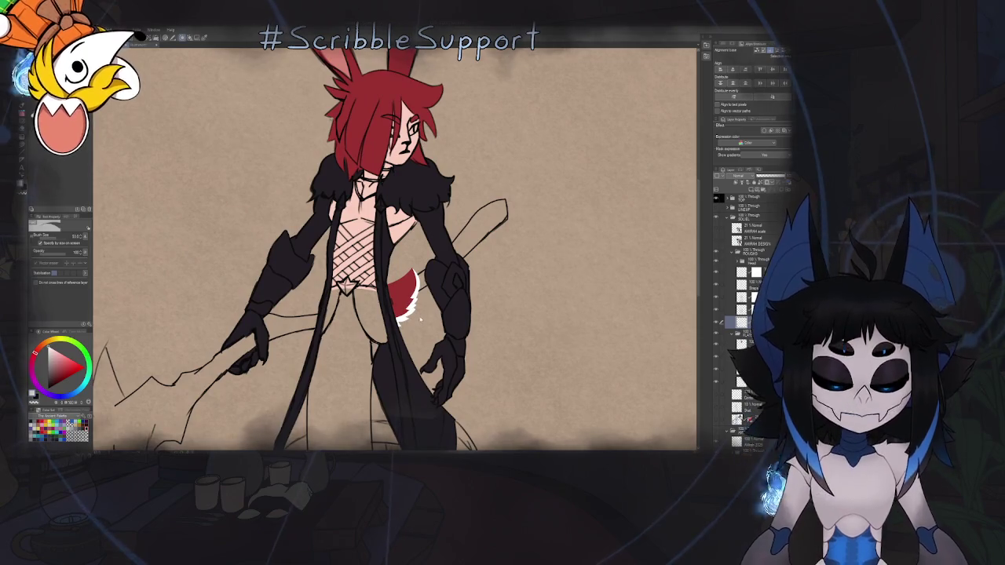
pyautogui.scroll(-2, 394, 265)
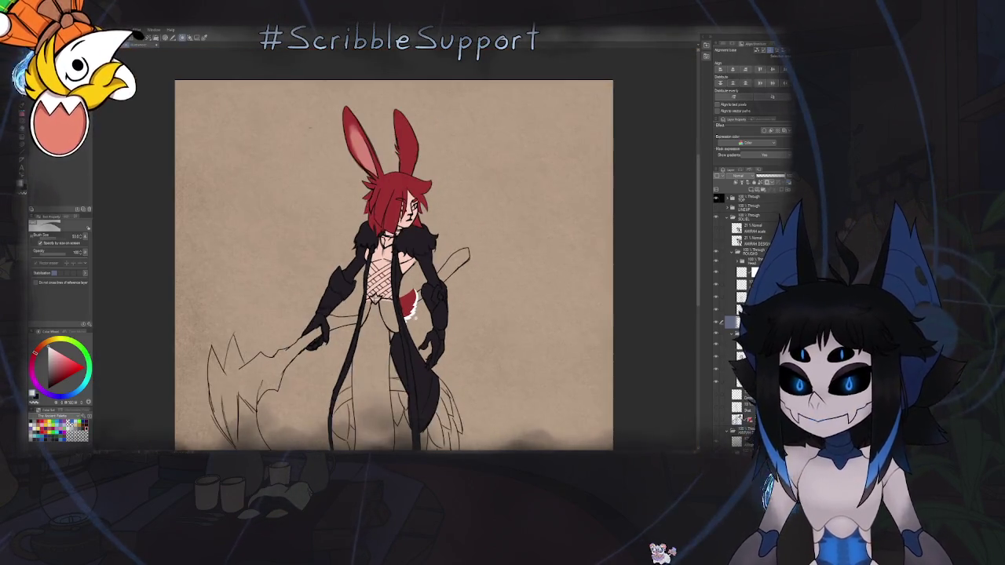
pyautogui.scroll(-3, 395, 265)
pyautogui.hotkey('ctrl', '+')
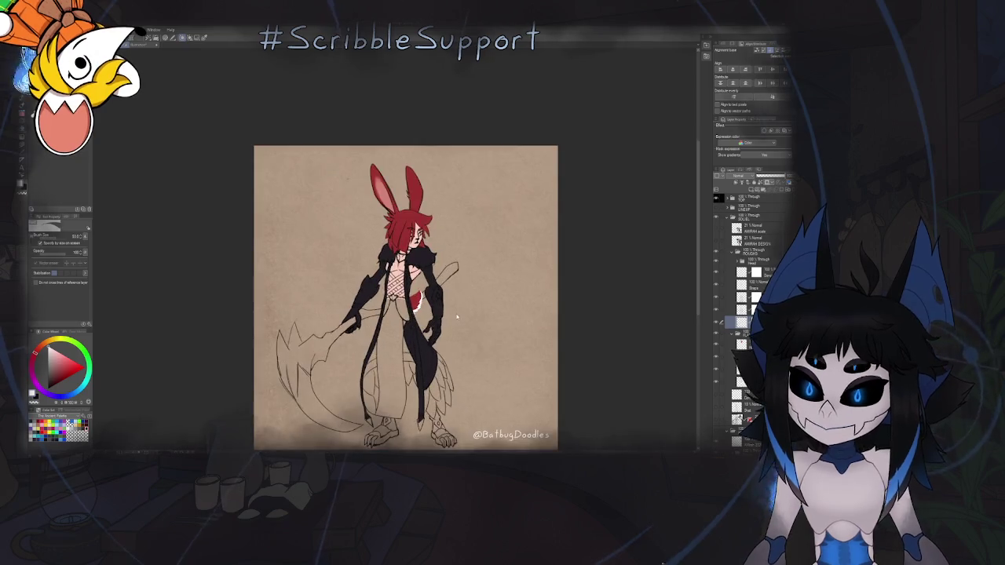
pyautogui.press('h')
pyautogui.press('h')
pyautogui.hotkey('ctrl', '+')
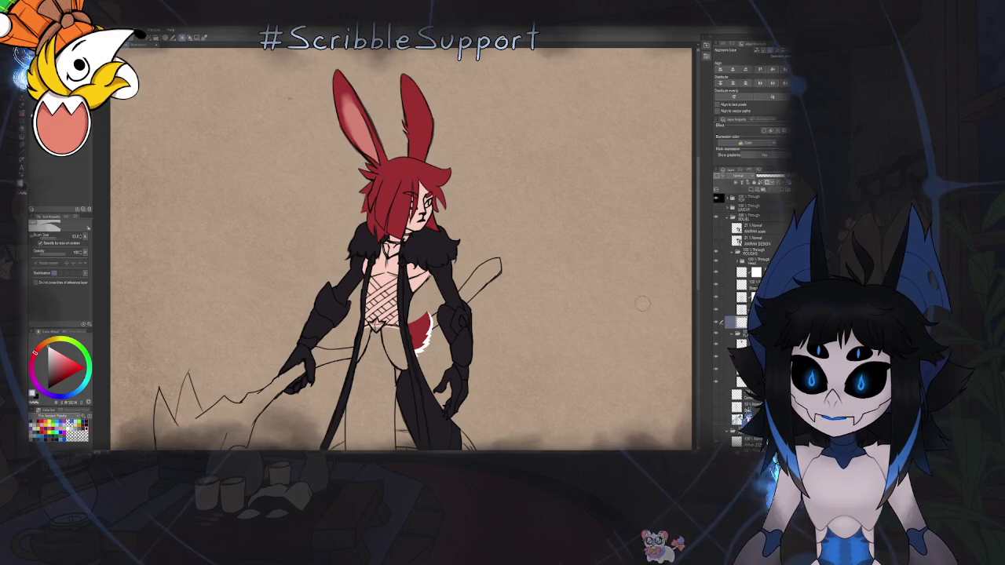
pyautogui.hotkey('ctrl', '-')
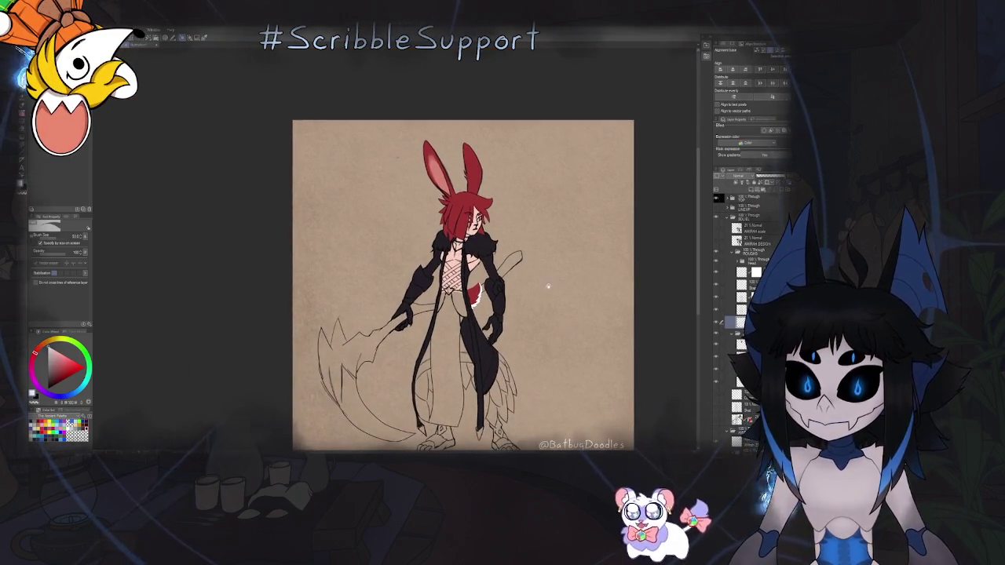
pyautogui.hotkey('ctrl', '+')
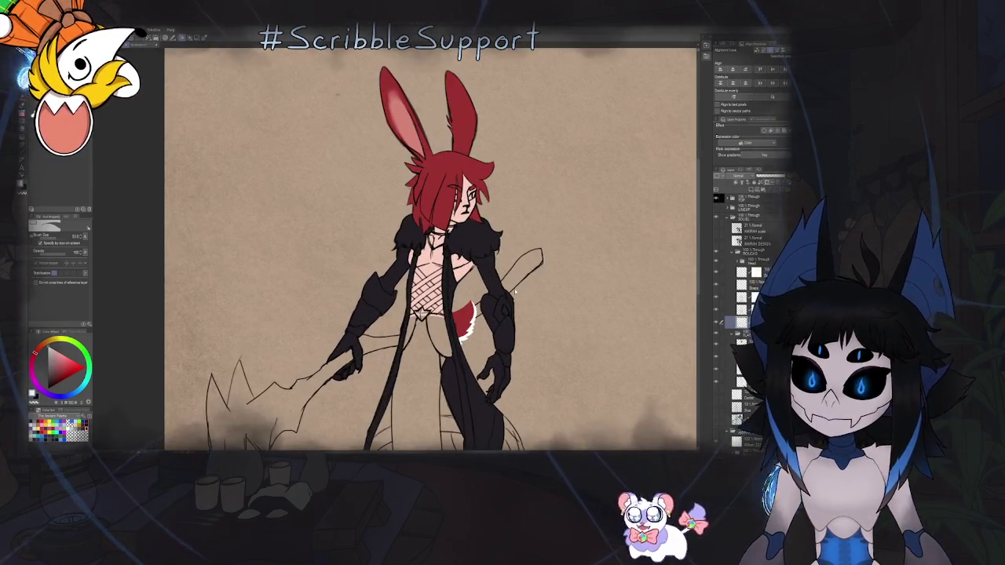
# Switch to the Pen tool and zoom and rotate the view around the shoulder fur and collar.
pyautogui.press('h')
pyautogui.hotkey('ctrl', '+')
pyautogui.hotkey('ctrl', '+')
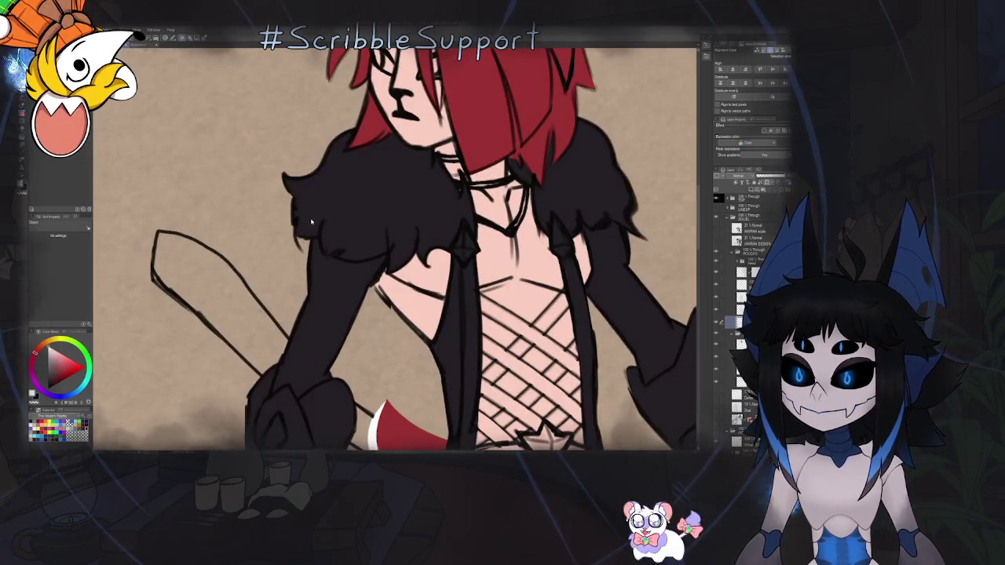
pyautogui.press('p')
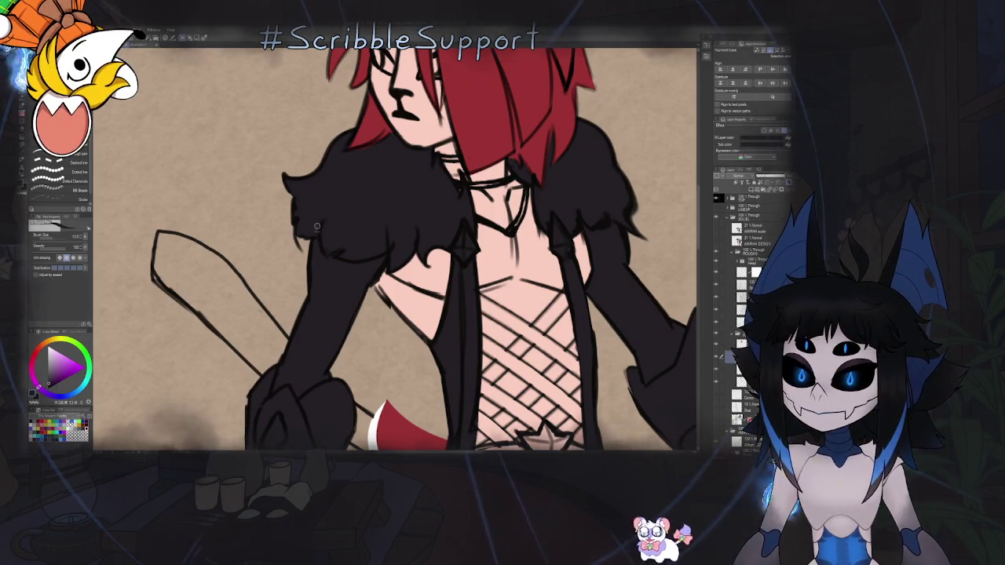
pyautogui.hotkey('ctrl', '+')
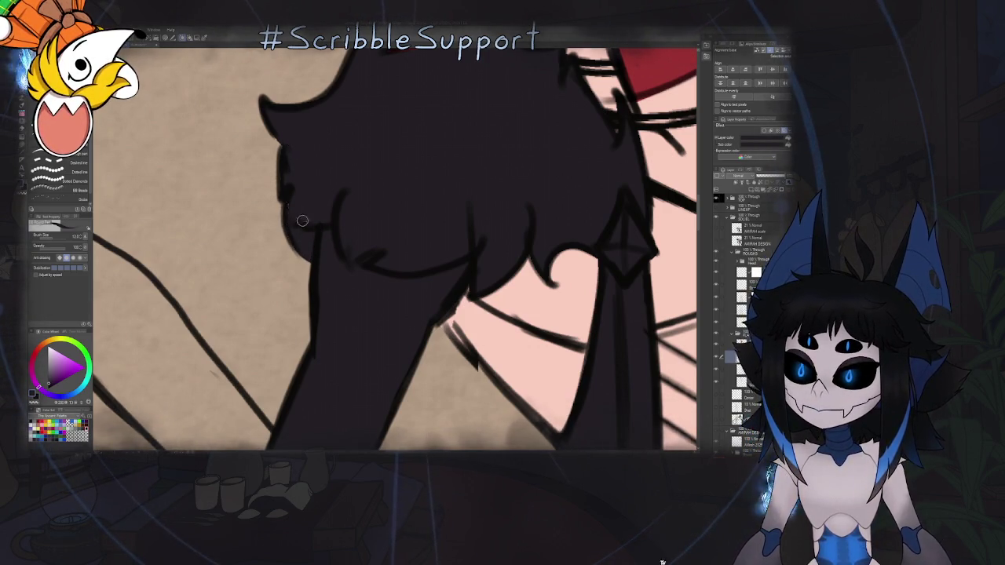
pyautogui.hotkey('ctrl', '0')
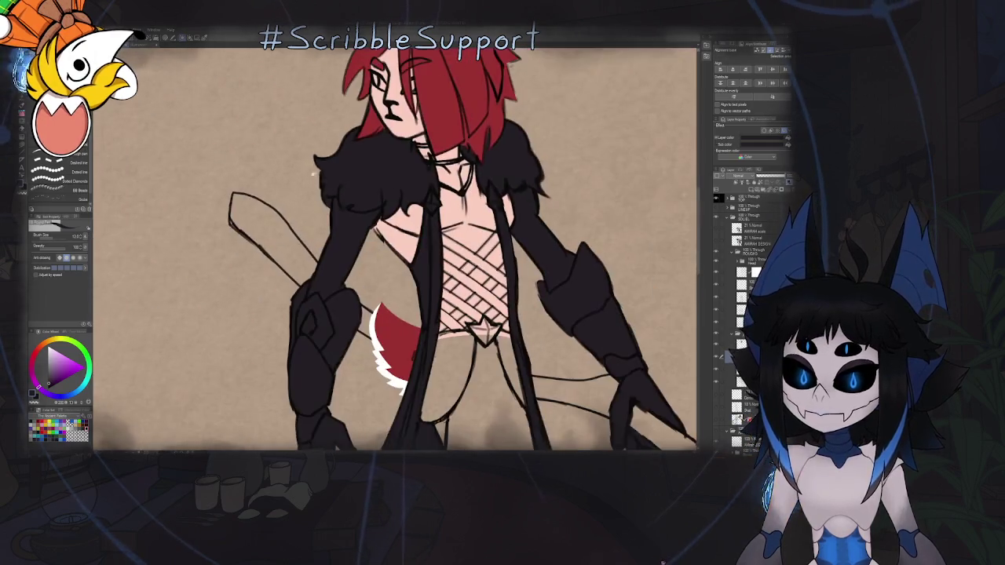
pyautogui.scroll(5, 406, 207)
pyautogui.scroll(2, 407, 207)
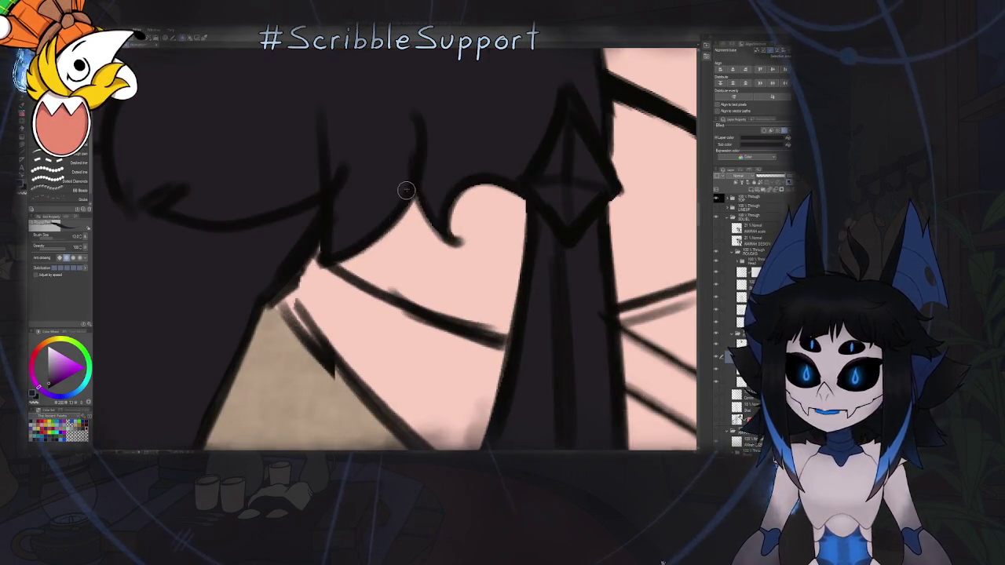
pyautogui.moveTo(498, 161)
pyautogui.mouseDown()
pyautogui.moveTo(445, 267)
pyautogui.moveTo(471, 261)
pyautogui.mouseUp()
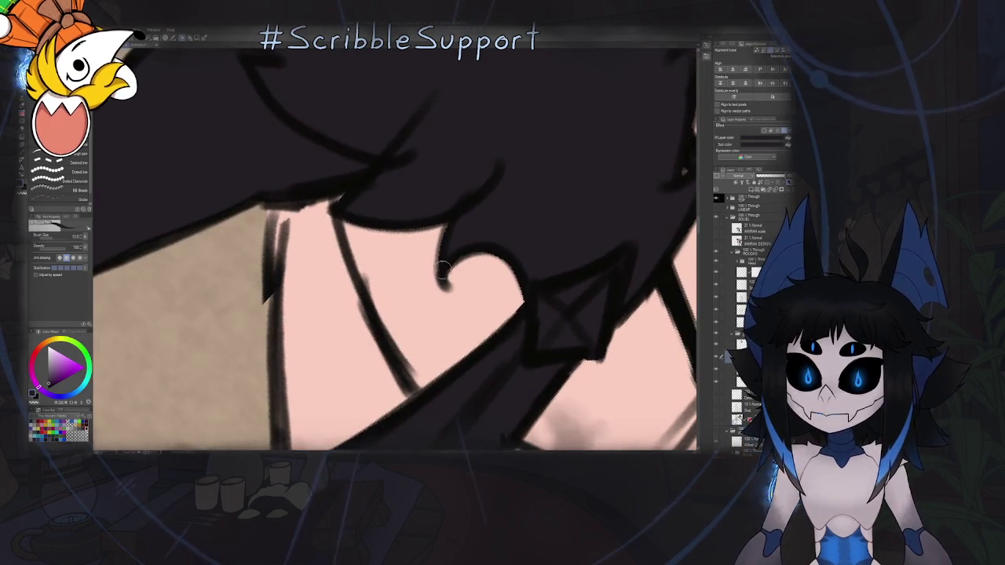
pyautogui.scroll(-5, 471, 261)
pyautogui.scroll(2, 431, 293)
pyautogui.scroll(-1, 432, 294)
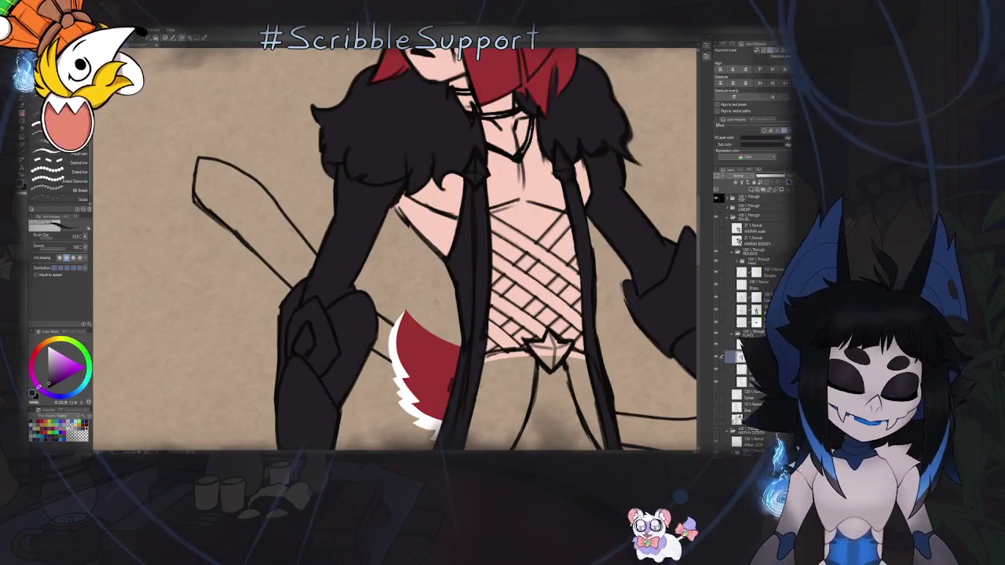
# Zoom in on the legs and stroke over the vertical robe line to thicken and darken it.
pyautogui.scroll(-2, 431, 294)
pyautogui.scroll(-2, 431, 293)
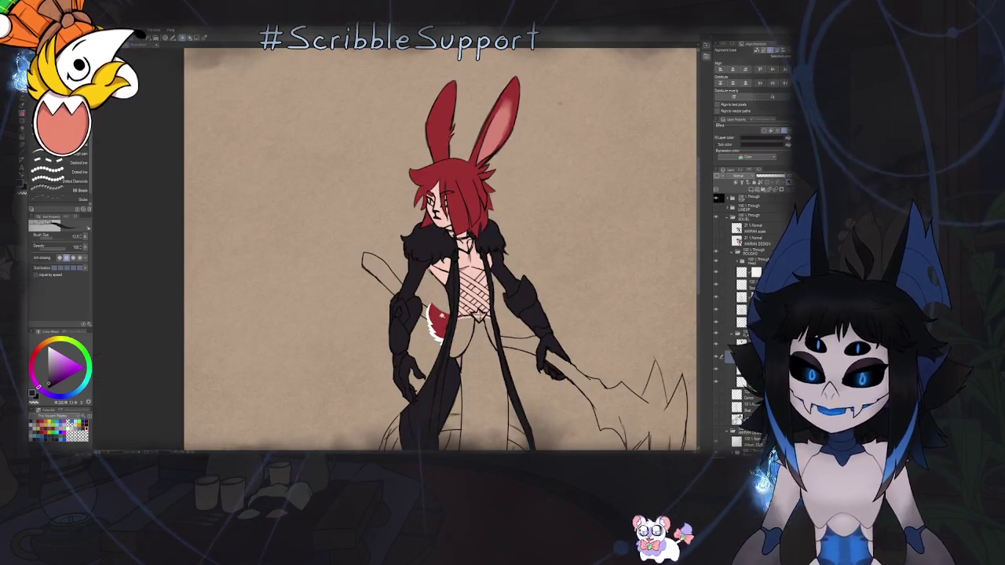
pyautogui.moveTo(471, 259); pyautogui.dragTo(467, 259)
pyautogui.scroll(-3, 439, 248)
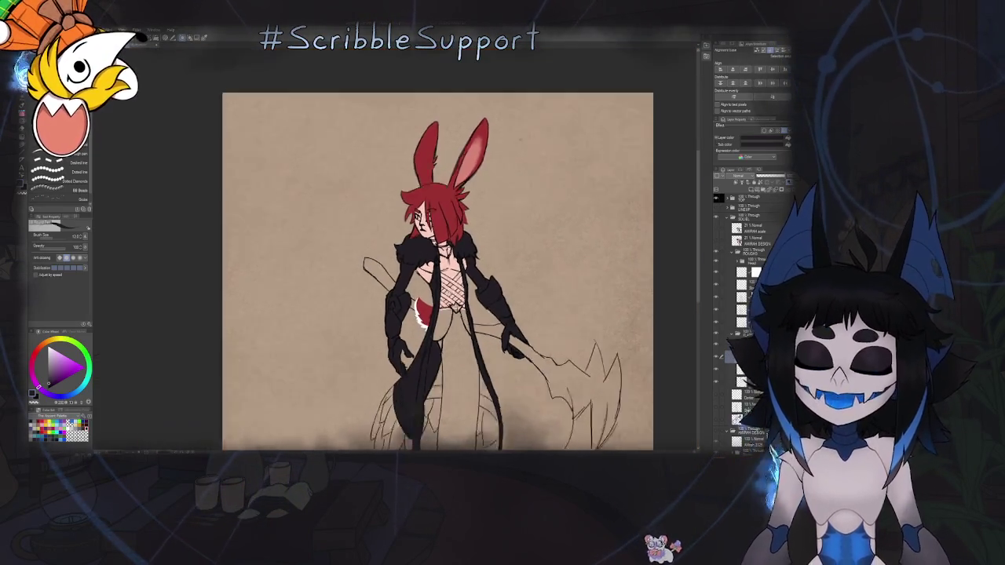
pyautogui.scroll(-2, 439, 247)
pyautogui.press('h')
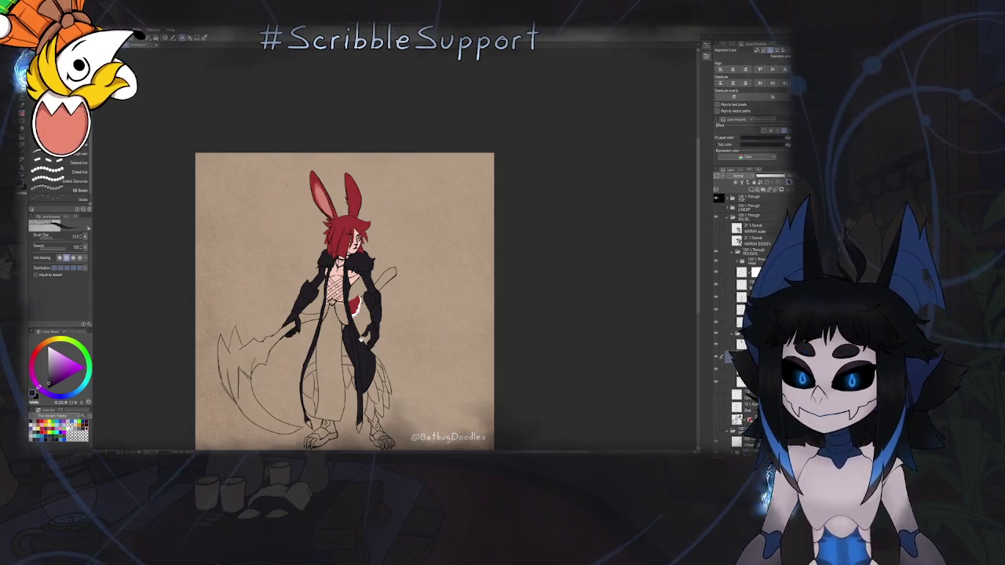
pyautogui.moveTo(282, 152); pyautogui.dragTo(322, 122)
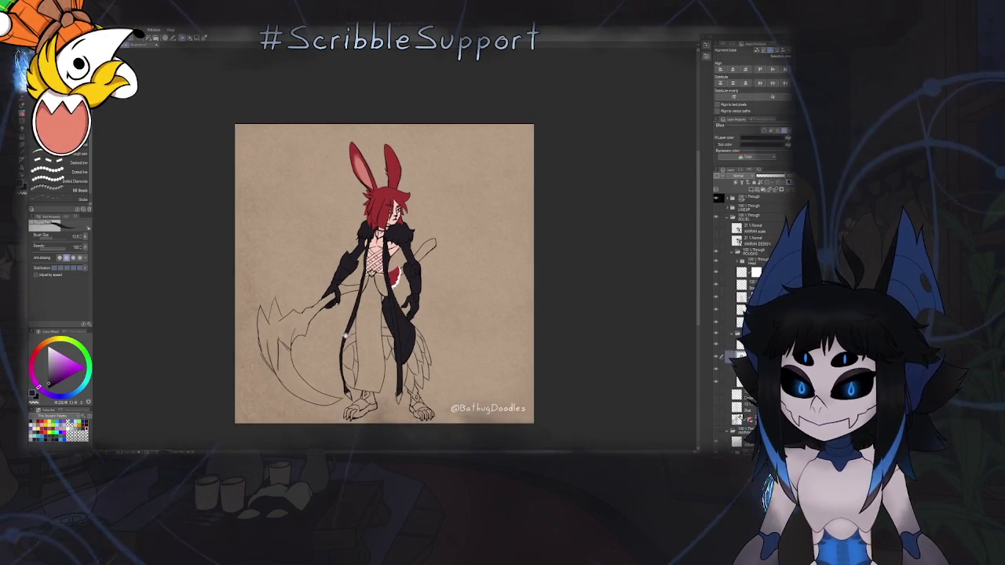
pyautogui.scroll(5, 353, 145)
pyautogui.scroll(2, 386, 167)
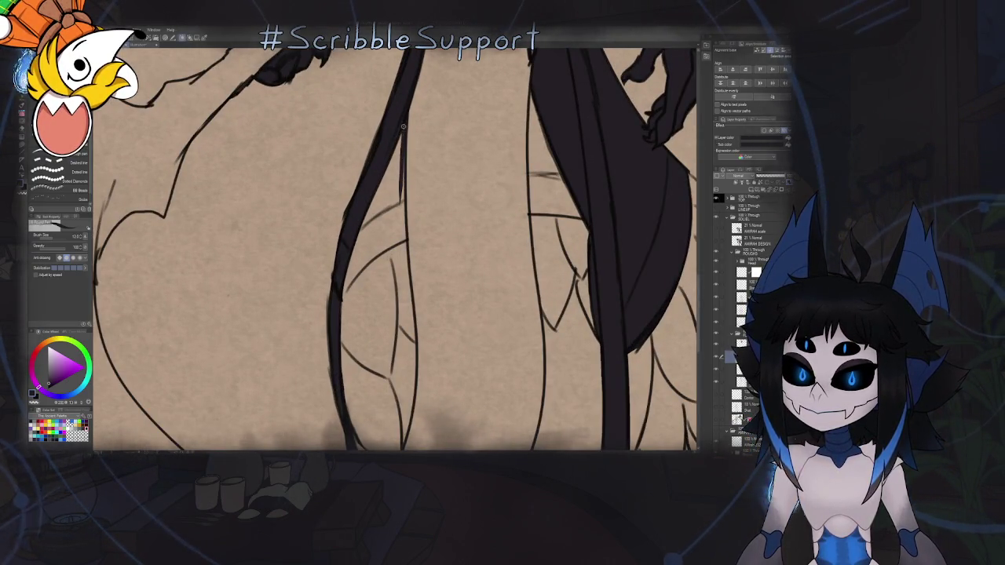
pyautogui.scroll(2, 405, 259)
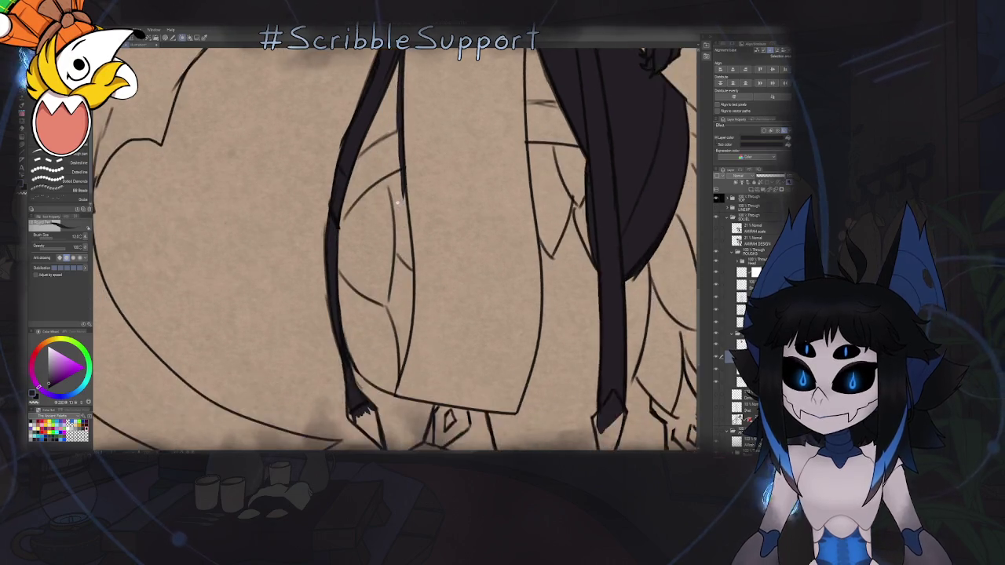
pyautogui.scroll(1, 404, 163)
pyautogui.moveTo(407, 198); pyautogui.dragTo(411, 267)
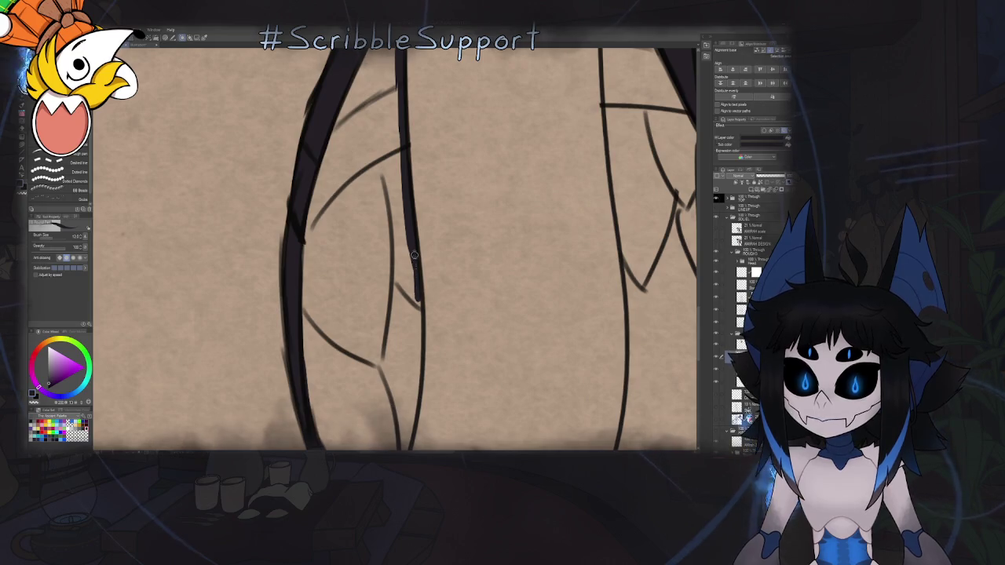
# Rotate and zoom out the view, then select a layer higher in the stack.
pyautogui.moveTo(447, 229); pyautogui.dragTo(435, 272)
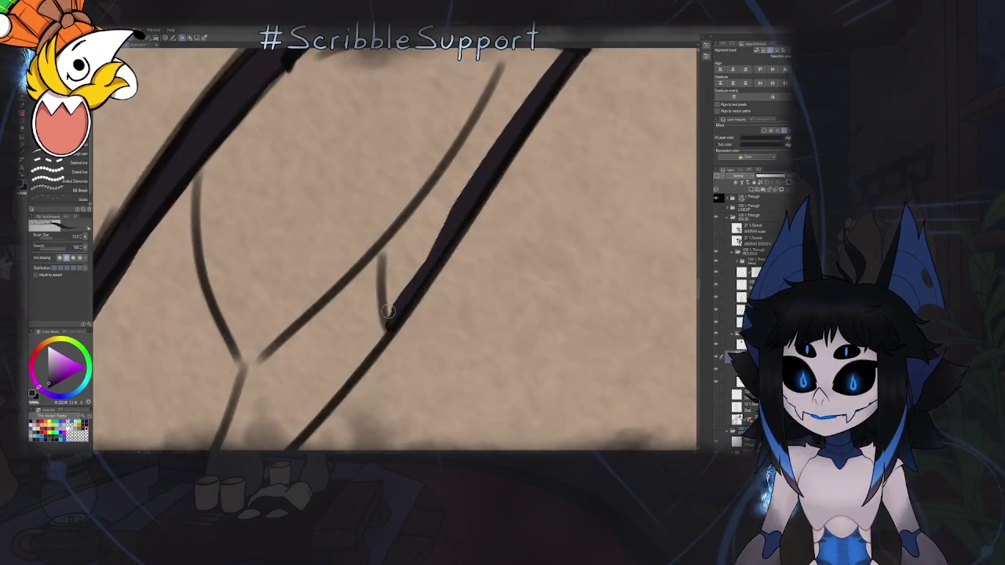
pyautogui.scroll(-3, 435, 273)
pyautogui.scroll(-3, 435, 272)
pyautogui.scroll(4, 444, 213)
pyautogui.scroll(2, 443, 214)
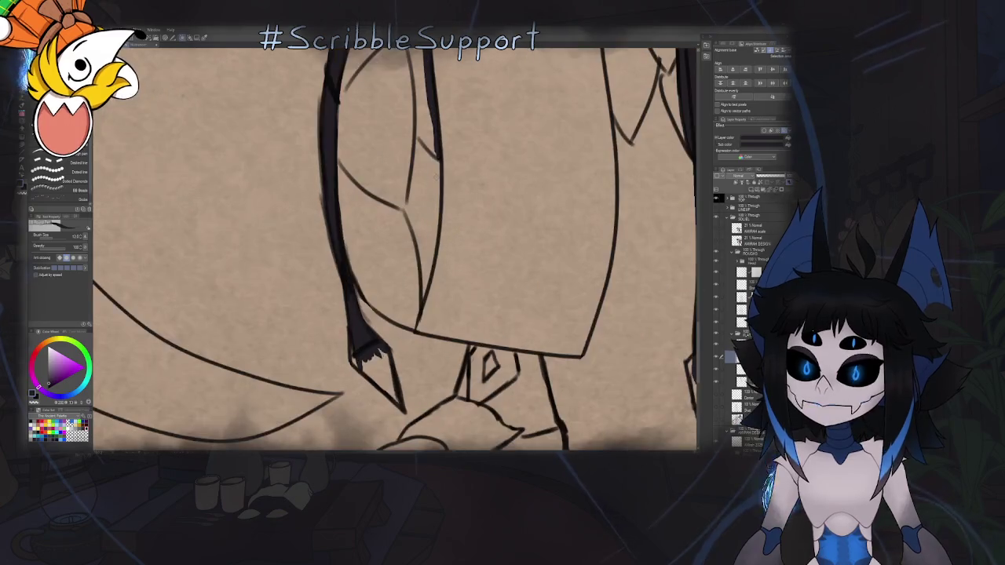
pyautogui.hotkey('ctrl', '-')
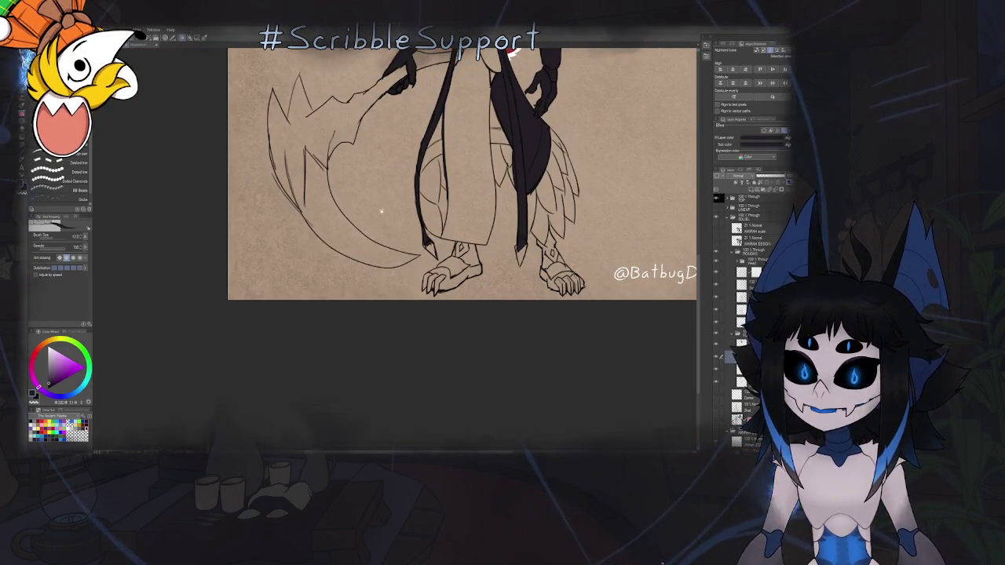
pyautogui.scroll(2, 441, 213)
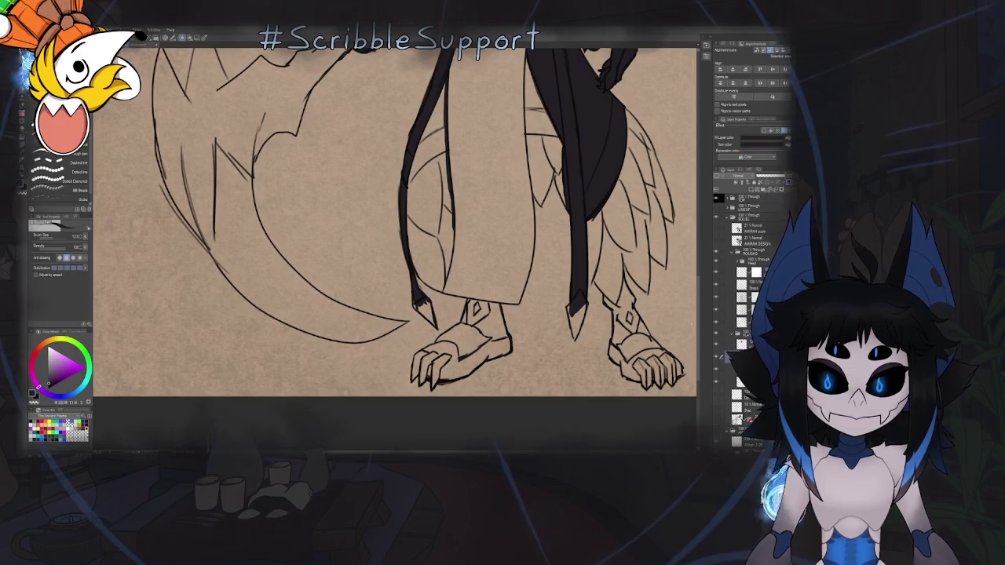
pyautogui.scroll(2, 432, 264)
pyautogui.keyDown('ctrl'); pyautogui.keyDown('shift'); pyautogui.click(424, 297); pyautogui.keyUp('shift'); pyautogui.keyUp('ctrl')
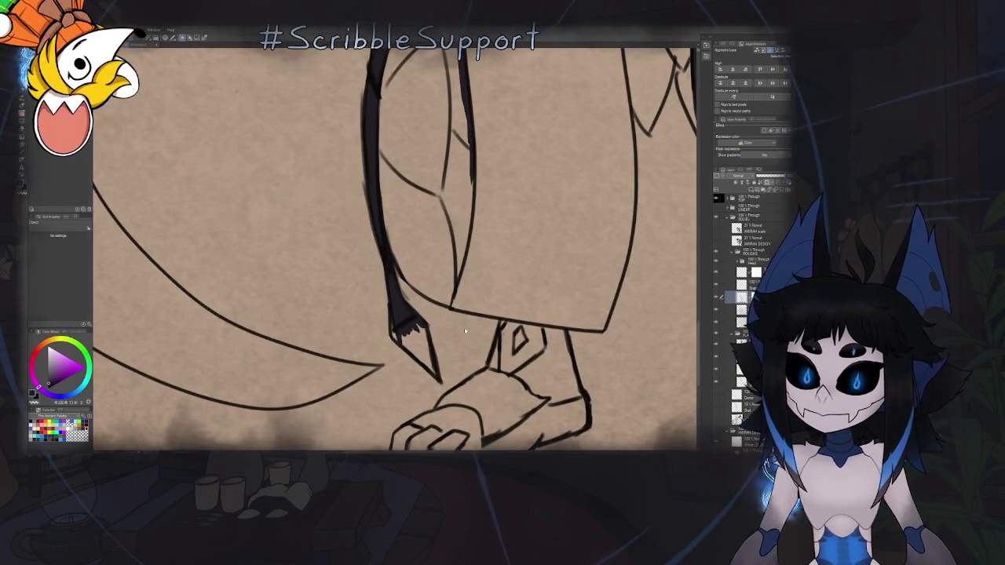
# Lasso-select the thin inner leg lines behind the robe.
pyautogui.press('m')
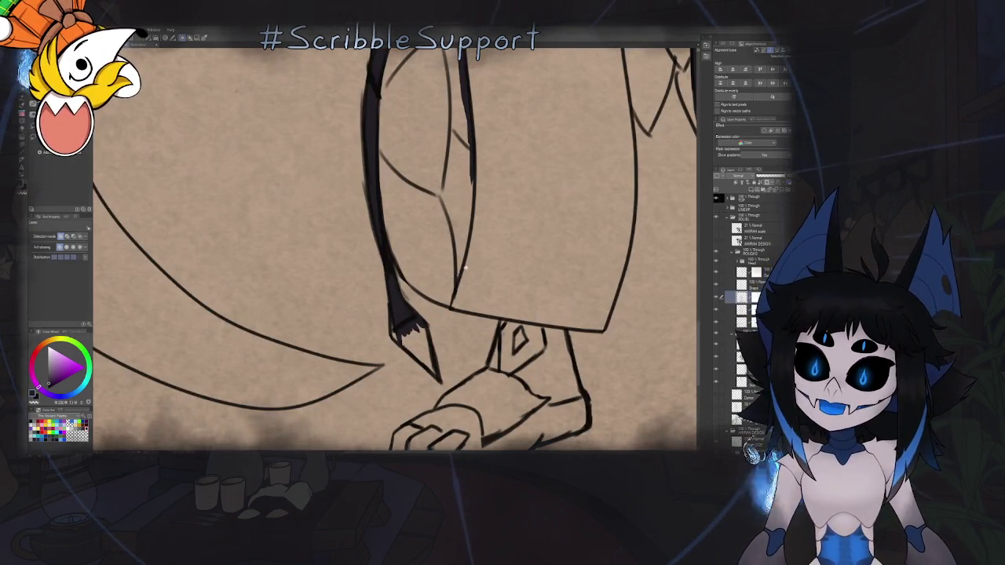
pyautogui.scroll(1, 464, 269)
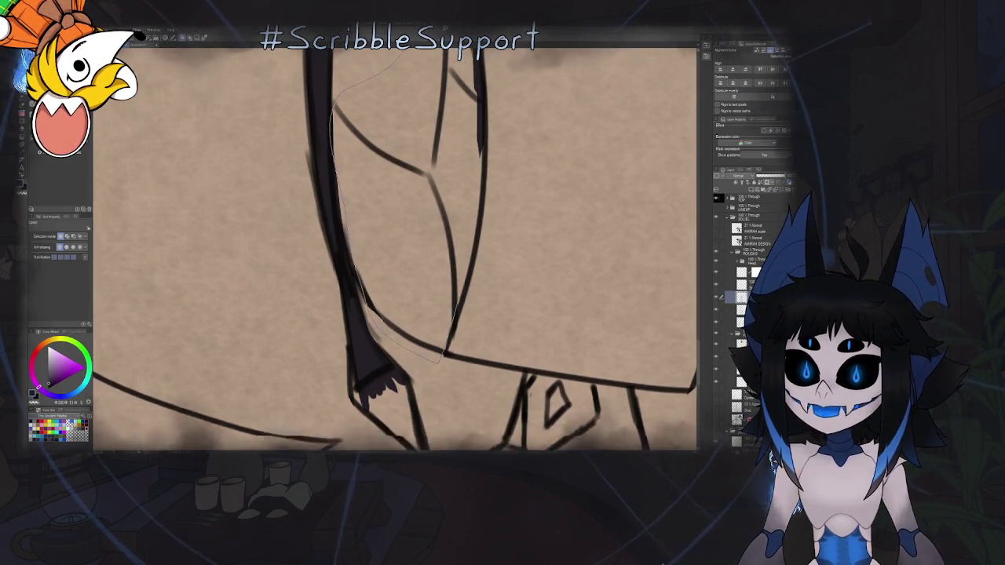
pyautogui.moveTo(333, 78); pyautogui.dragTo(483, 192)
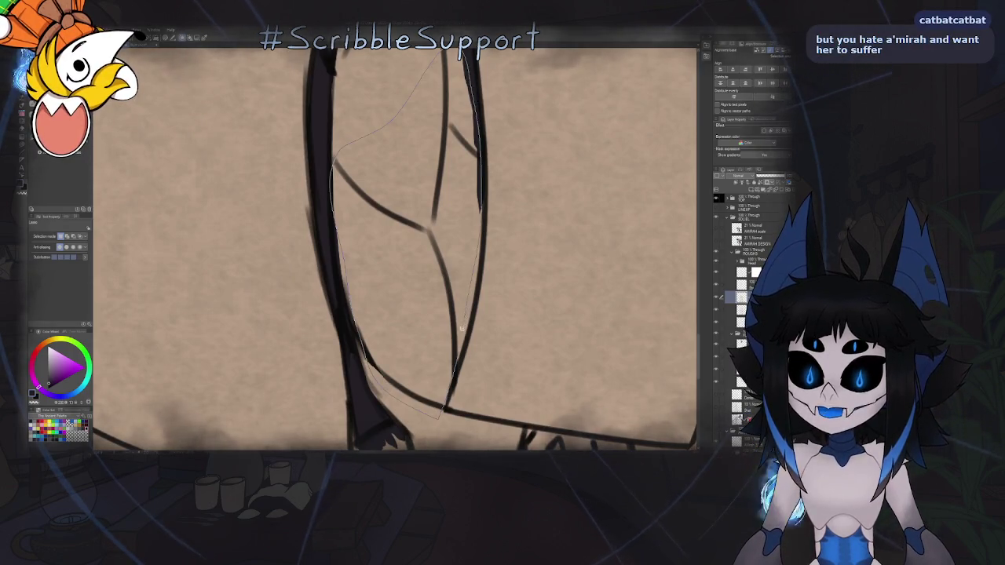
pyautogui.moveTo(461, 329); pyautogui.dragTo(462, 331)
pyautogui.scroll(-3, 467, 253)
pyautogui.scroll(2, 514, 267)
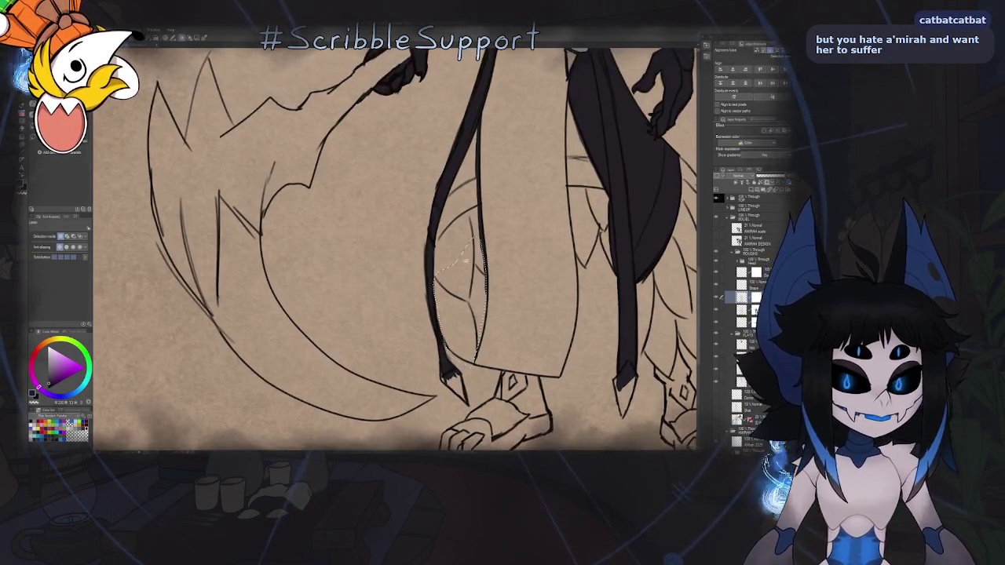
pyautogui.scroll(2, 503, 261)
pyautogui.scroll(2, 475, 250)
pyautogui.moveTo(475, 249); pyautogui.dragTo(466, 269)
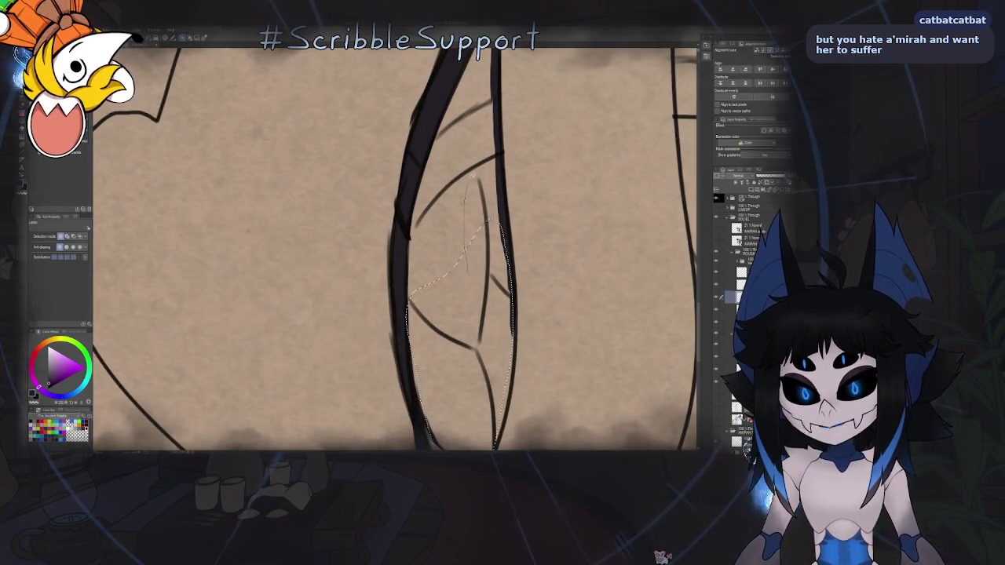
# Rescale and reshape the selected leg lines with Ctrl+T and commit the transform.
pyautogui.scroll(-3, 471, 236)
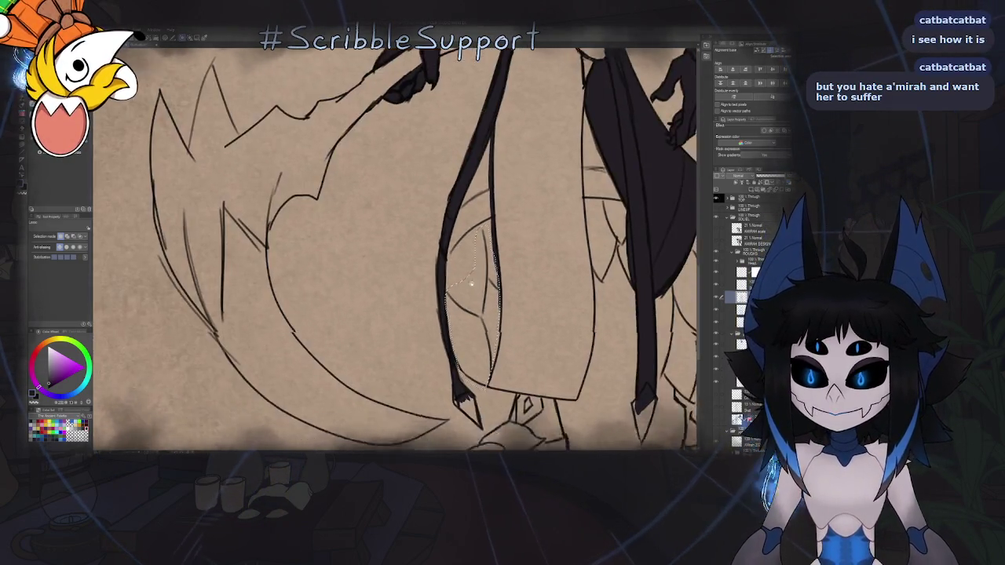
pyautogui.scroll(3, 452, 292)
pyautogui.scroll(-2, 452, 292)
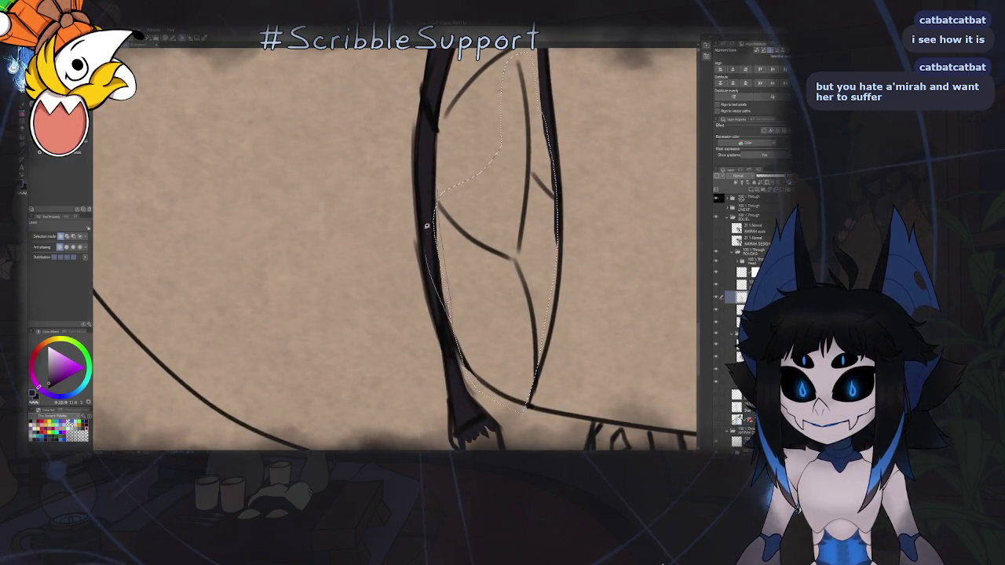
pyautogui.scroll(2, 448, 266)
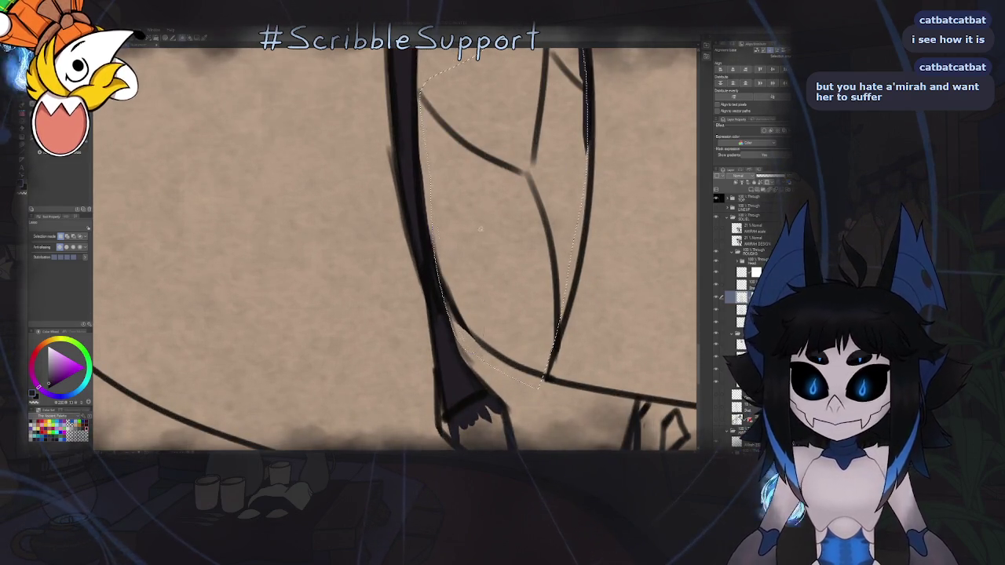
pyautogui.scroll(-2, 479, 229)
pyautogui.scroll(-2, 480, 228)
pyautogui.scroll(3, 483, 281)
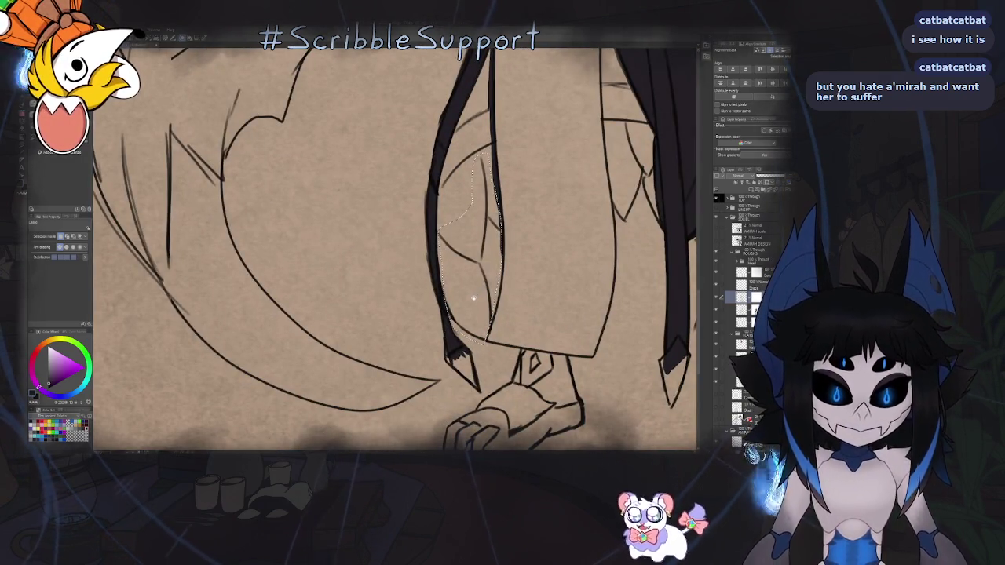
pyautogui.scroll(-3, 474, 297)
pyautogui.scroll(3, 476, 279)
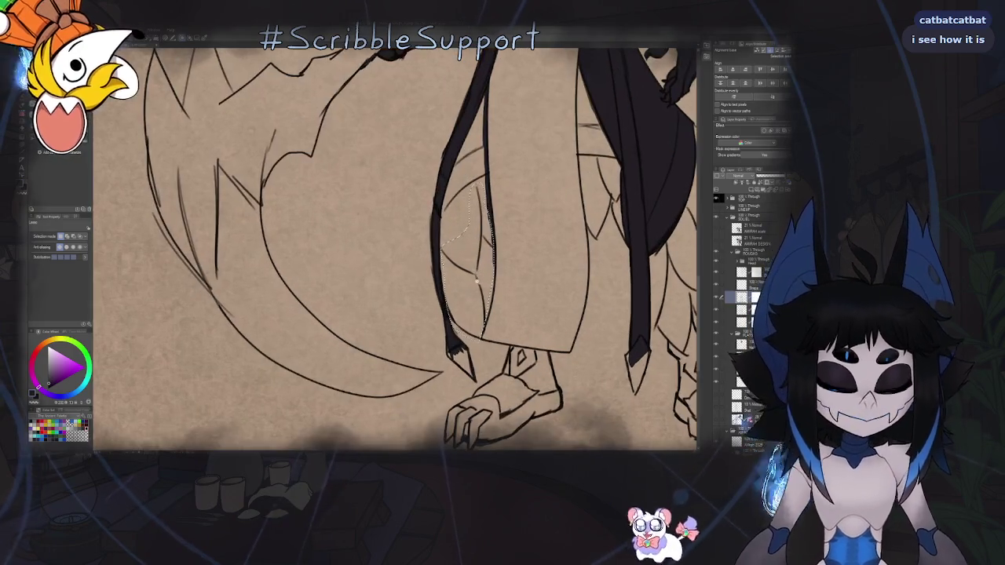
pyautogui.scroll(3, 477, 282)
pyautogui.scroll(-5, 477, 282)
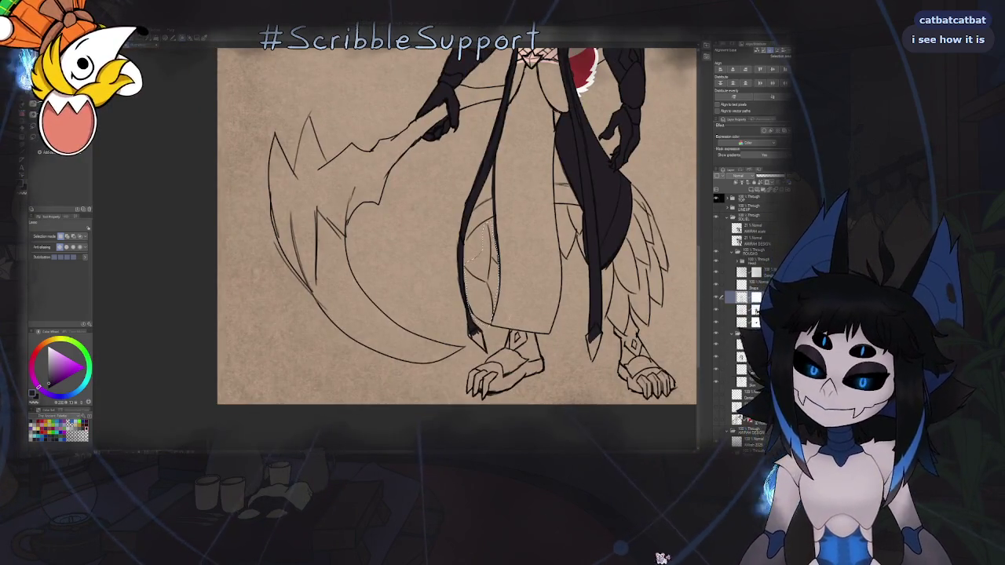
pyautogui.hotkey('ctrl', 't')
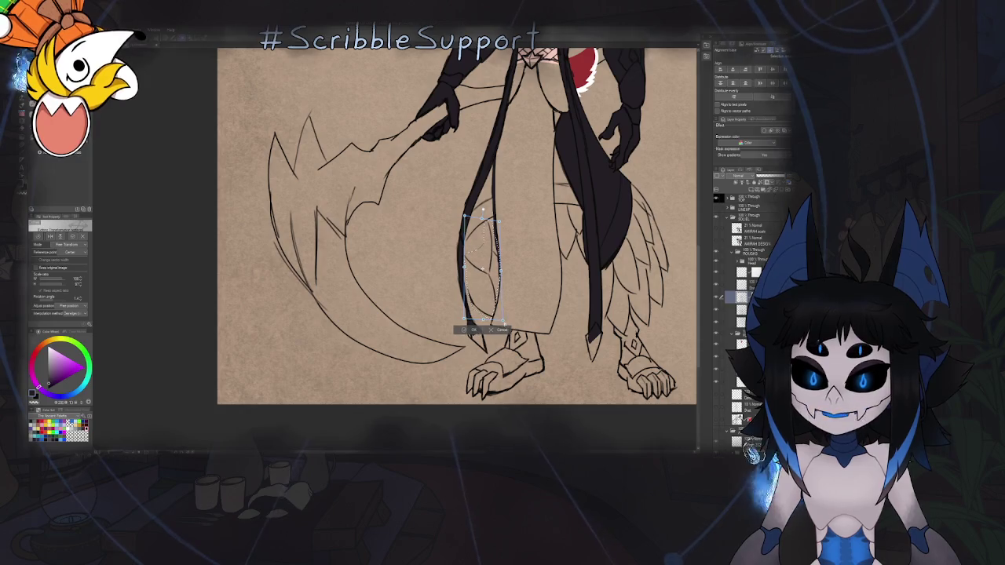
pyautogui.press('Return')
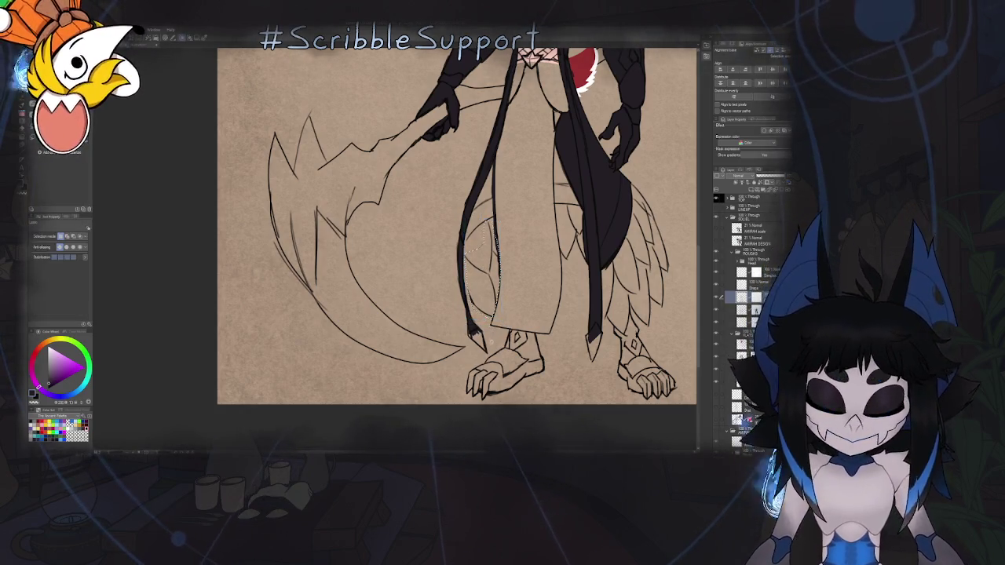
# Erase the top of the inner leg line, then eyedrop the tan paper colour for a line brush.
pyautogui.press('b')
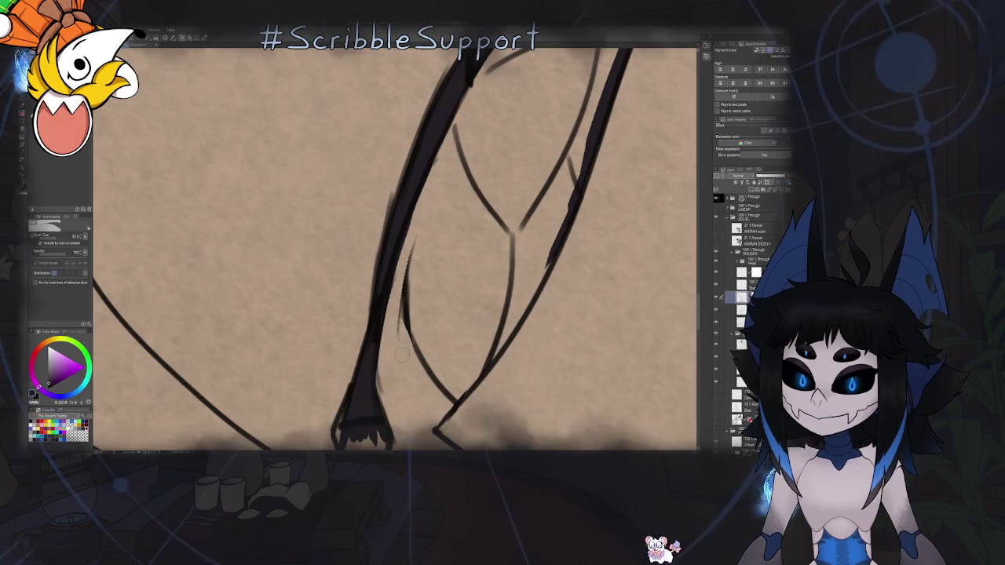
pyautogui.moveTo(406, 259); pyautogui.dragTo(409, 326)
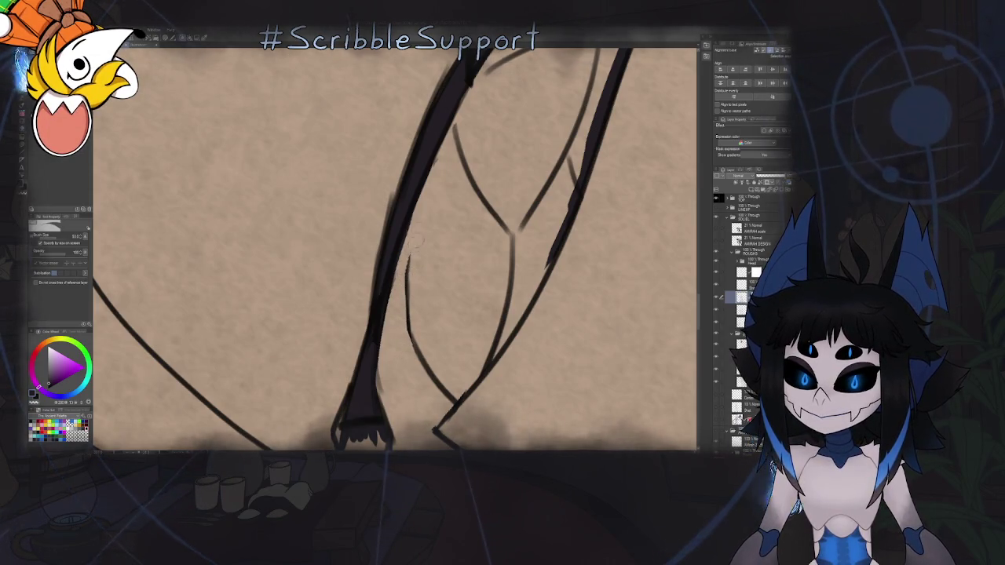
pyautogui.press('b')
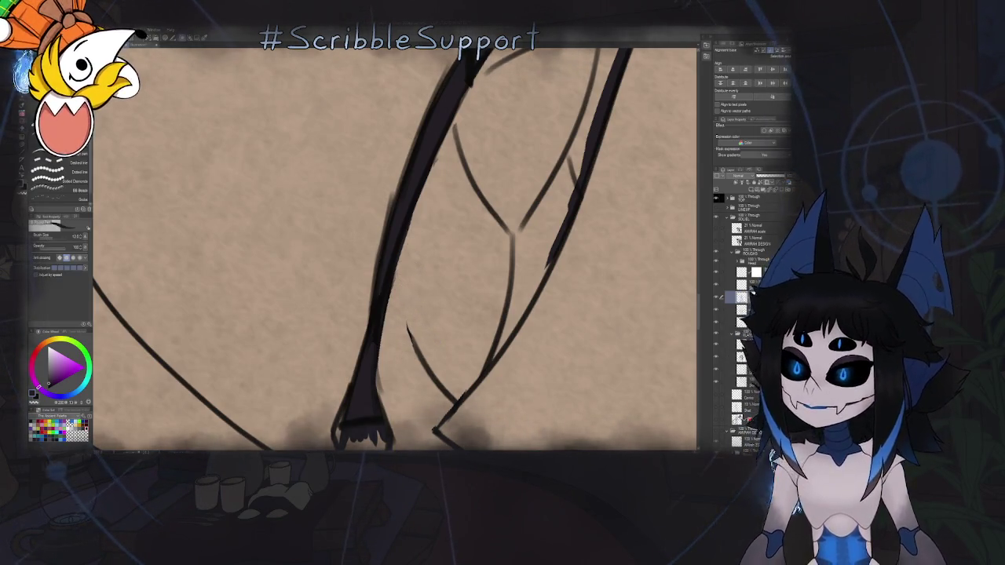
pyautogui.keyDown('alt'); pyautogui.click(408, 322); pyautogui.keyUp('alt')
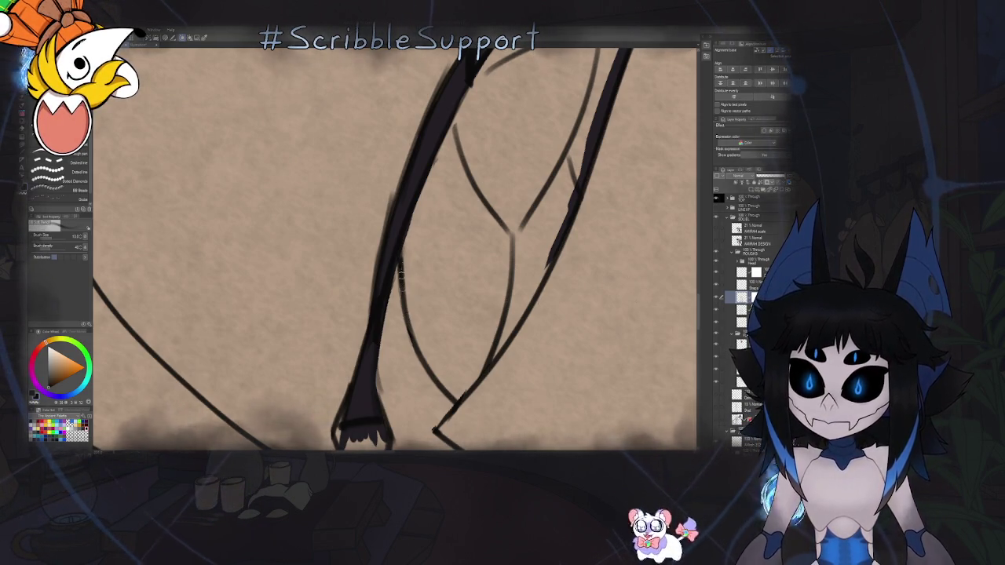
pyautogui.scroll(-1, 408, 263)
pyautogui.scroll(-2, 429, 257)
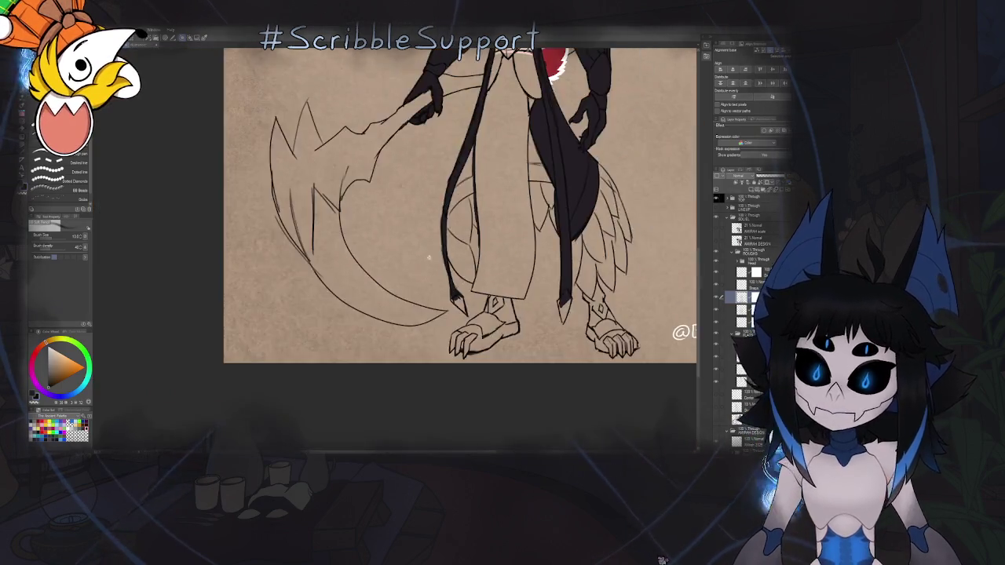
# On a lower layer, fill the shape between the leg lines with dark colour.
pyautogui.scroll(-2, 429, 258)
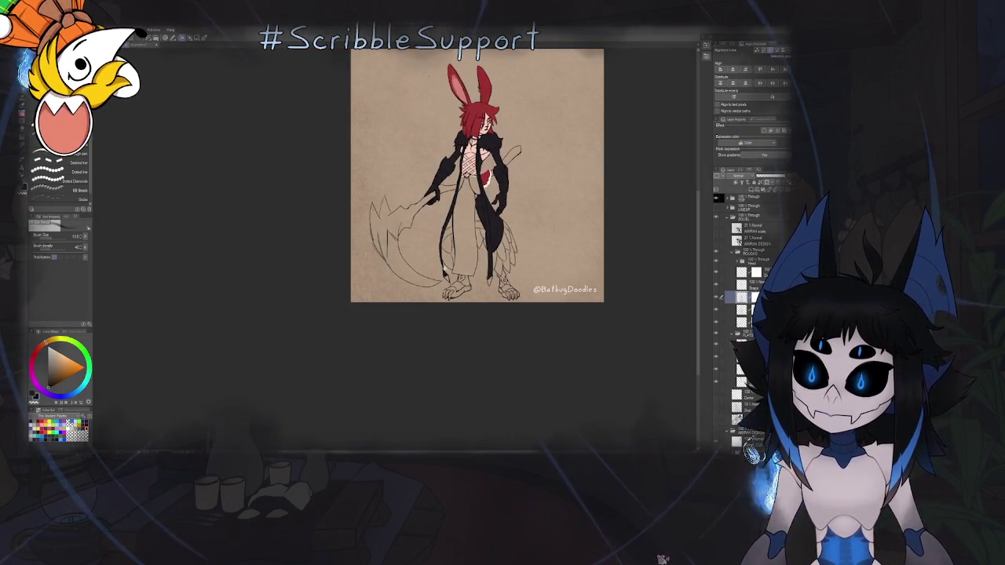
pyautogui.scroll(2, 446, 270)
pyautogui.scroll(1, 410, 231)
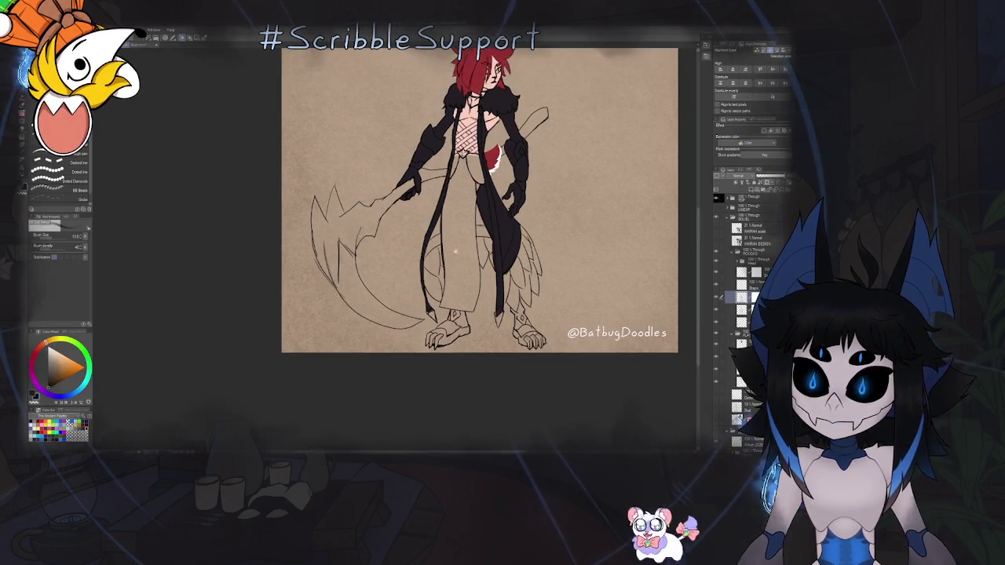
pyautogui.scroll(2, 410, 231)
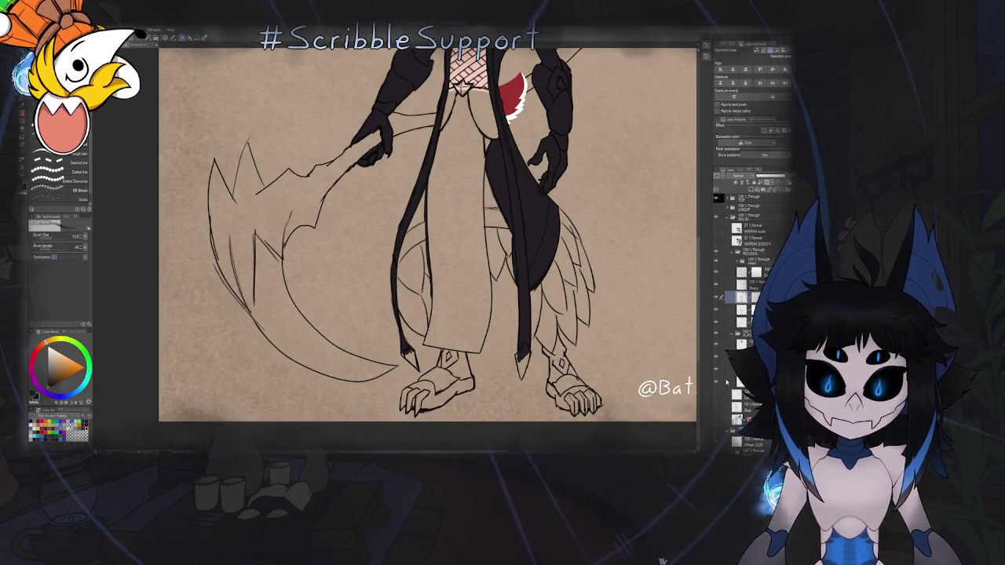
pyautogui.click(746, 355)
pyautogui.press('u')
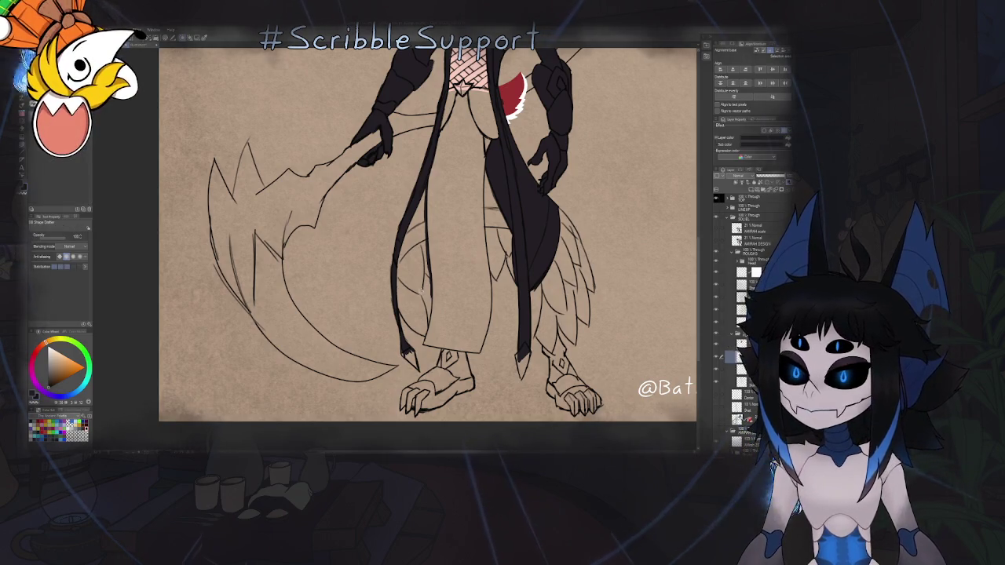
pyautogui.scroll(1, 396, 294)
pyautogui.scroll(1, 393, 287)
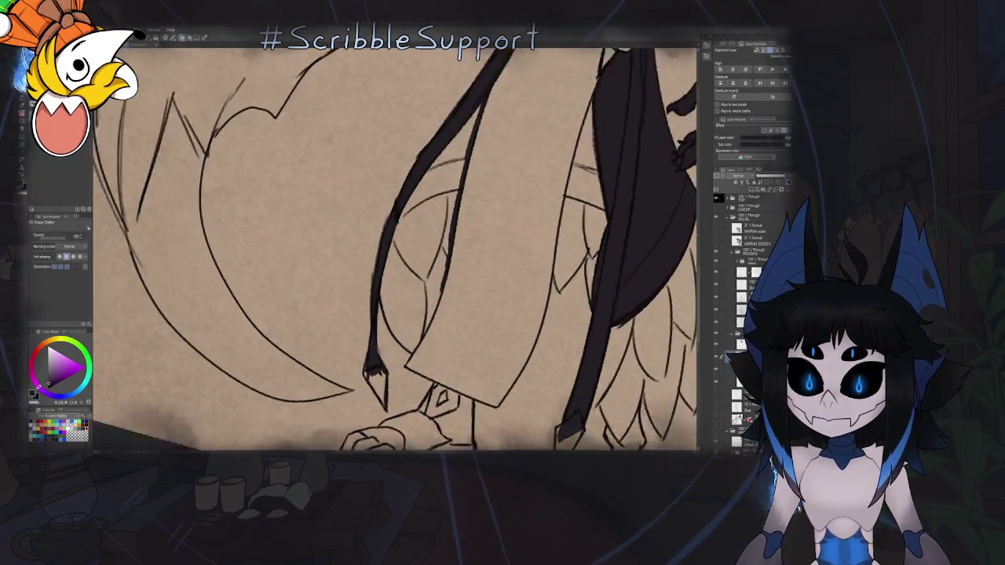
pyautogui.scroll(1, 385, 275)
pyautogui.scroll(1, 371, 257)
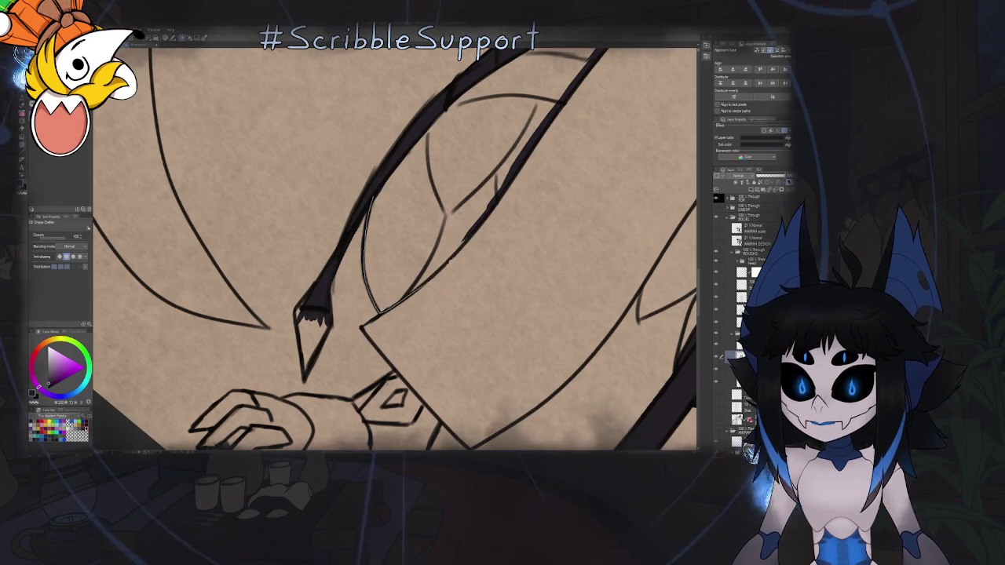
pyautogui.click(408, 210)
# Rotate the view, then trace and fill the area beside the leg dark.
pyautogui.scroll(1, 408, 210)
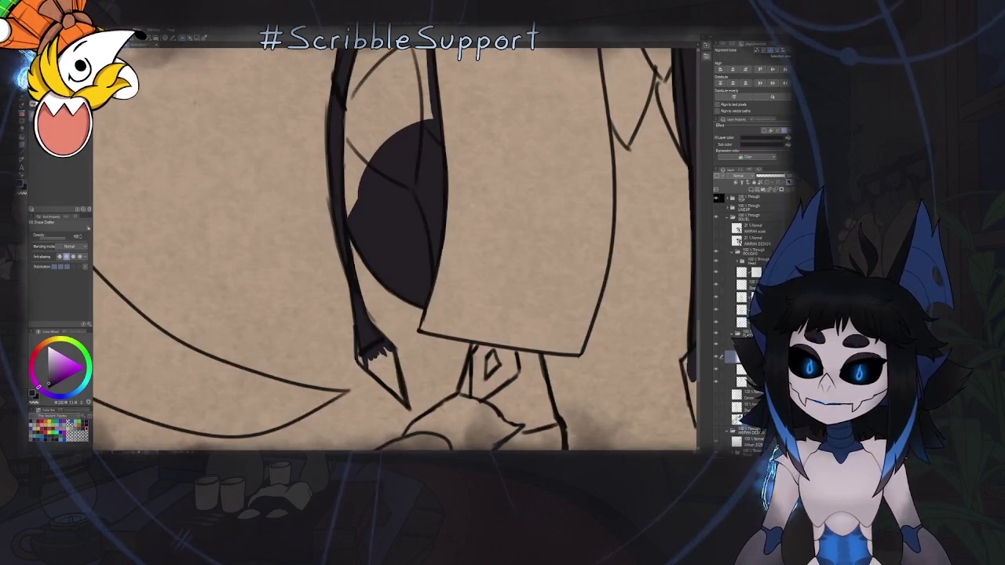
pyautogui.scroll(1, 439, 161)
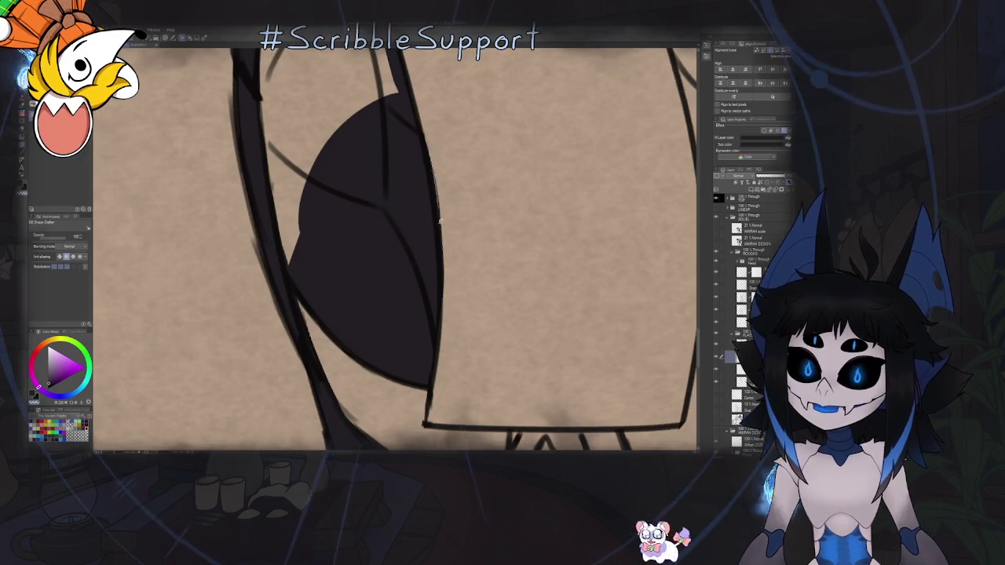
pyautogui.moveTo(468, 187); pyautogui.dragTo(438, 385)
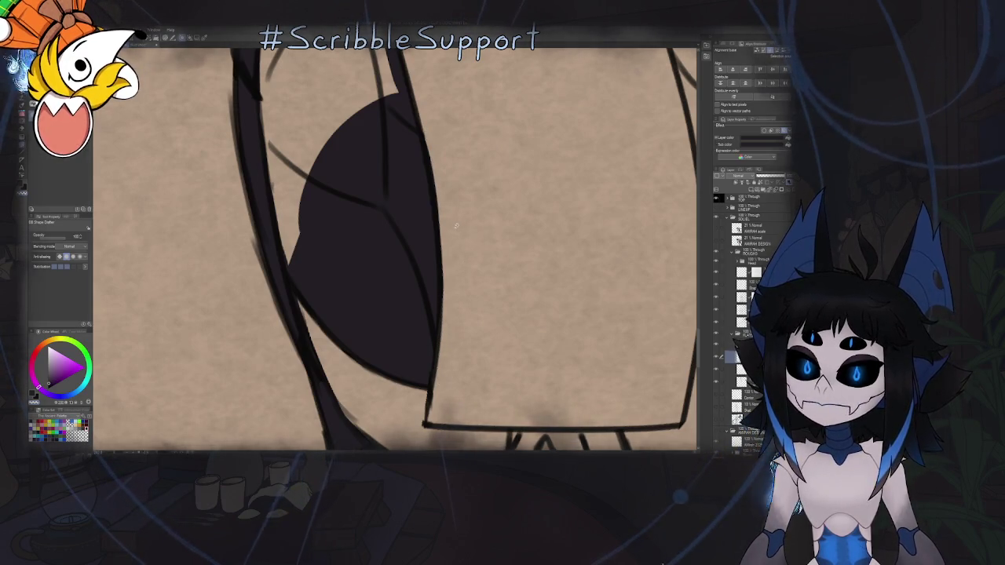
pyautogui.press('^')
pyautogui.press('^')
pyautogui.scroll(-2, 480, 252)
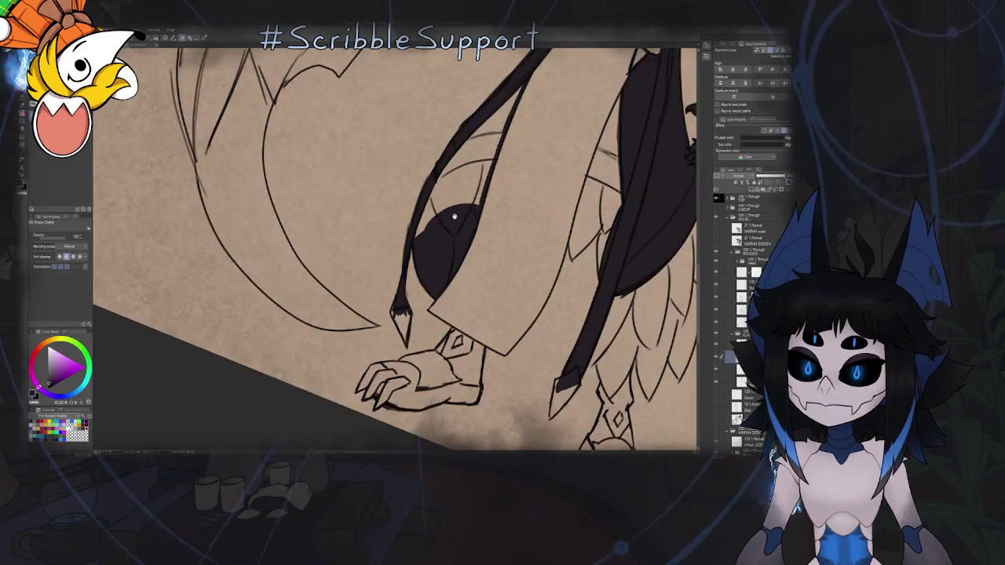
pyautogui.scroll(1, 471, 228)
pyautogui.press('^')
pyautogui.scroll(1, 470, 210)
pyautogui.moveTo(481, 124)
pyautogui.mouseDown()
pyautogui.moveTo(482, 270)
pyautogui.moveTo(420, 393)
pyautogui.mouseUp()
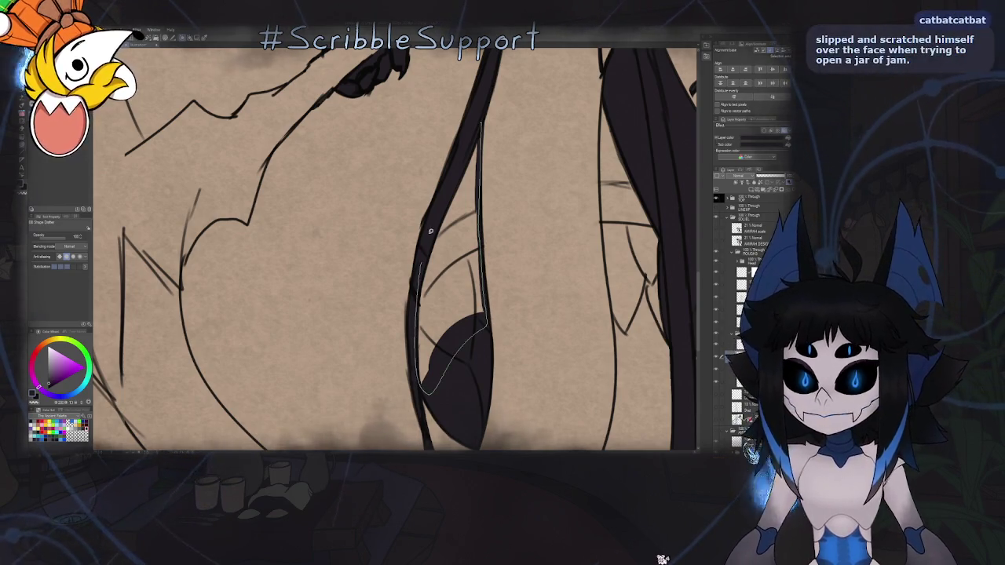
pyautogui.moveTo(416, 347); pyautogui.dragTo(476, 129)
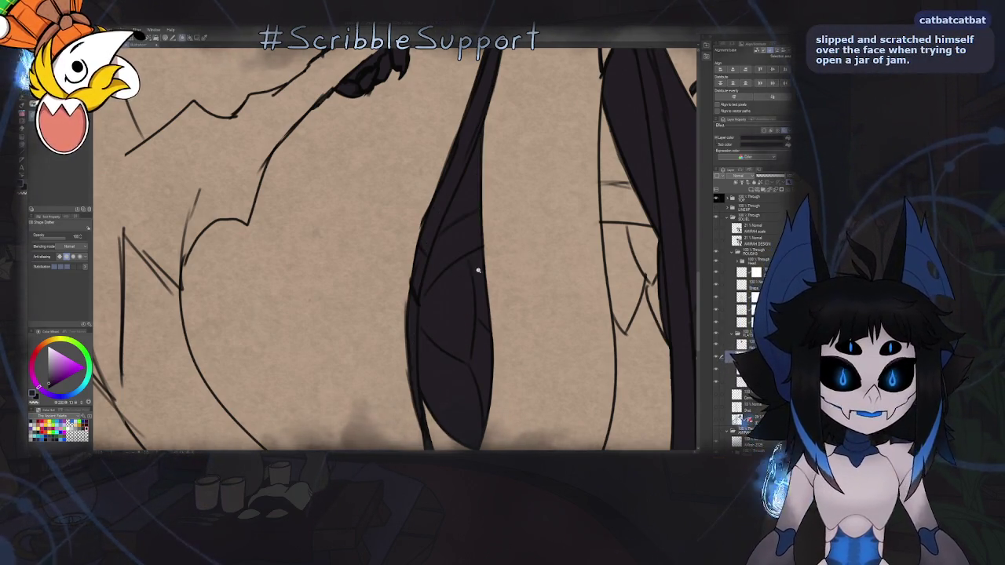
# Zoom out to review the whole figure, then bring the lower robe and wing into view.
pyautogui.scroll(-3, 475, 269)
pyautogui.scroll(3, 440, 234)
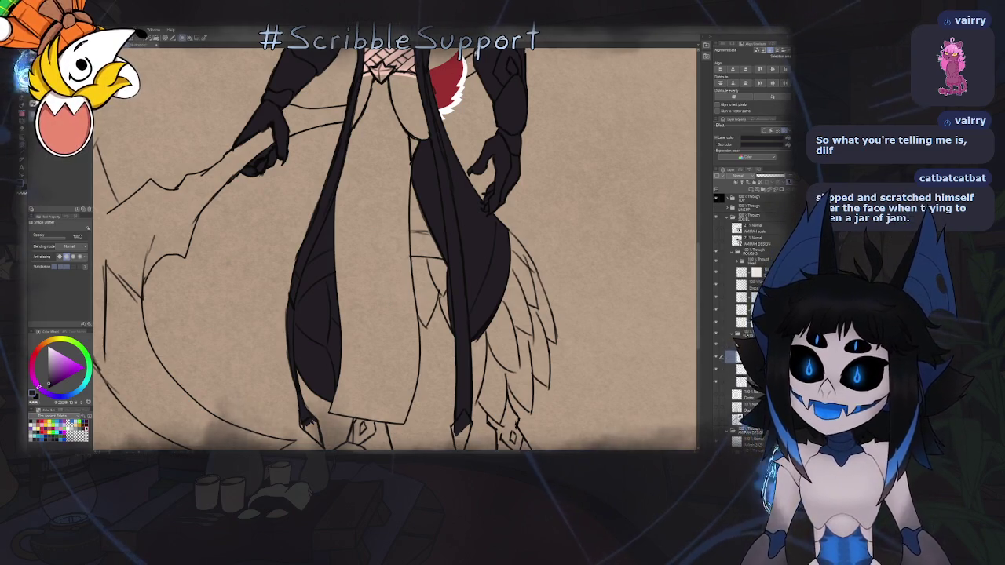
pyautogui.scroll(1, 431, 273)
pyautogui.scroll(4, 431, 274)
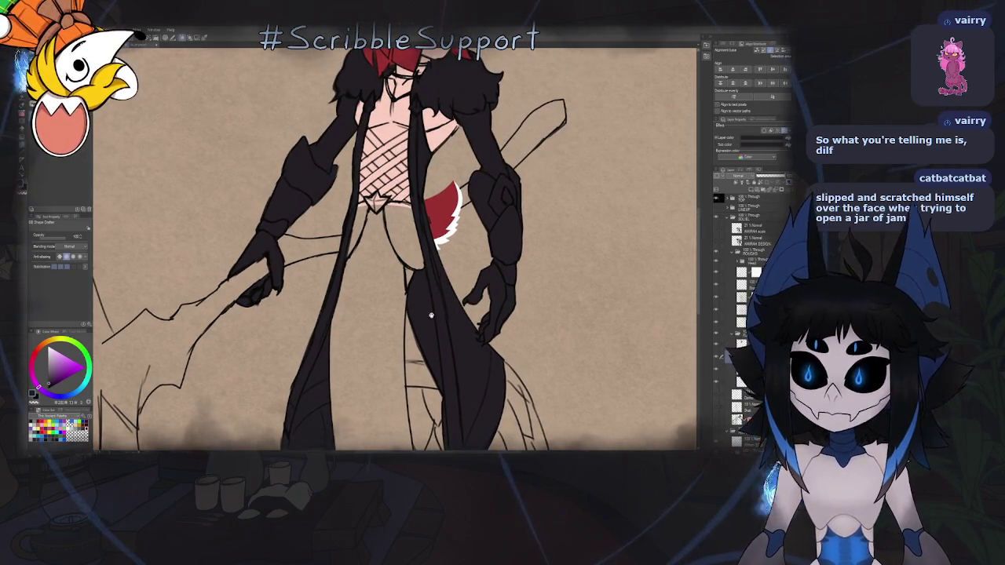
pyautogui.scroll(5, 432, 261)
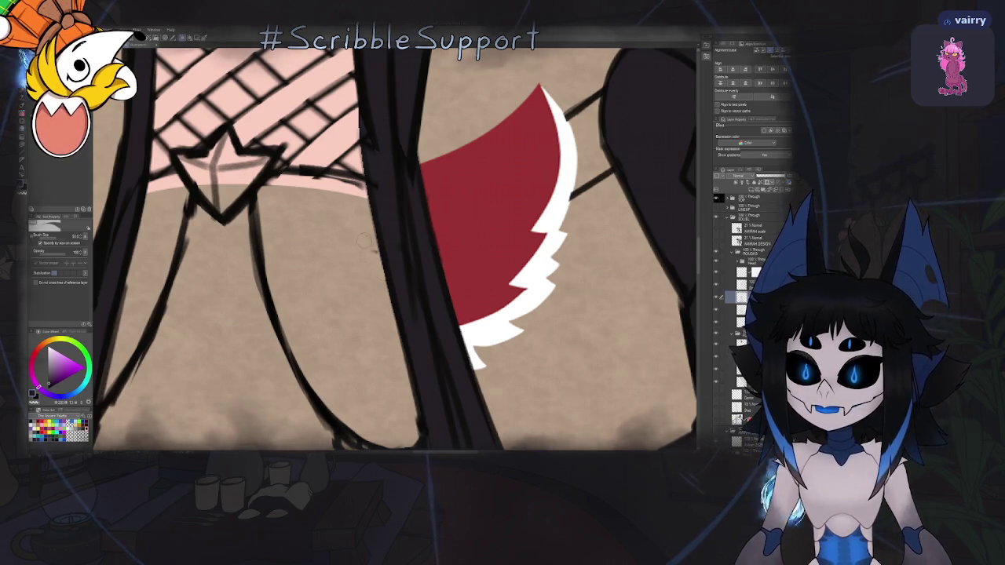
pyautogui.press('h')
pyautogui.press('b')
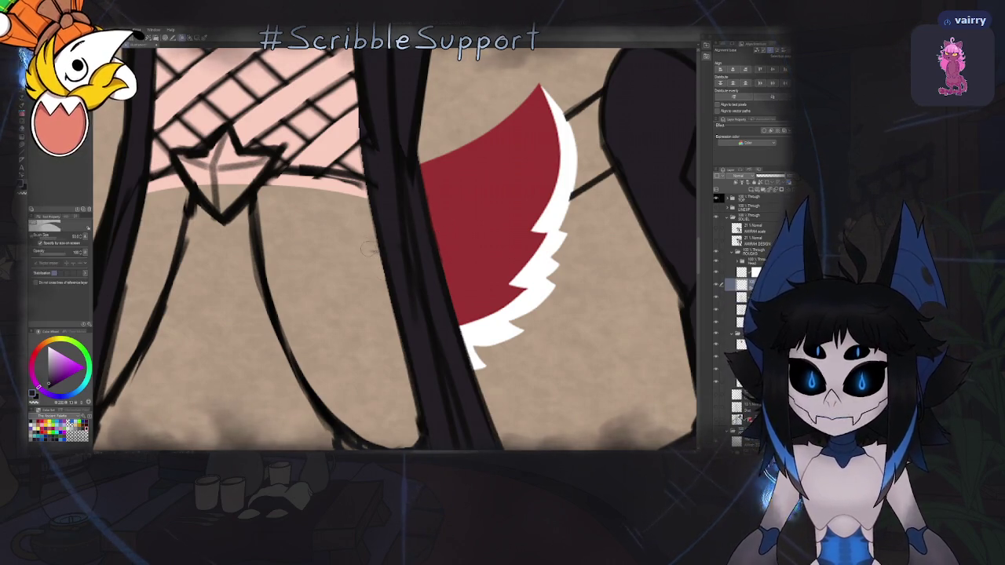
pyautogui.scroll(-5, 395, 258)
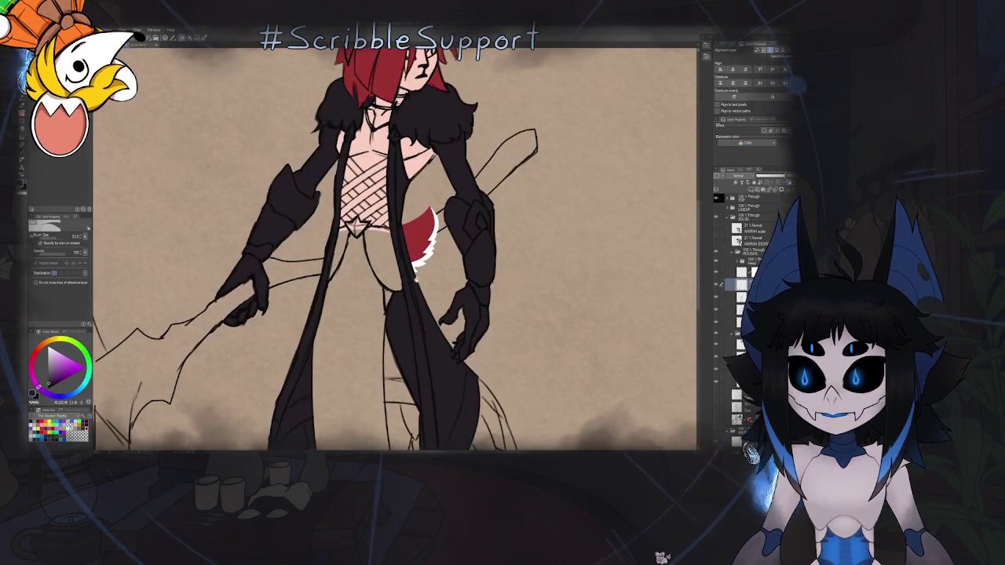
pyautogui.press('h')
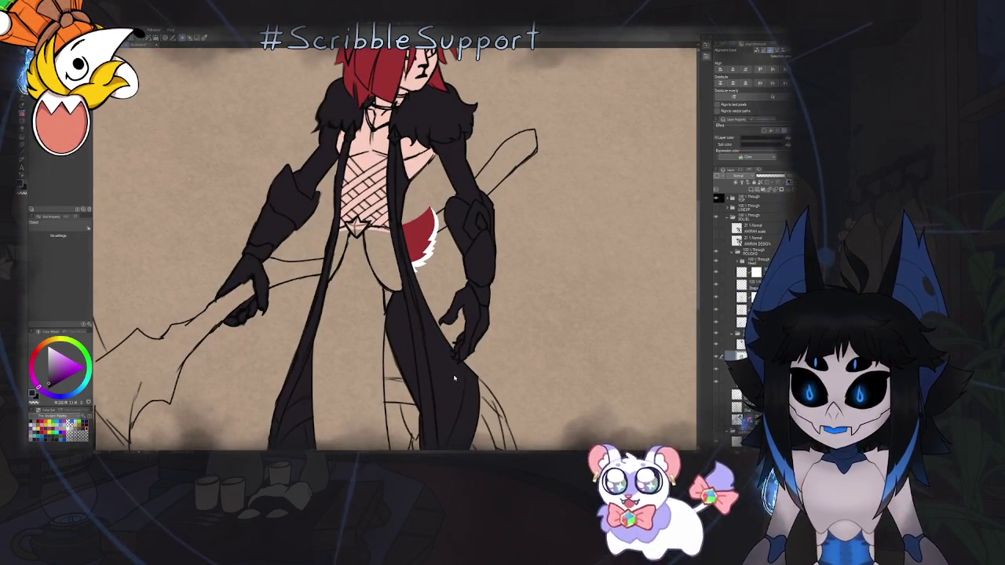
pyautogui.scroll(-5, 463, 330)
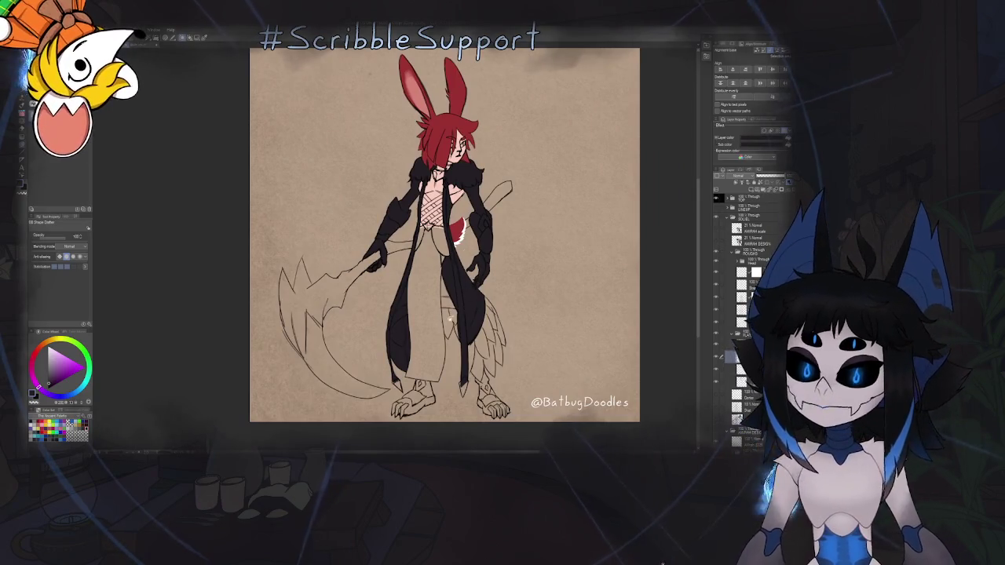
pyautogui.scroll(5, 466, 320)
pyautogui.moveTo(445, 168); pyautogui.dragTo(449, 122)
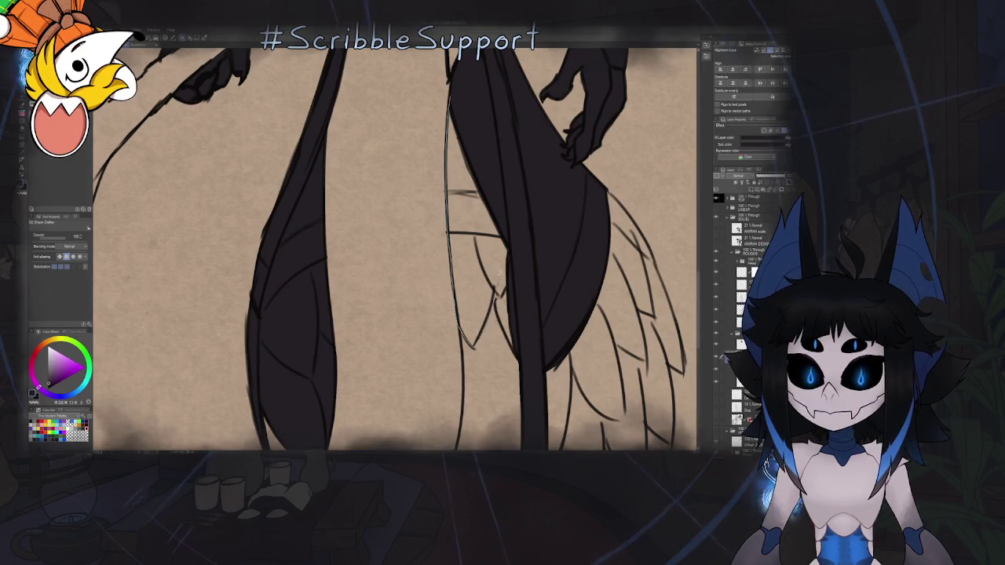
# Fill the outlined robe sections and thin strip over the wing dark.
pyautogui.moveTo(468, 110); pyautogui.dragTo(451, 106)
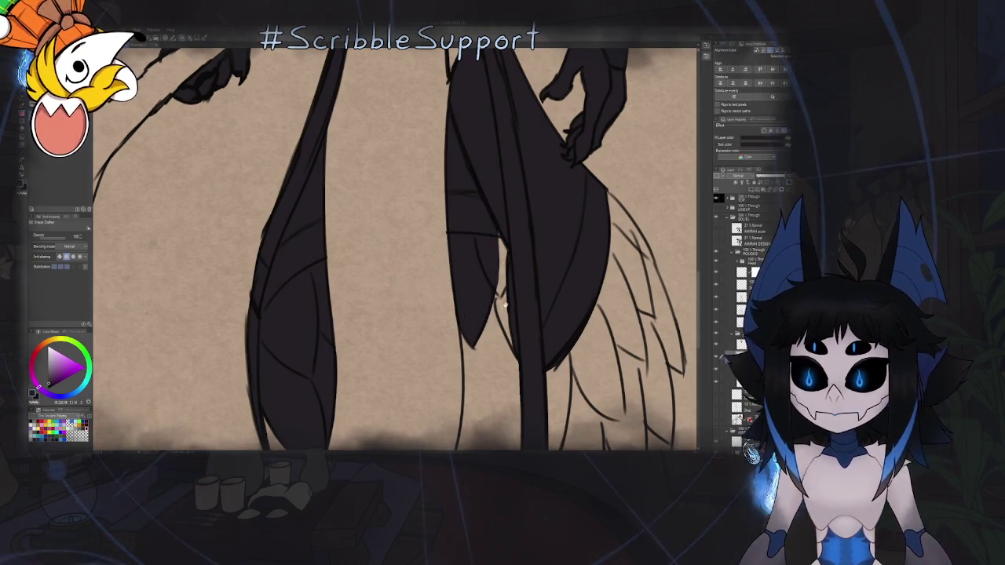
pyautogui.moveTo(545, 265)
pyautogui.mouseDown()
pyautogui.moveTo(504, 312)
pyautogui.moveTo(477, 315)
pyautogui.mouseUp()
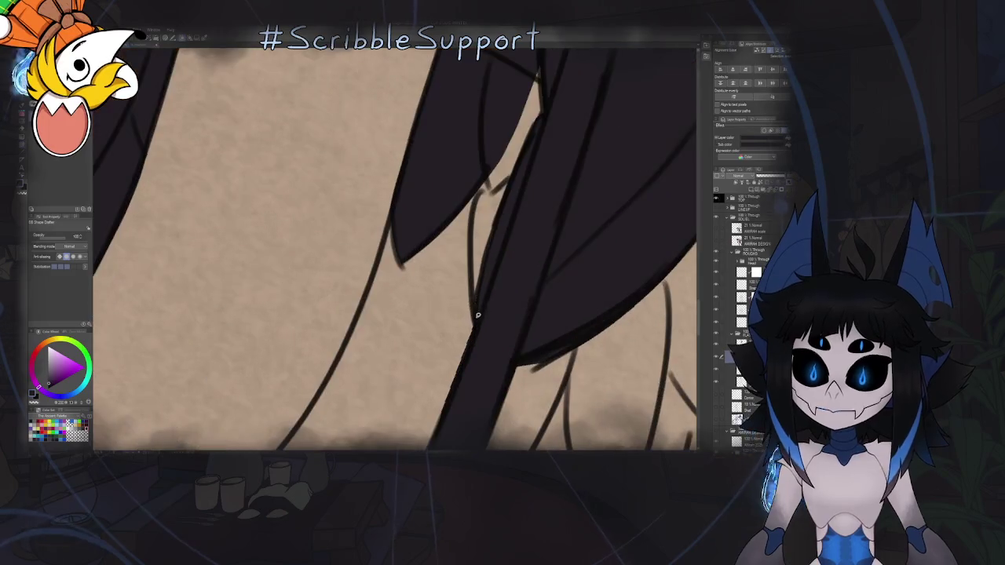
pyautogui.moveTo(486, 157); pyautogui.dragTo(471, 318)
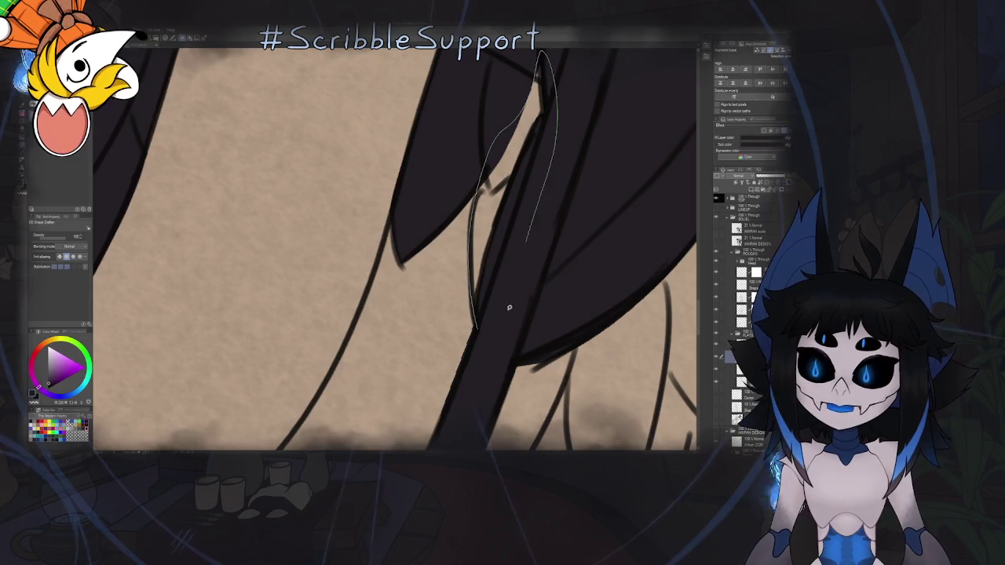
pyautogui.moveTo(509, 307); pyautogui.dragTo(503, 311)
pyautogui.moveTo(494, 170); pyautogui.dragTo(486, 250)
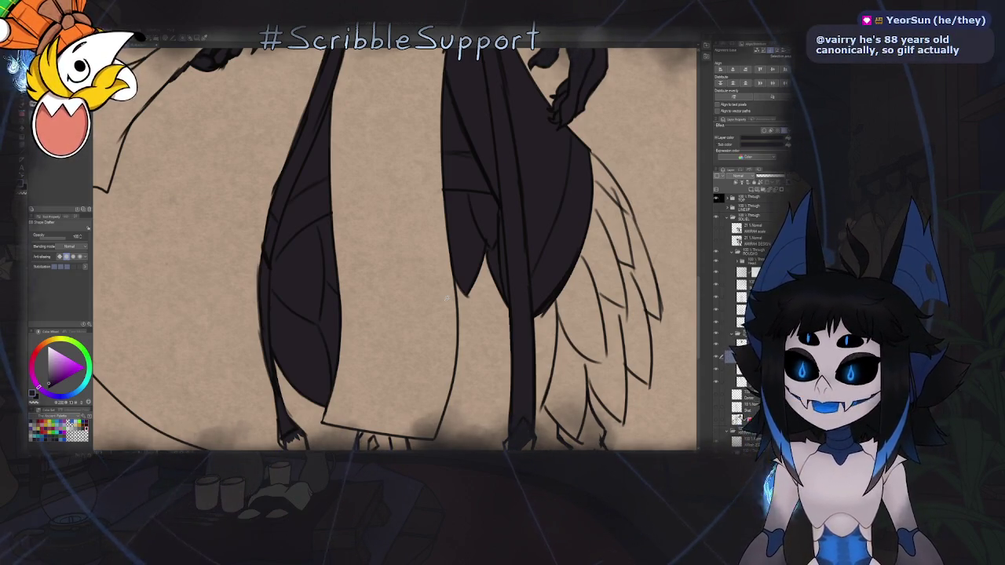
# Draw a thin line along the strip's edge and fill the area between lines dark.
pyautogui.scroll(-5, 518, 152)
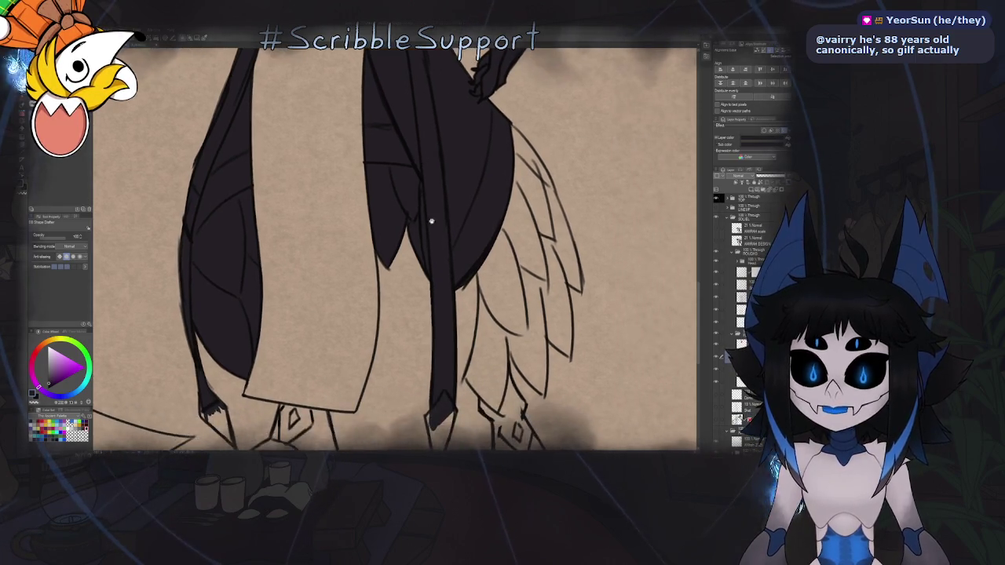
pyautogui.scroll(2, 445, 271)
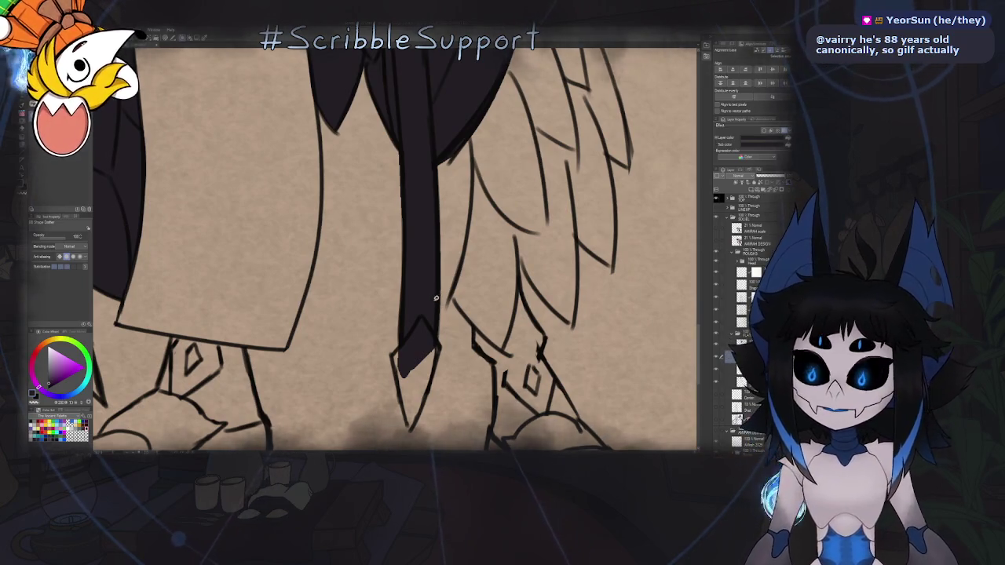
pyautogui.moveTo(448, 304)
pyautogui.mouseDown()
pyautogui.moveTo(461, 258)
pyautogui.moveTo(422, 253)
pyautogui.mouseUp()
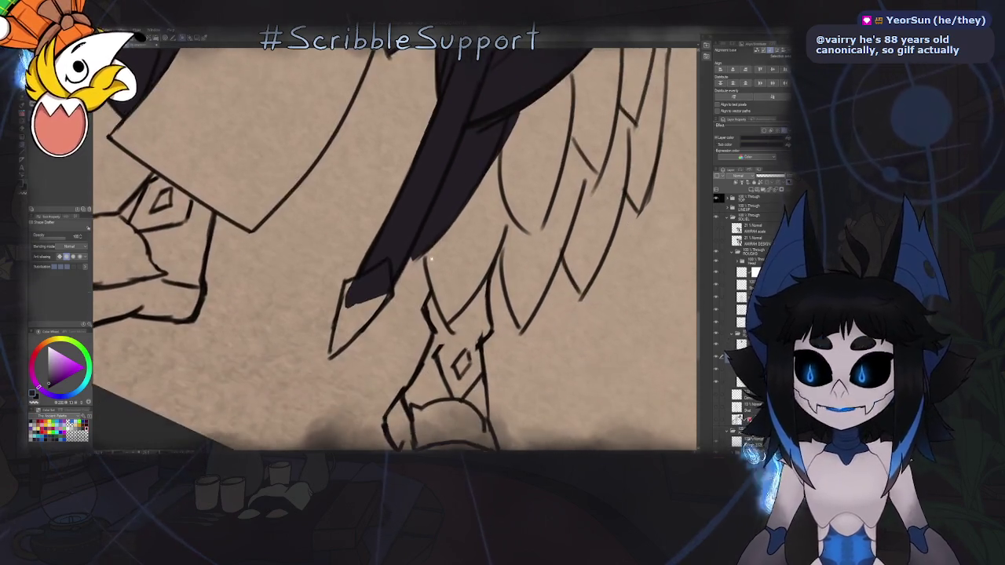
pyautogui.moveTo(447, 338); pyautogui.dragTo(427, 202)
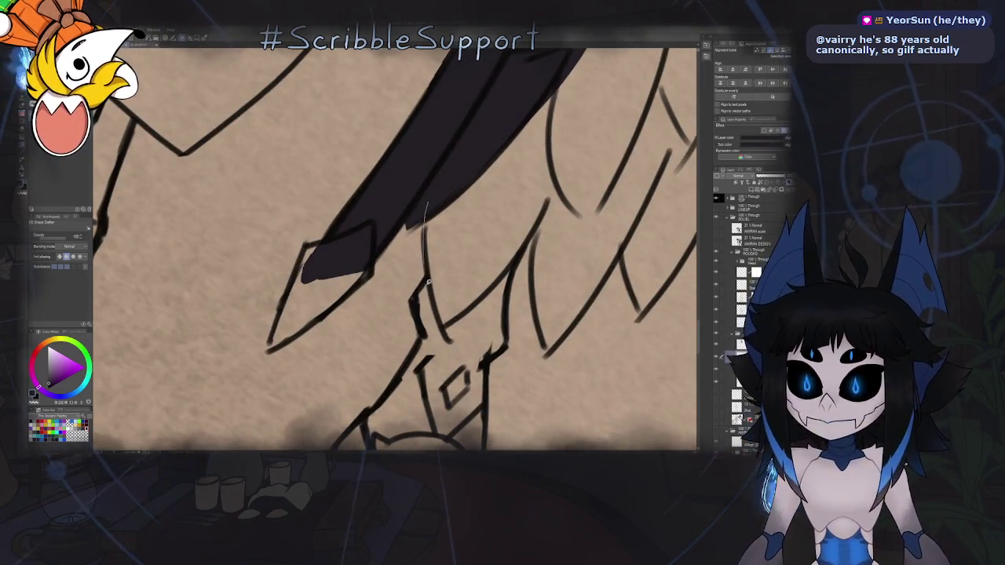
pyautogui.moveTo(446, 334); pyautogui.dragTo(427, 204)
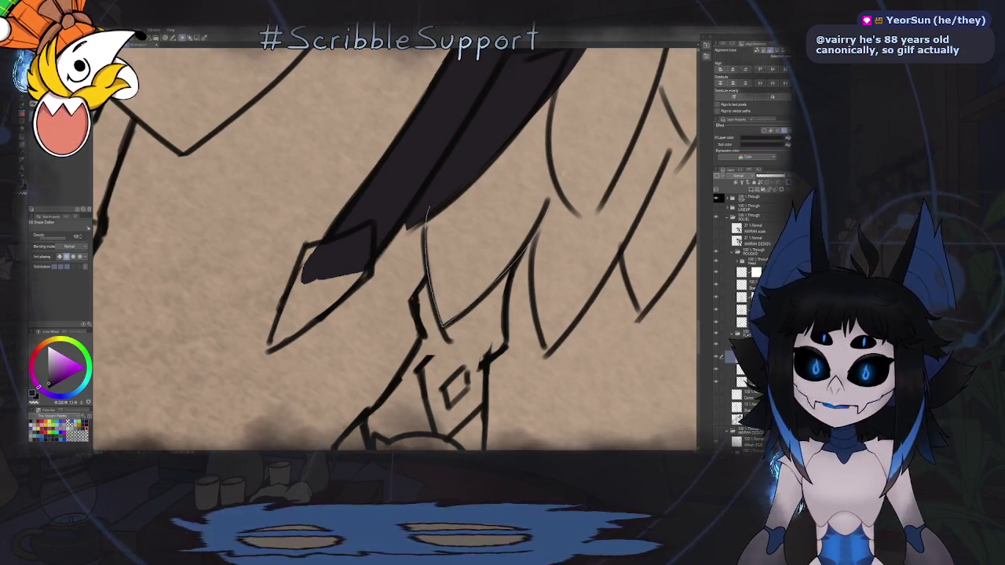
pyautogui.click(516, 142)
# Zoom out and mirror the canvas to check the shapes, then unmirror it.
pyautogui.scroll(-2, 516, 142)
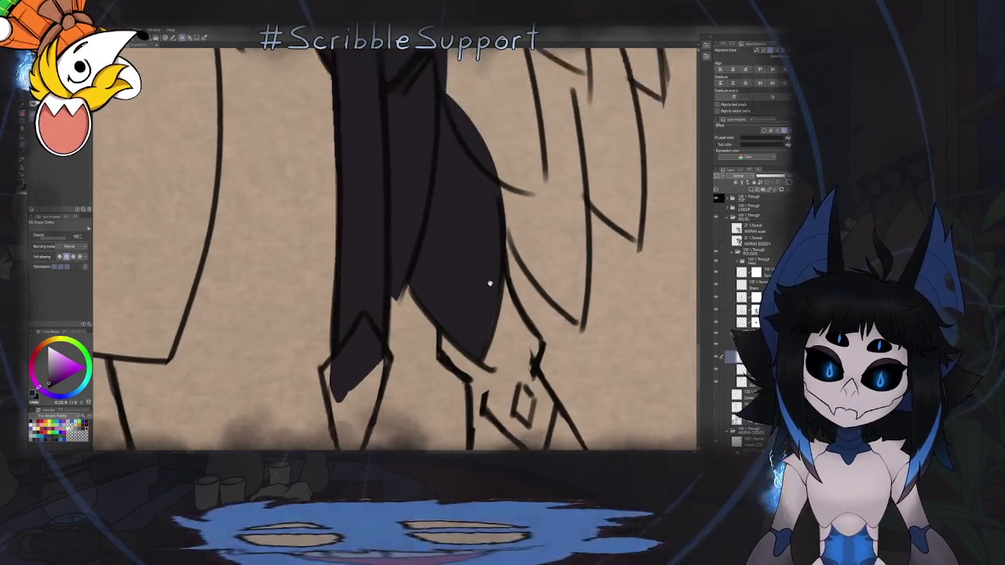
pyautogui.scroll(-3, 489, 285)
pyautogui.scroll(-1, 478, 291)
pyautogui.press('h')
pyautogui.scroll(4, 323, 312)
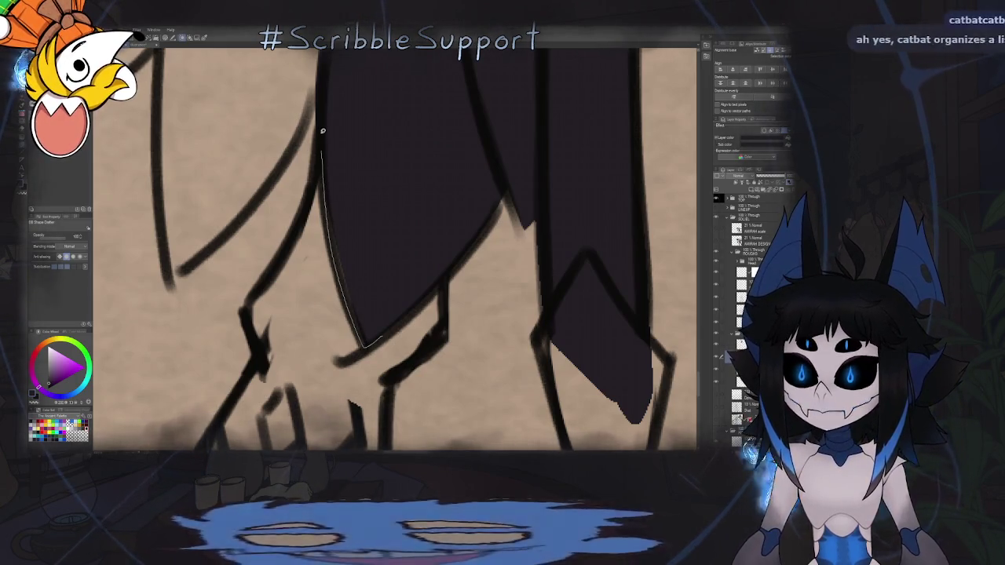
pyautogui.scroll(-3, 413, 223)
pyautogui.scroll(-3, 413, 223)
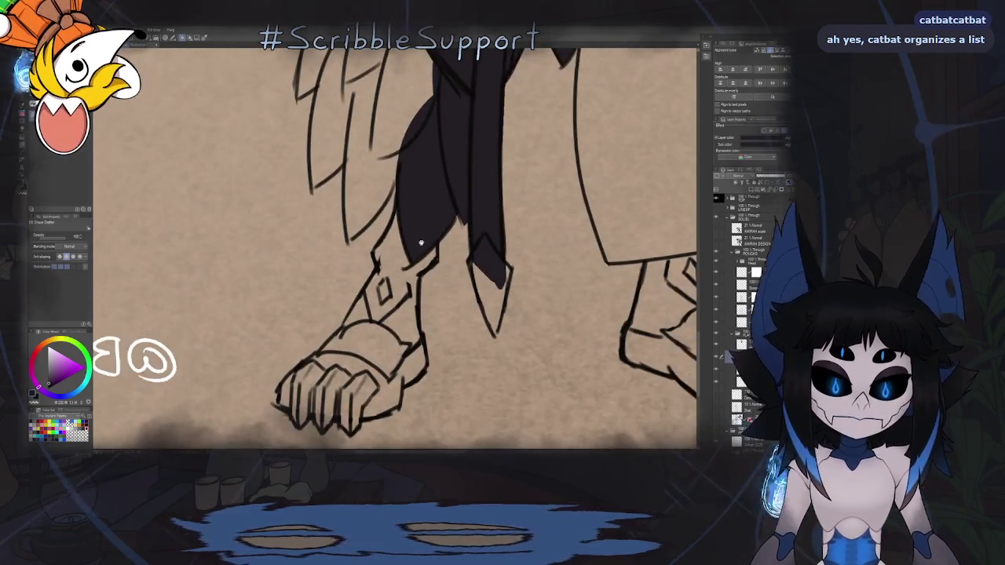
pyautogui.press('h')
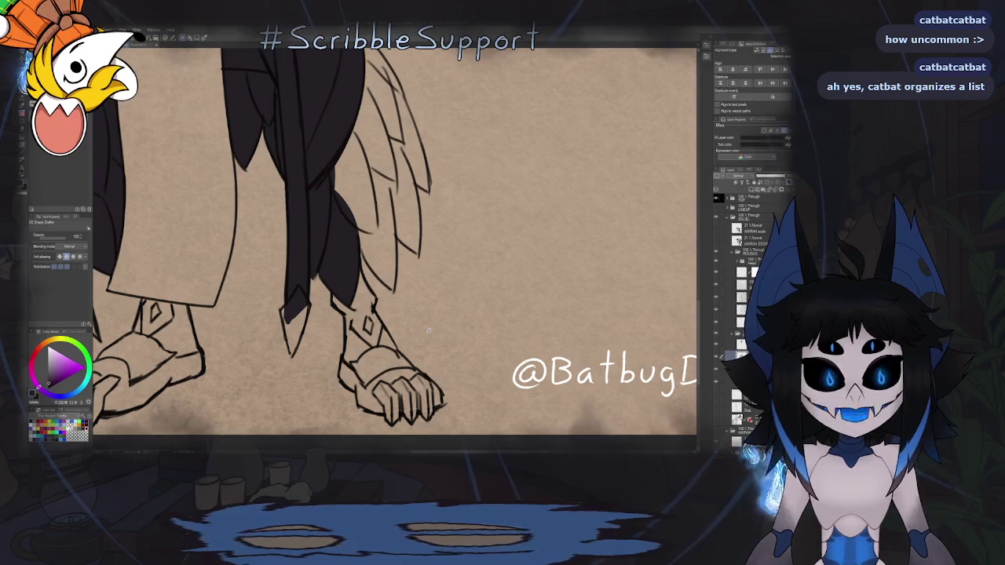
# Outline and fill dark pointed shapes beside the leg, tilting the view as needed.
pyautogui.moveTo(400, 253); pyautogui.dragTo(415, 279)
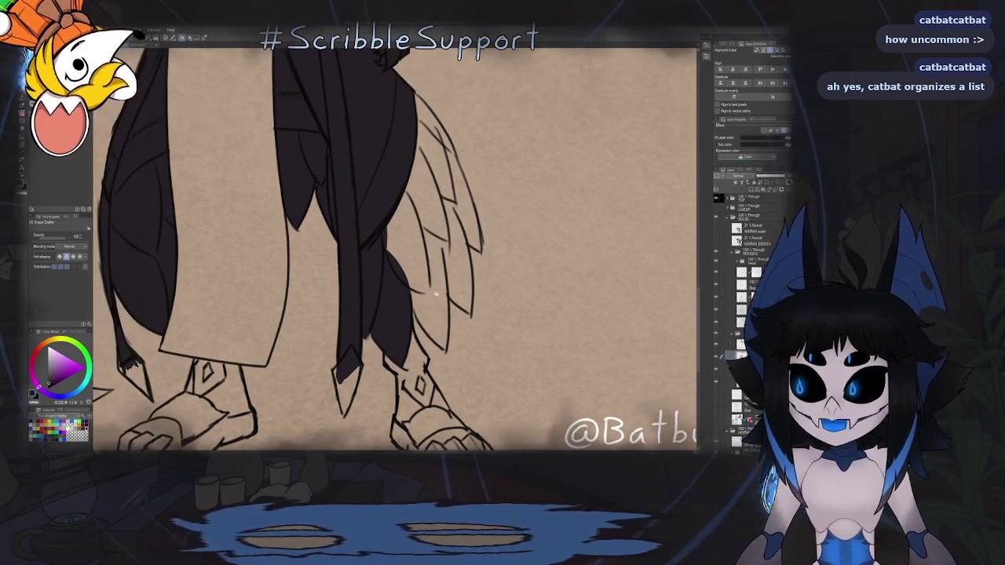
pyautogui.scroll(5, 417, 278)
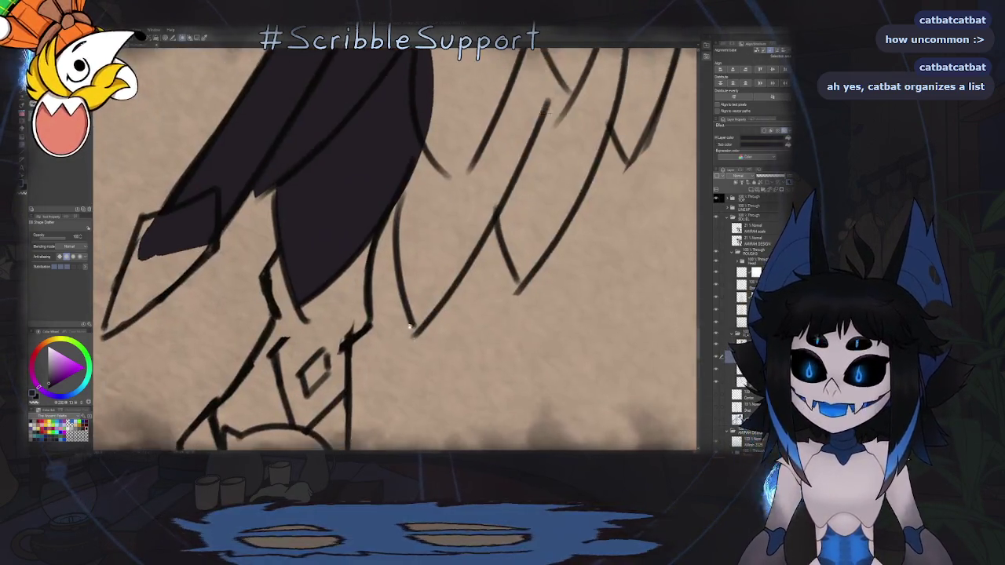
pyautogui.moveTo(397, 133); pyautogui.dragTo(410, 88)
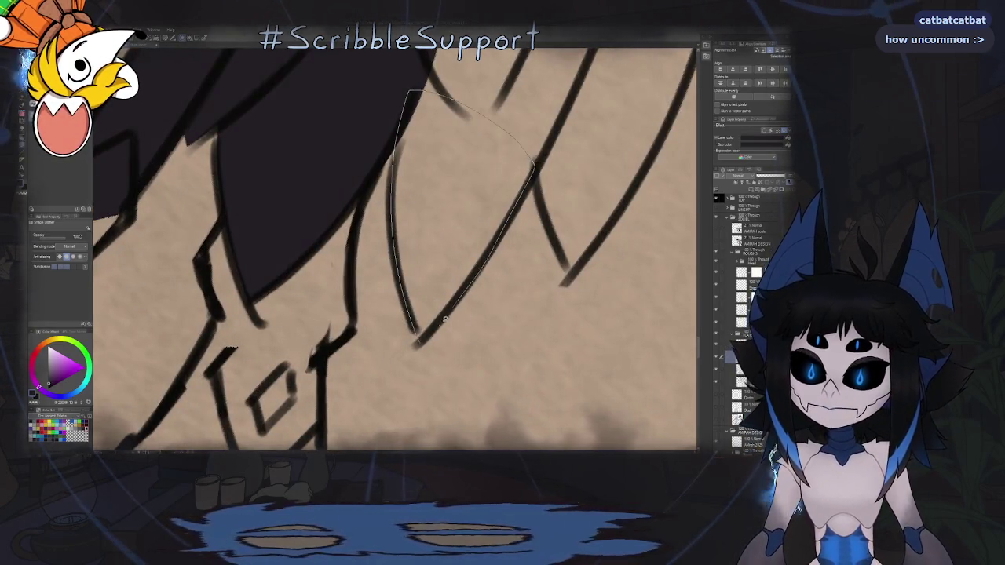
pyautogui.moveTo(427, 335); pyautogui.dragTo(424, 338)
pyautogui.scroll(-3, 482, 222)
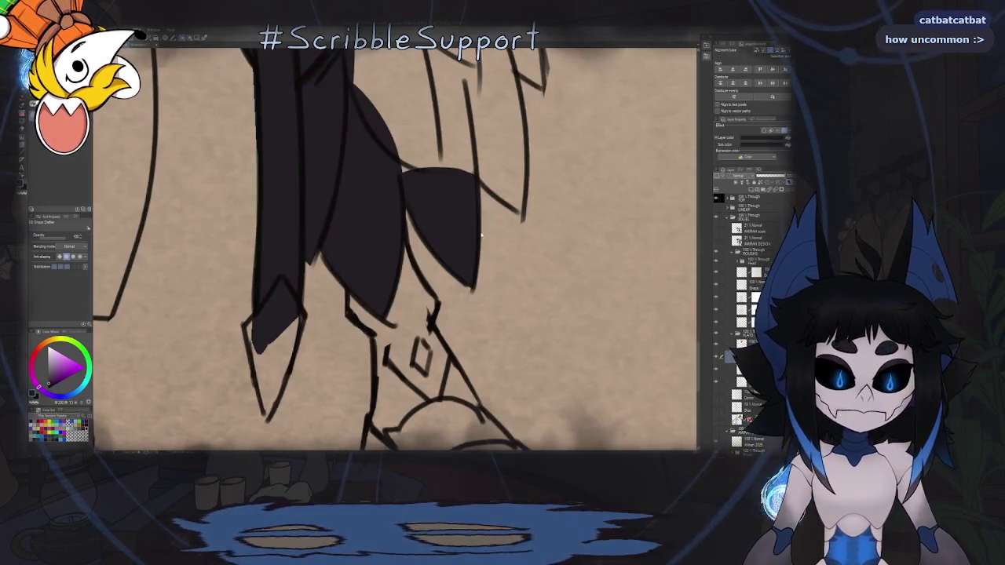
pyautogui.moveTo(408, 261); pyautogui.dragTo(435, 217)
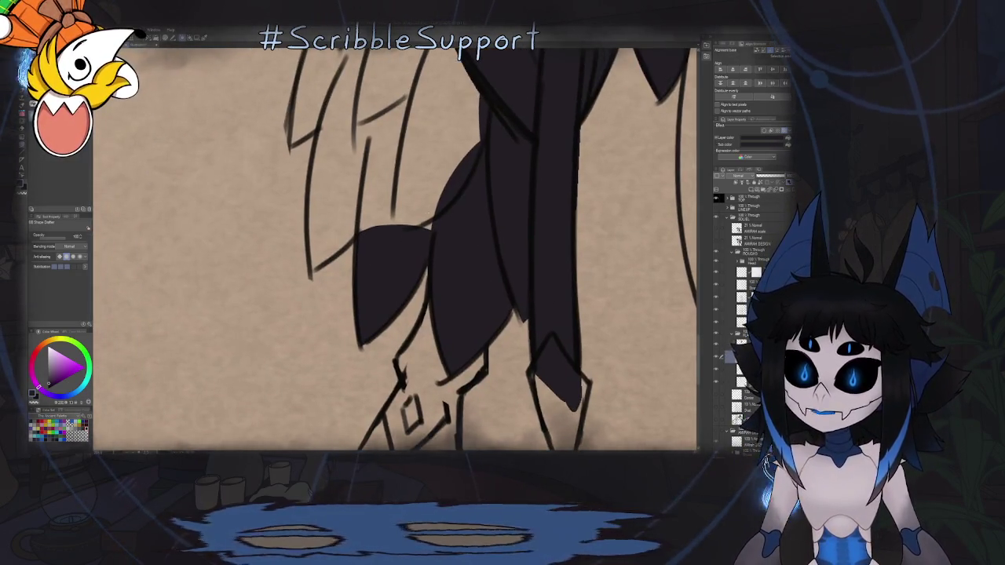
pyautogui.scroll(3, 397, 283)
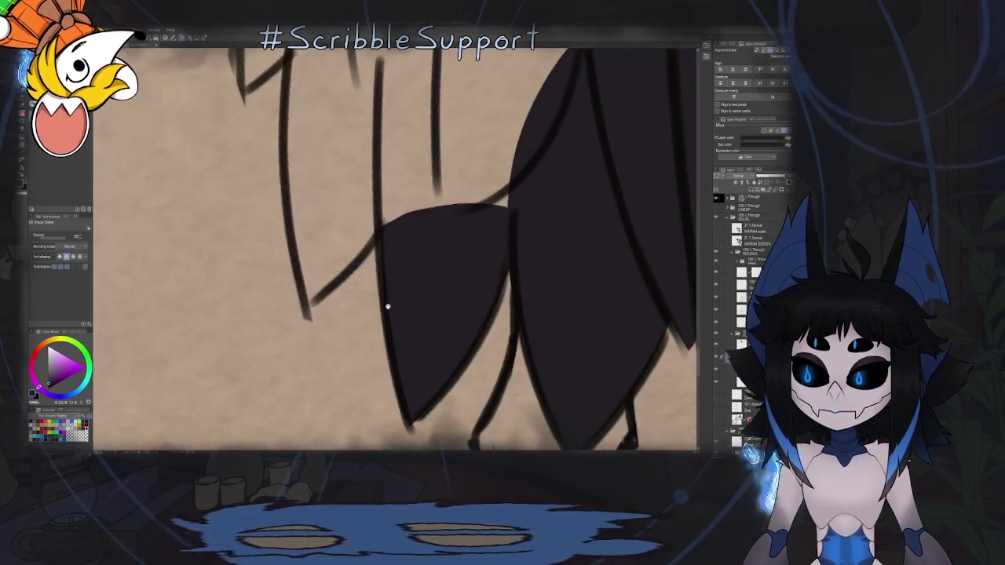
pyautogui.moveTo(393, 340)
pyautogui.mouseDown()
pyautogui.moveTo(524, 207)
pyautogui.moveTo(412, 294)
pyautogui.mouseUp()
pyautogui.scroll(-3, 447, 270)
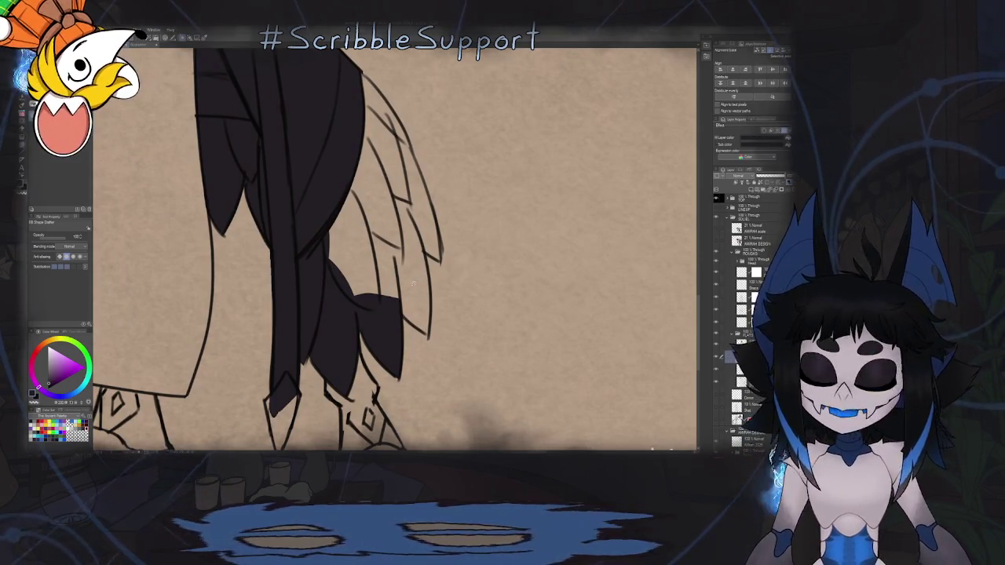
pyautogui.scroll(-2, 410, 286)
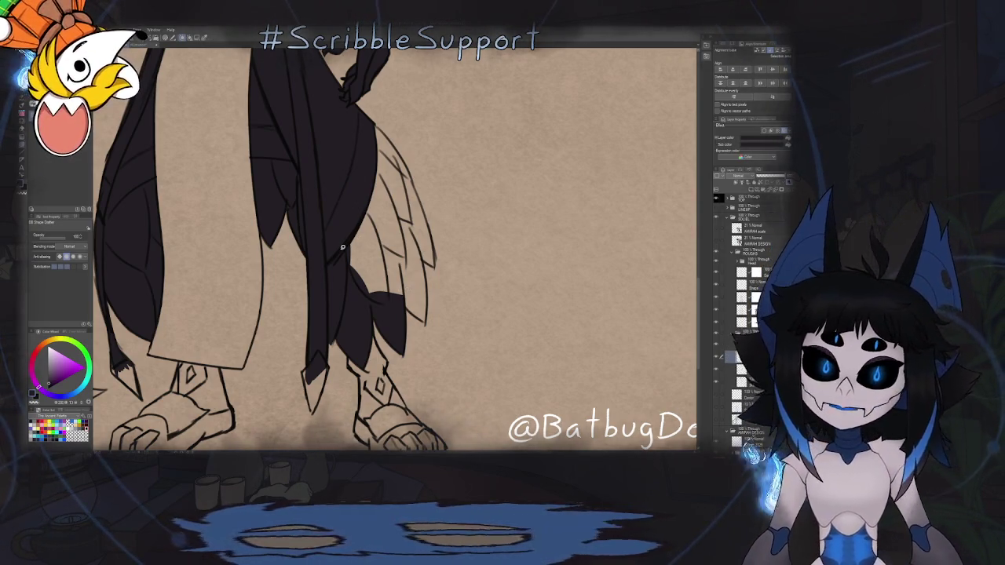
# Mirror the canvas and move the view to the lower feathers and claw.
pyautogui.scroll(1, 407, 274)
pyautogui.scroll(1, 408, 273)
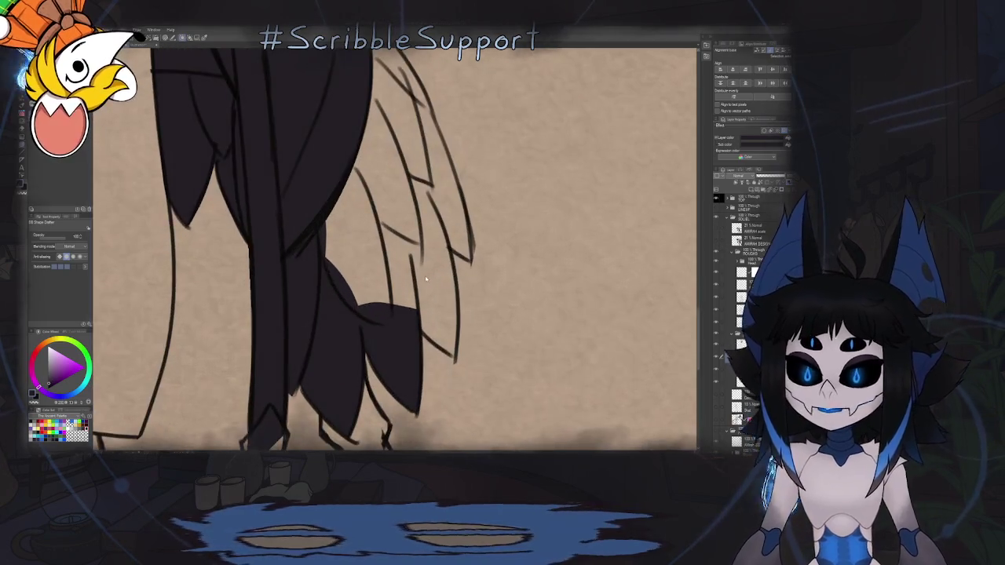
pyautogui.press('h')
pyautogui.moveTo(420, 279); pyautogui.dragTo(437, 282)
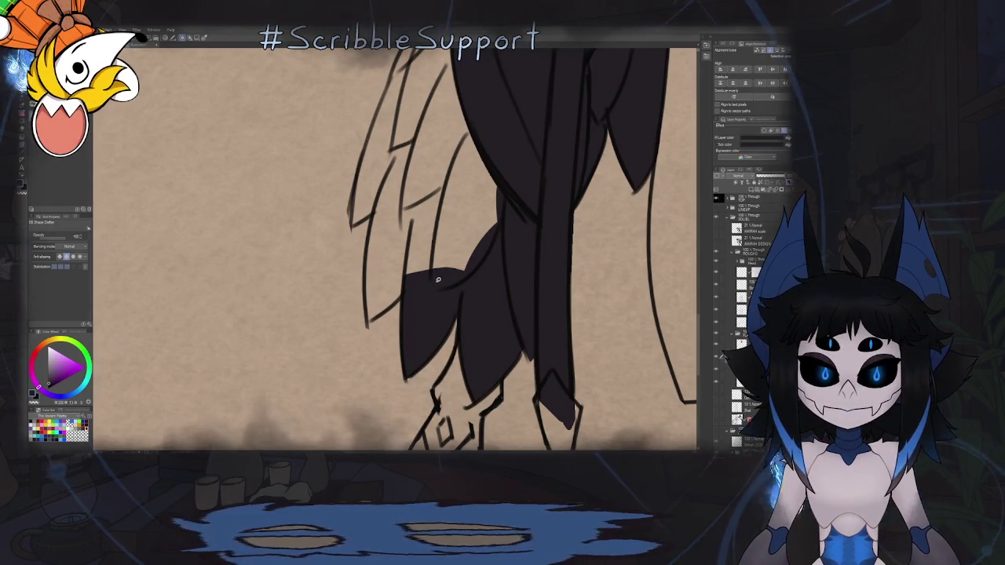
pyautogui.moveTo(438, 283); pyautogui.dragTo(477, 246)
pyautogui.scroll(-2, 477, 246)
pyautogui.scroll(3, 471, 246)
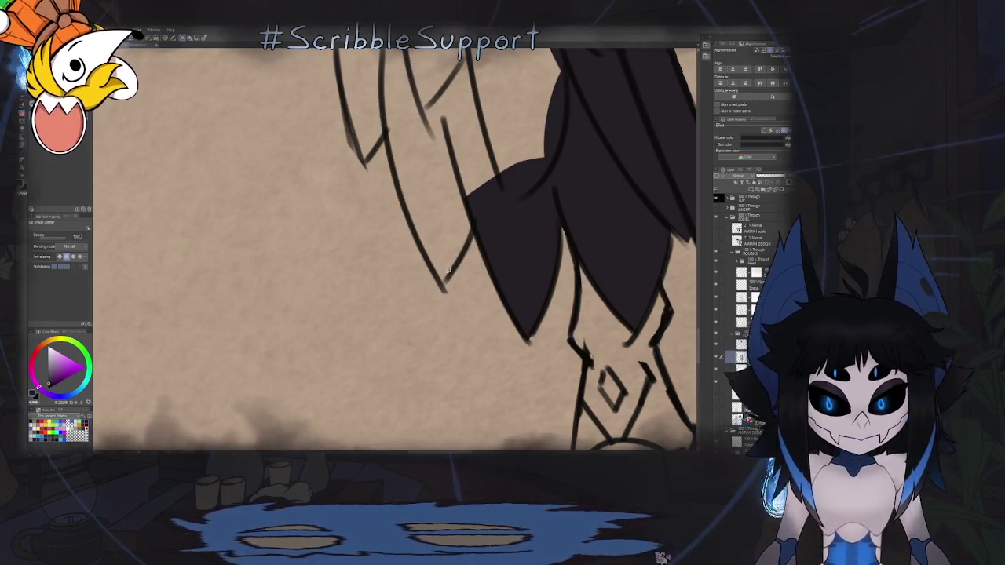
pyautogui.moveTo(413, 261)
pyautogui.mouseDown()
pyautogui.moveTo(365, 273)
pyautogui.moveTo(401, 132)
pyautogui.mouseUp()
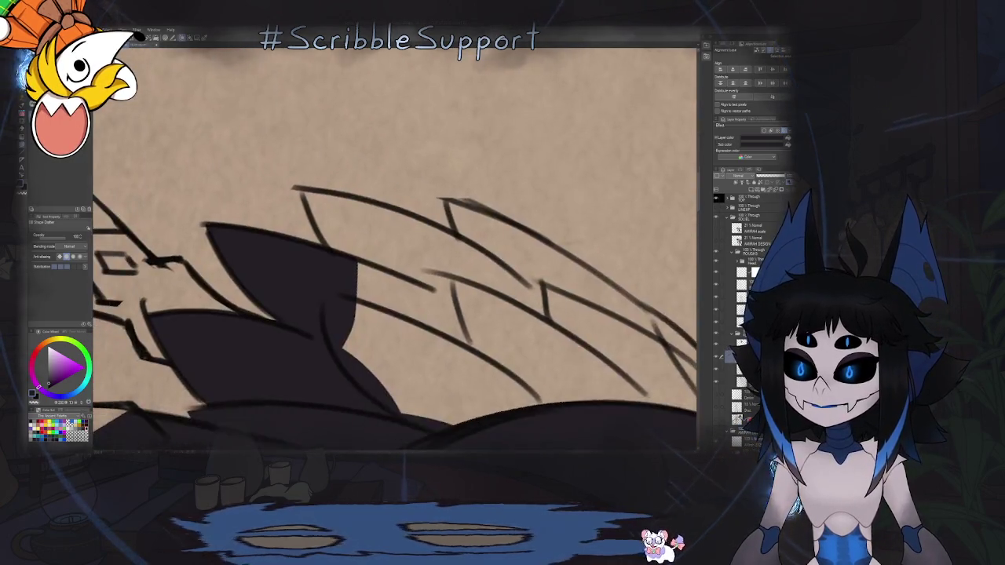
pyautogui.scroll(3, 401, 133)
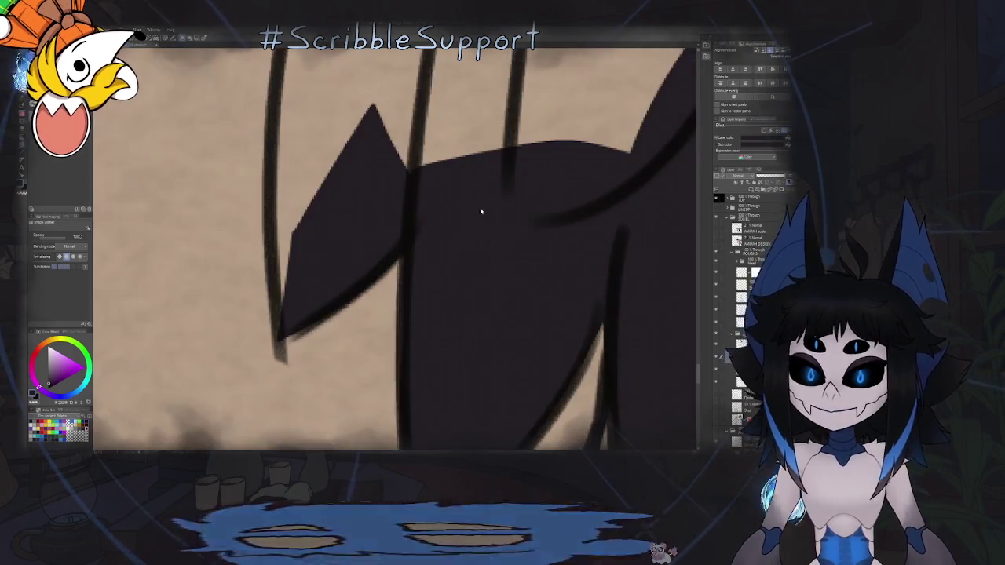
pyautogui.moveTo(506, 316)
pyautogui.mouseDown()
pyautogui.moveTo(474, 255)
pyautogui.moveTo(416, 313)
pyautogui.moveTo(422, 342)
pyautogui.moveTo(434, 161)
pyautogui.mouseUp()
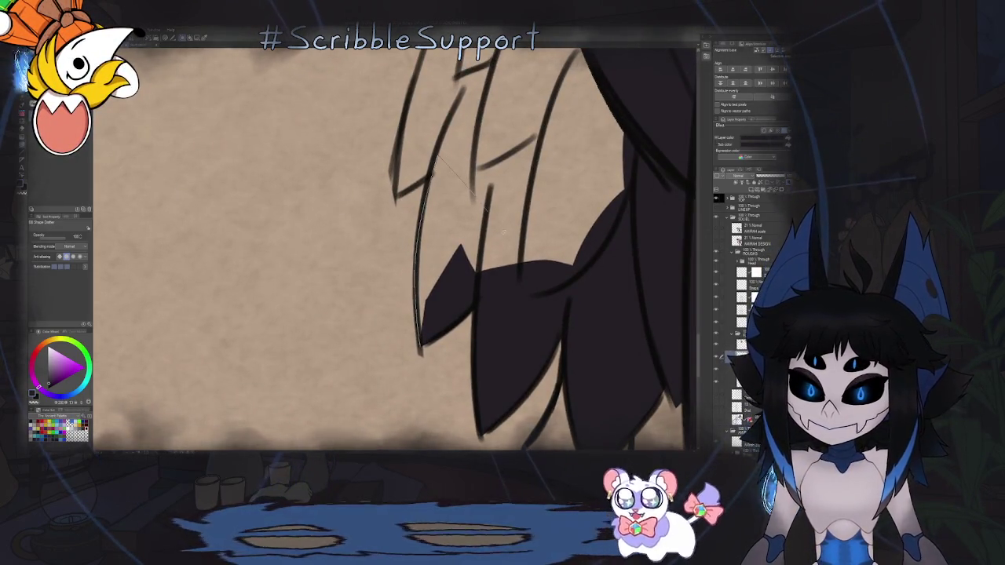
# Fill the feather gap near the claw and the strip along its edge dark.
pyautogui.moveTo(504, 237)
pyautogui.mouseDown()
pyautogui.moveTo(487, 259)
pyautogui.moveTo(436, 274)
pyautogui.mouseUp()
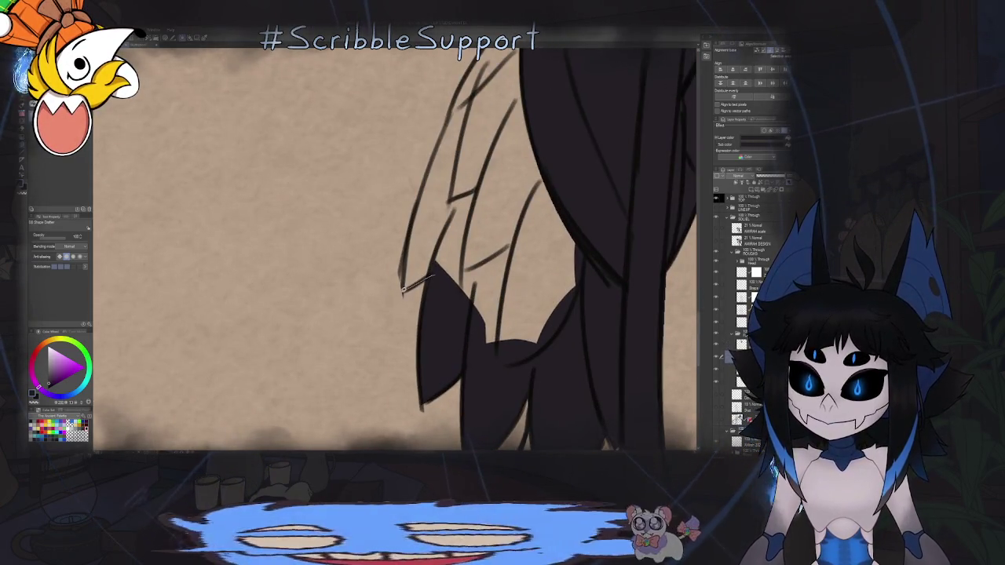
pyautogui.moveTo(417, 191)
pyautogui.mouseDown()
pyautogui.moveTo(403, 291)
pyautogui.moveTo(450, 116)
pyautogui.mouseUp()
pyautogui.hotkey('ctrl', 'z')
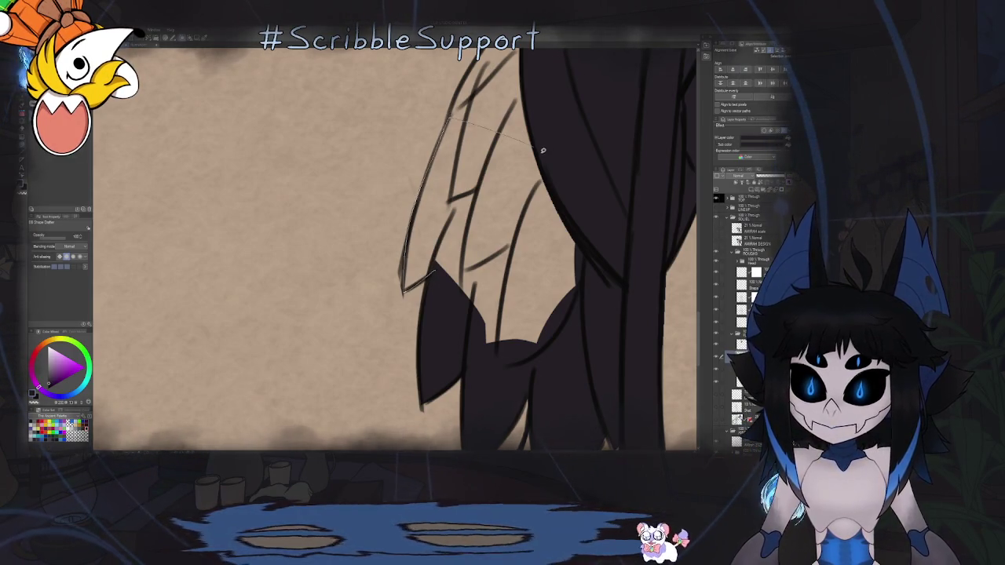
pyautogui.moveTo(542, 150); pyautogui.dragTo(538, 152)
pyautogui.scroll(5, 456, 203)
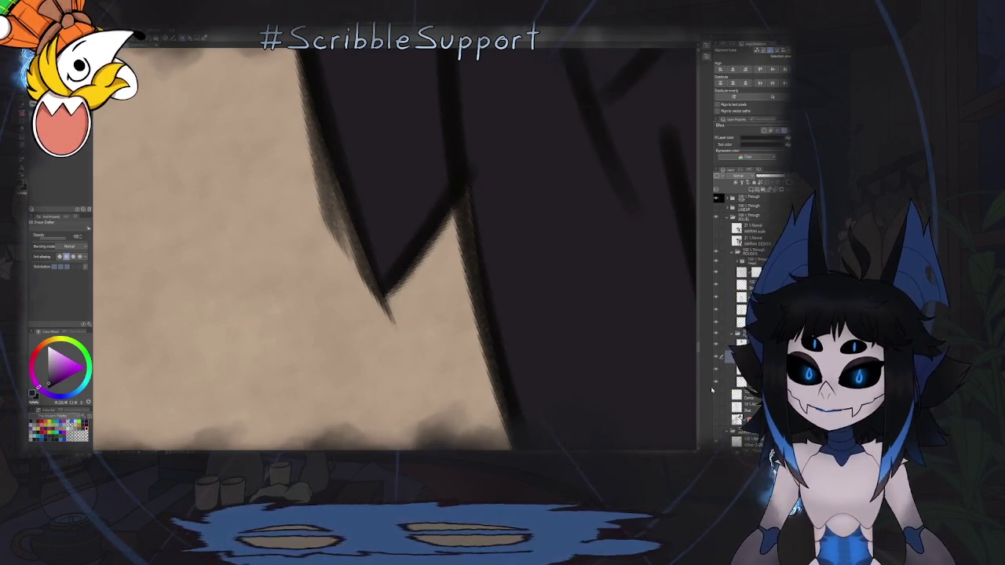
pyautogui.scroll(-5, 420, 166)
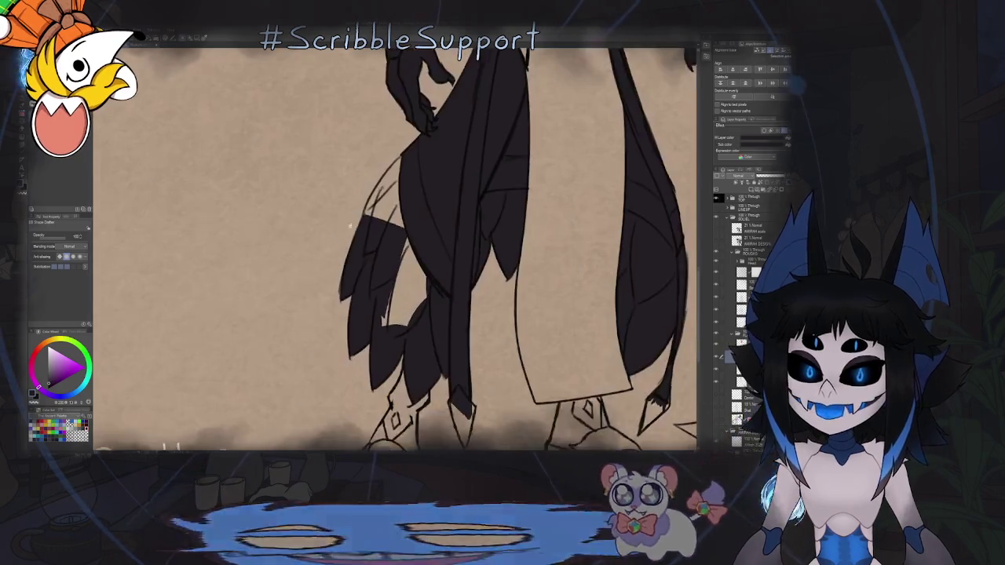
pyautogui.scroll(-1, 350, 227)
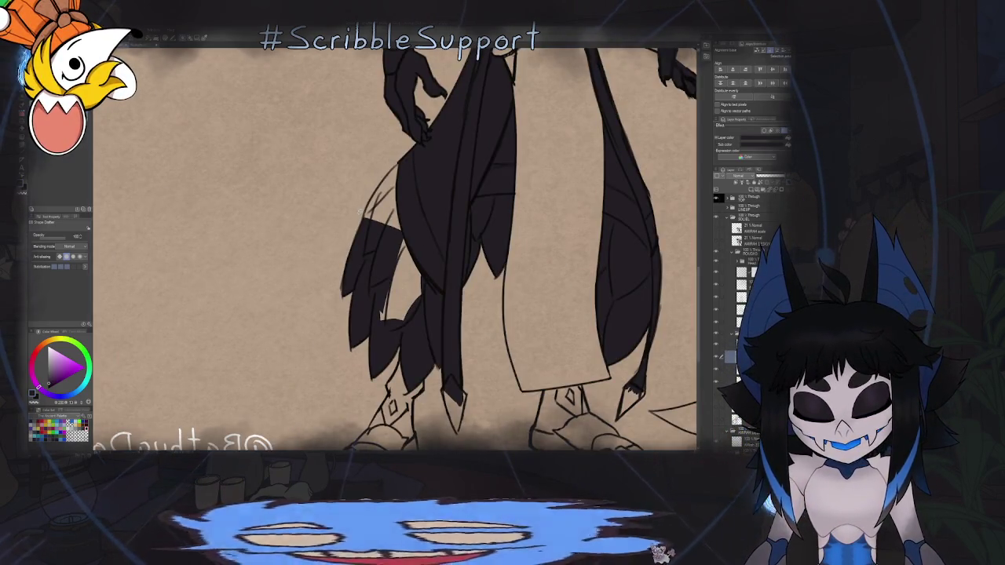
# Expand the layer subfolder under ROUGHS and zoom to the feathered robe.
pyautogui.click(731, 260)
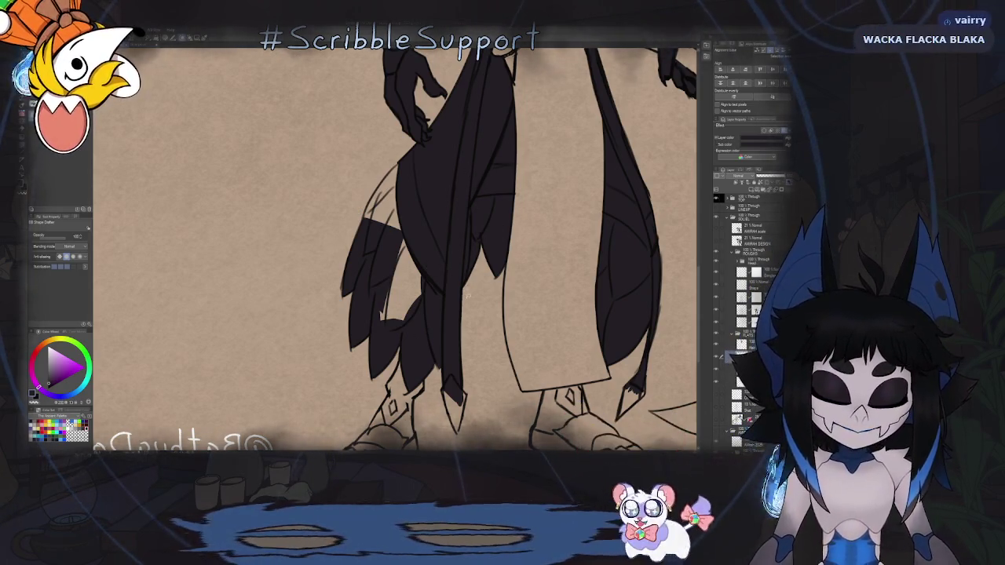
pyautogui.scroll(1, 340, 275)
pyautogui.scroll(1, 339, 274)
pyautogui.scroll(2, 340, 275)
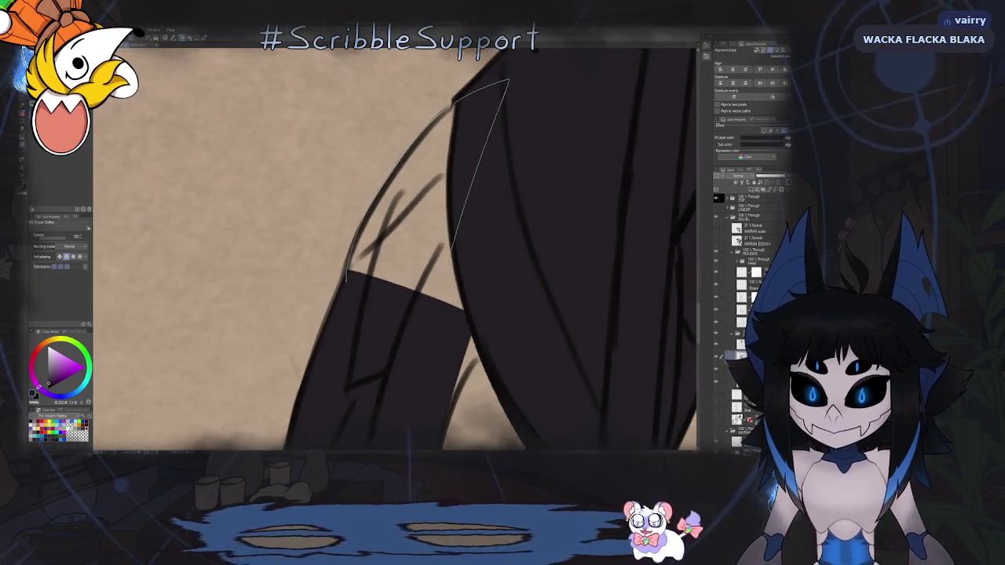
pyautogui.scroll(-2, 386, 325)
pyautogui.scroll(-1, 423, 215)
pyautogui.scroll(-2, 423, 215)
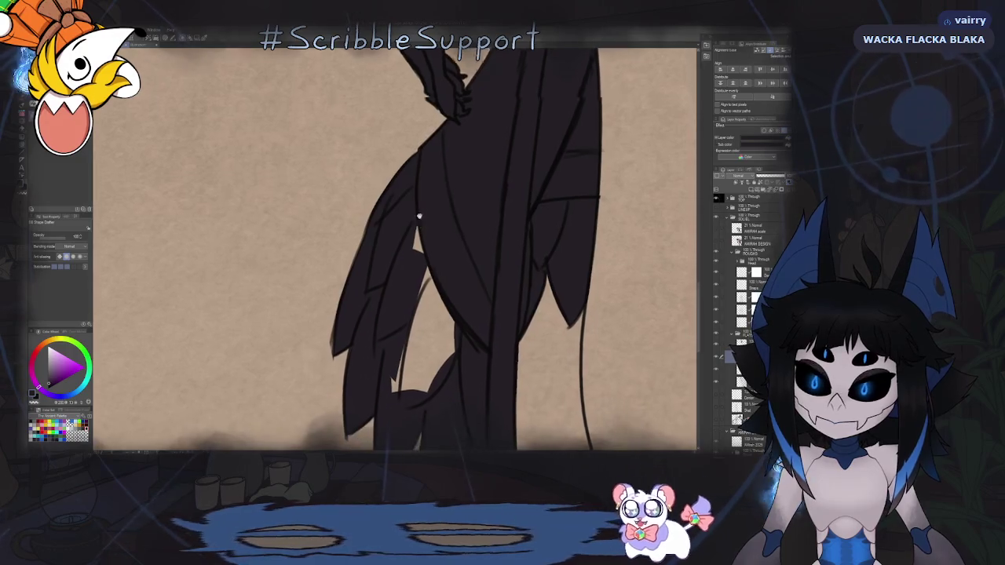
pyautogui.scroll(-1, 439, 216)
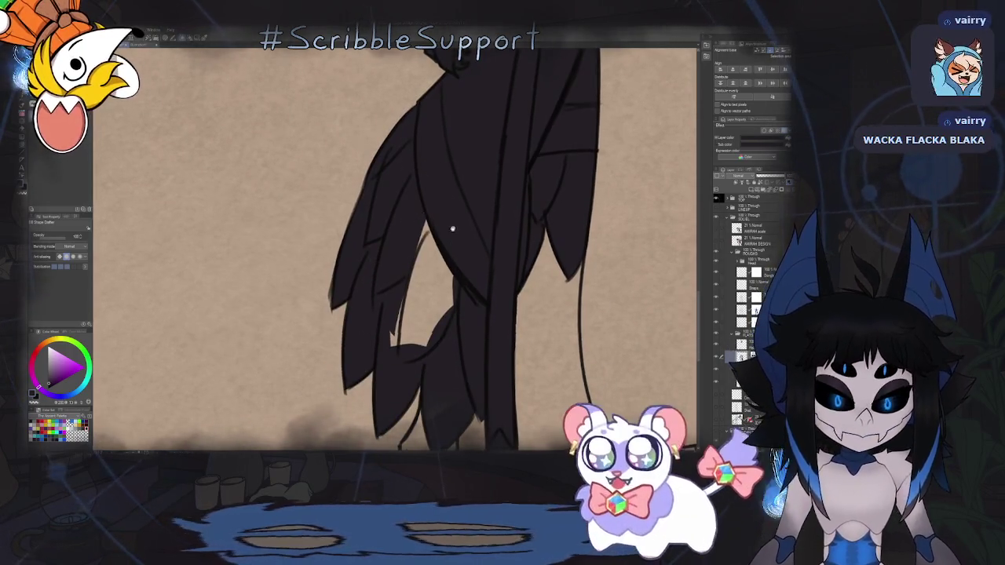
pyautogui.scroll(-2, 448, 224)
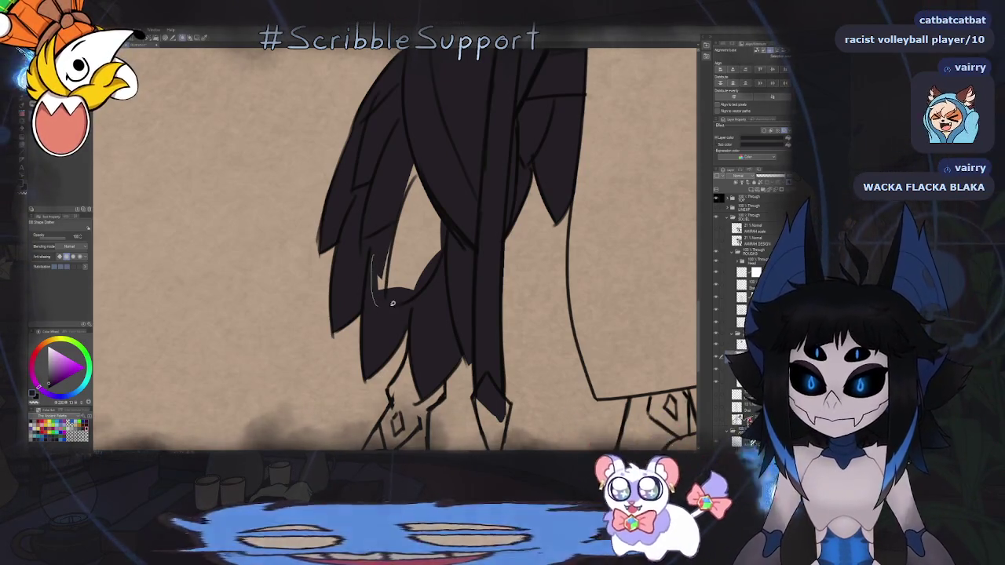
# Fill the remaining light robe gaps dark, then mirror and unmirror the canvas.
pyautogui.moveTo(381, 259); pyautogui.dragTo(385, 215)
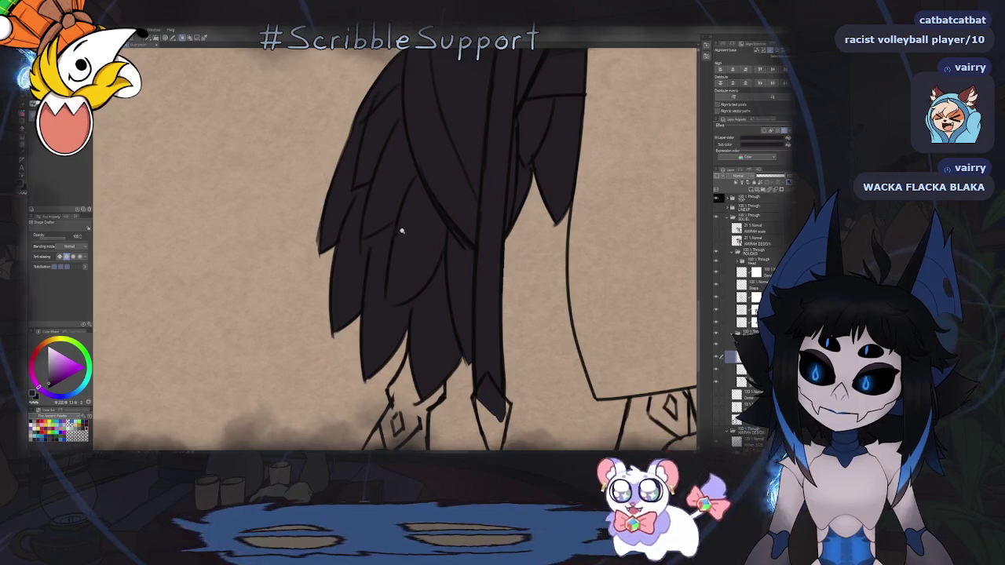
pyautogui.press('h')
pyautogui.scroll(-5, 386, 215)
pyautogui.scroll(-3, 433, 250)
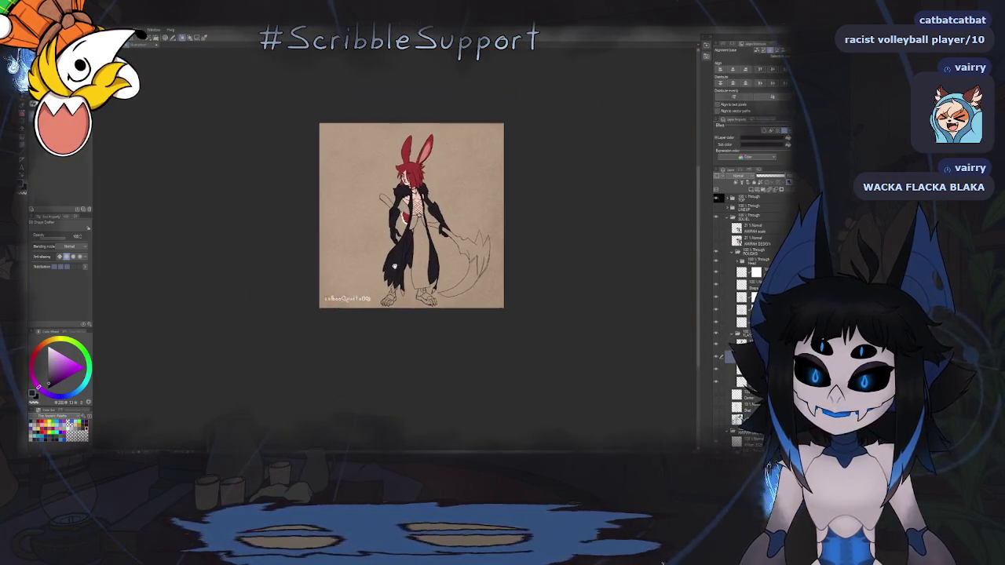
pyautogui.press('h')
pyautogui.scroll(4, 432, 250)
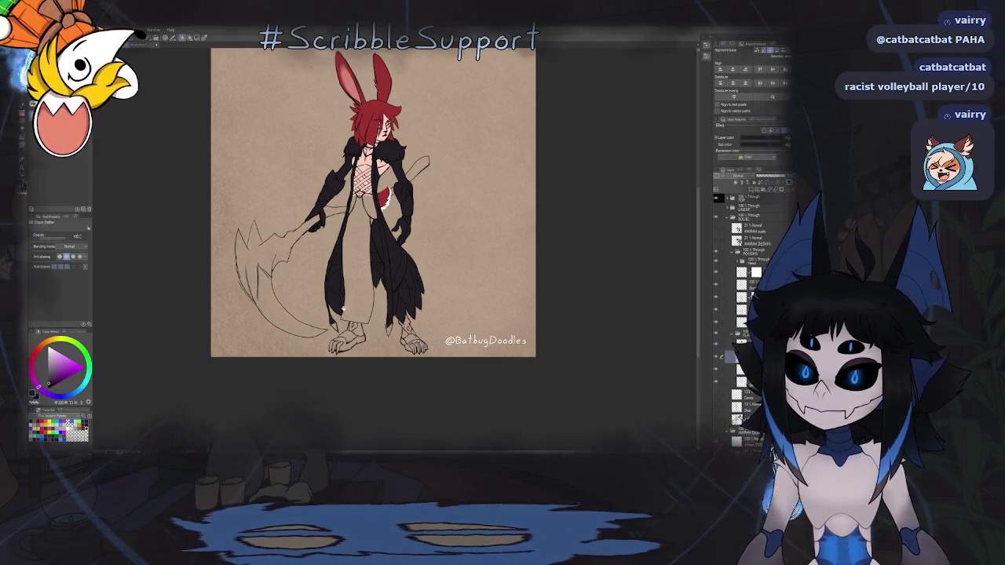
# Zoom onto the chest and brush a thick dark vertical strap through the pink mesh.
pyautogui.scroll(3, 393, 244)
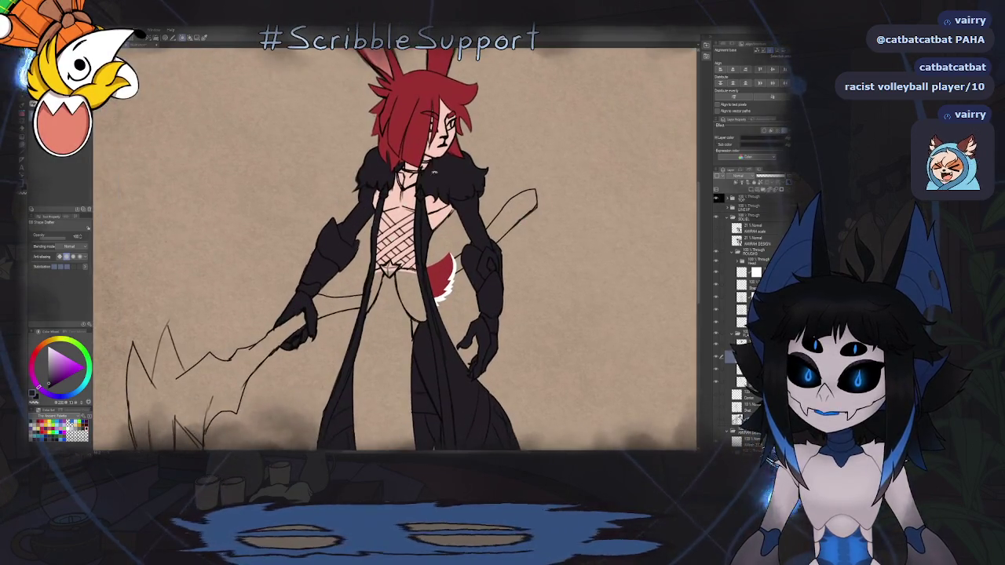
pyautogui.scroll(1, 393, 243)
pyautogui.scroll(3, 424, 184)
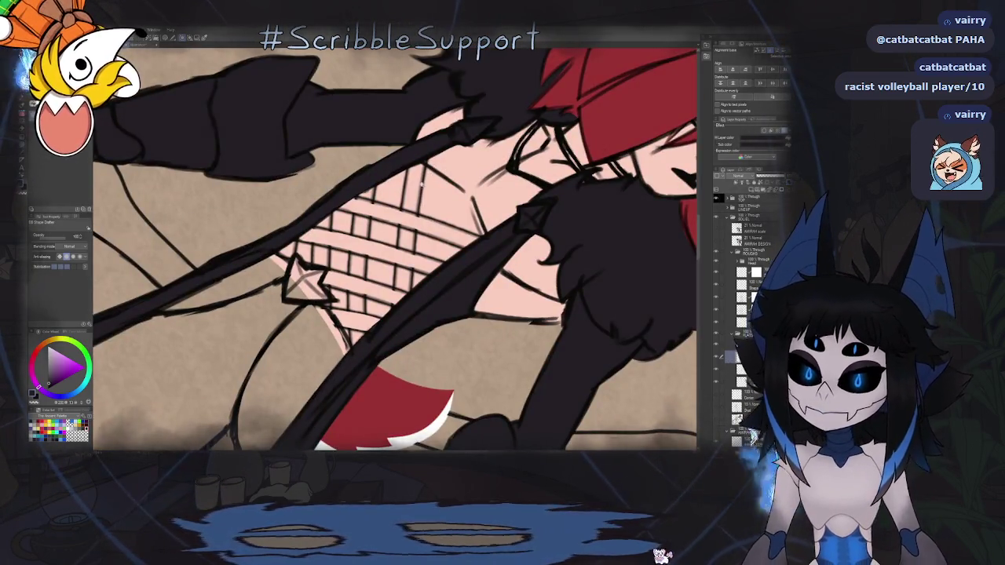
pyautogui.scroll(1, 423, 185)
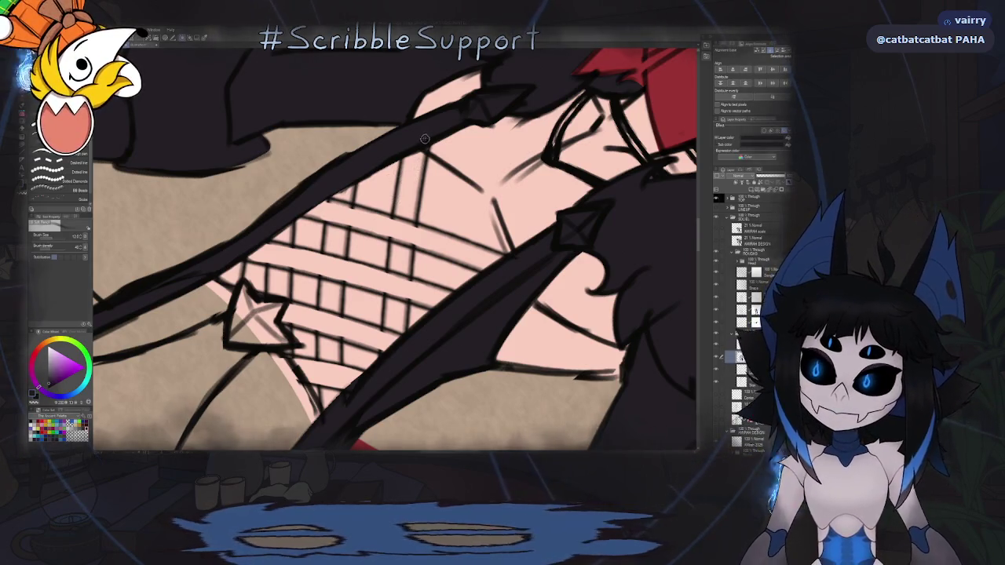
pyautogui.press('e')
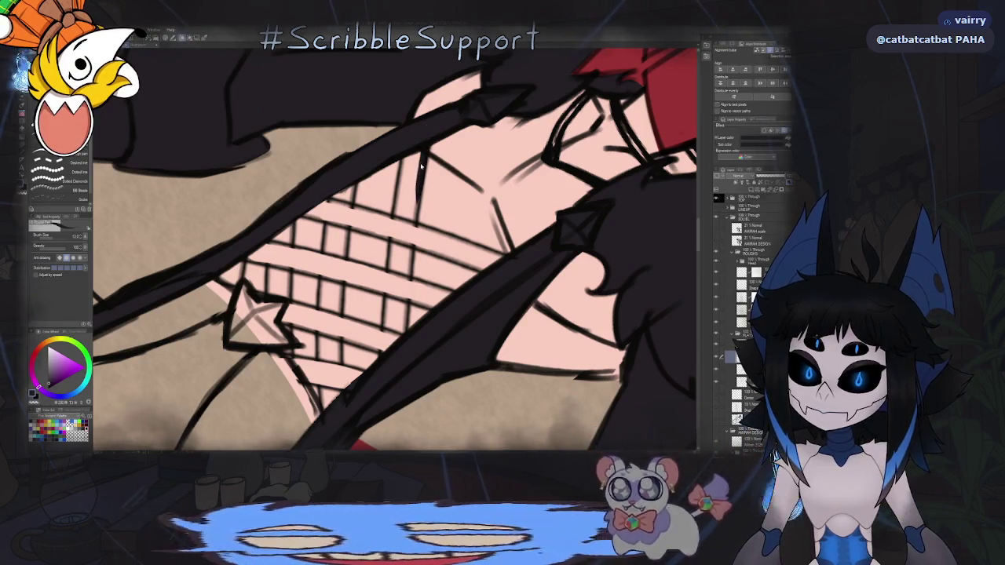
pyautogui.moveTo(424, 146); pyautogui.dragTo(414, 220)
pyautogui.moveTo(419, 165); pyautogui.dragTo(409, 242)
pyautogui.moveTo(409, 196); pyautogui.dragTo(402, 245)
pyautogui.moveTo(411, 159); pyautogui.dragTo(394, 247)
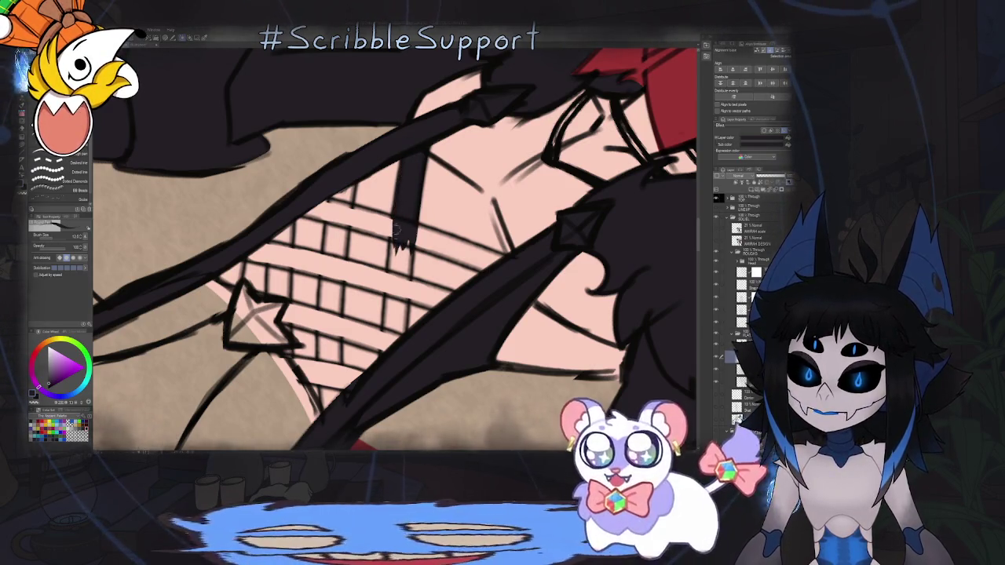
# Extend the dark strap further down the mesh.
pyautogui.scroll(-2, 397, 247)
pyautogui.scroll(-2, 398, 247)
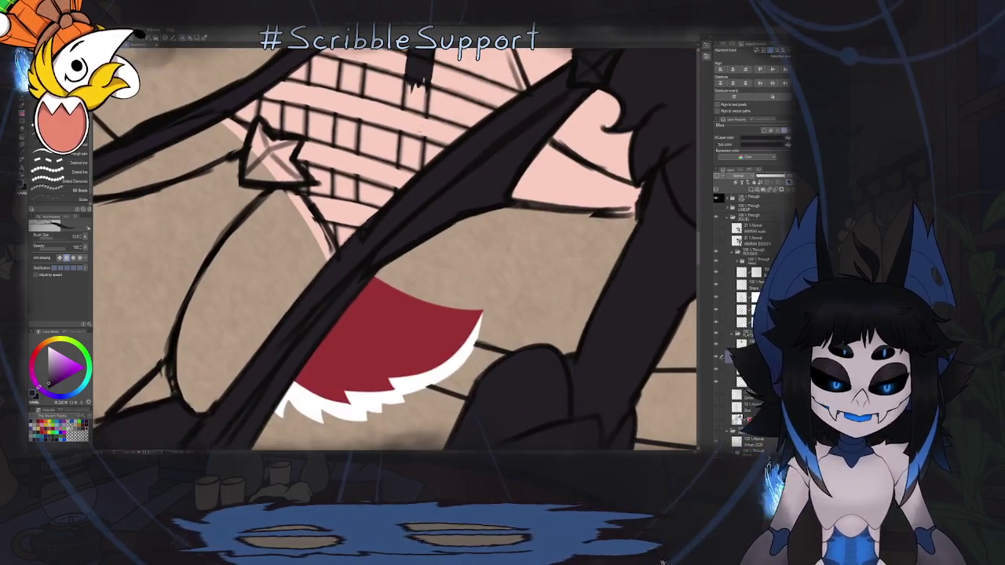
pyautogui.scroll(2, 414, 138)
pyautogui.scroll(2, 410, 135)
pyautogui.scroll(2, 407, 133)
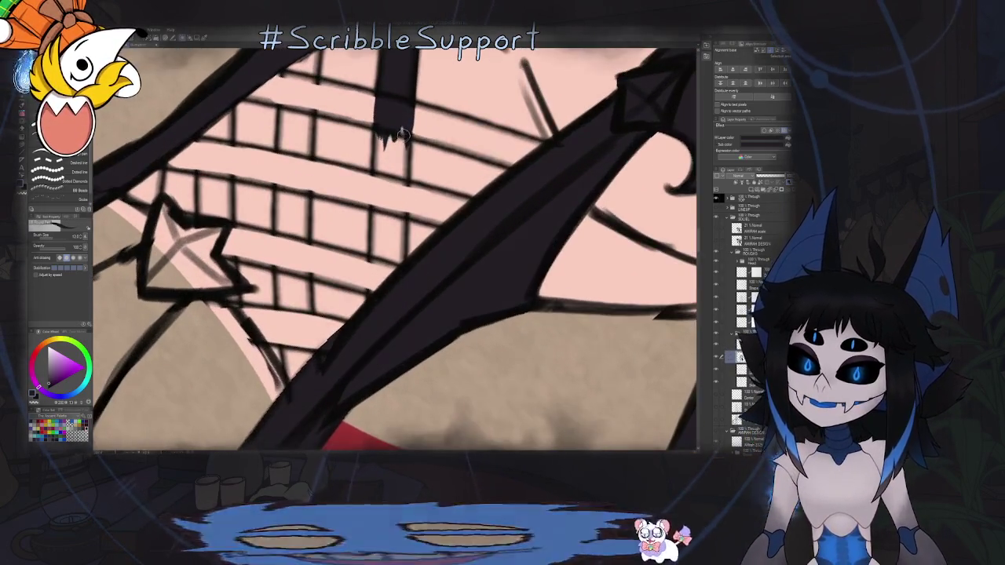
pyautogui.moveTo(402, 142); pyautogui.dragTo(402, 259)
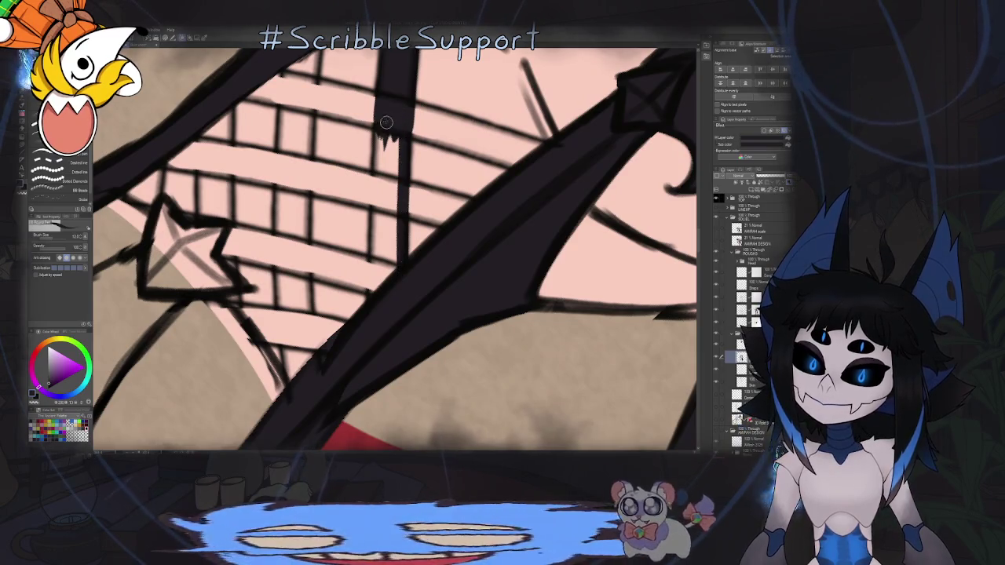
# Paint a second dark vertical strap down the left side of the mesh.
pyautogui.moveTo(380, 134)
pyautogui.mouseDown()
pyautogui.moveTo(377, 275)
pyautogui.moveTo(394, 164)
pyautogui.mouseUp()
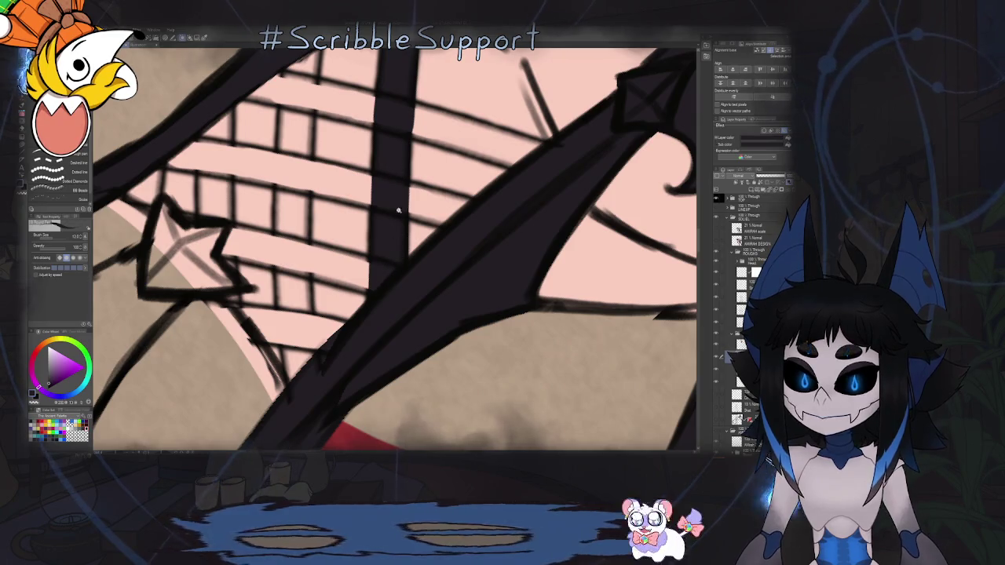
pyautogui.scroll(-3, 394, 190)
pyautogui.scroll(2, 394, 191)
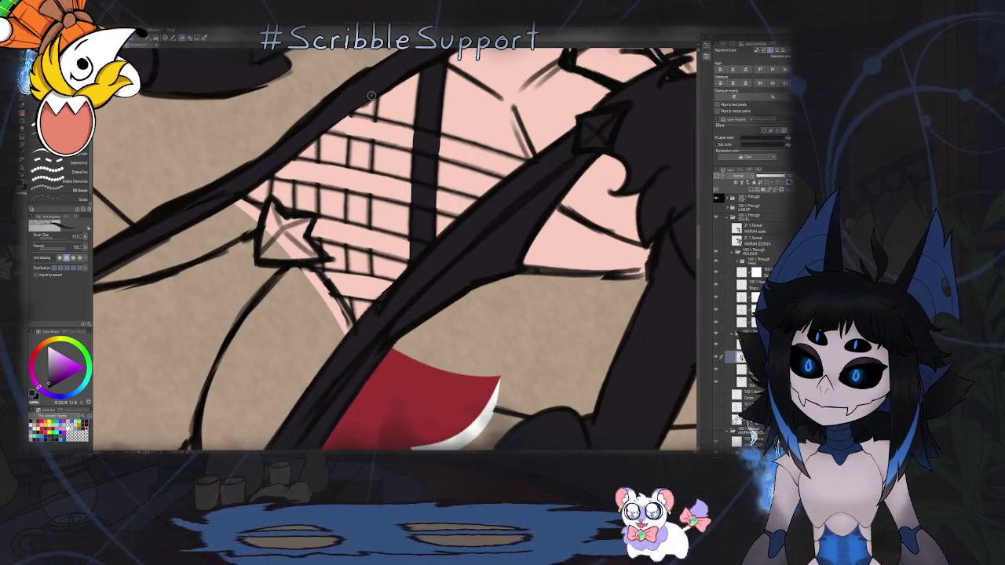
pyautogui.moveTo(375, 96)
pyautogui.mouseDown()
pyautogui.moveTo(366, 225)
pyautogui.moveTo(377, 297)
pyautogui.mouseUp()
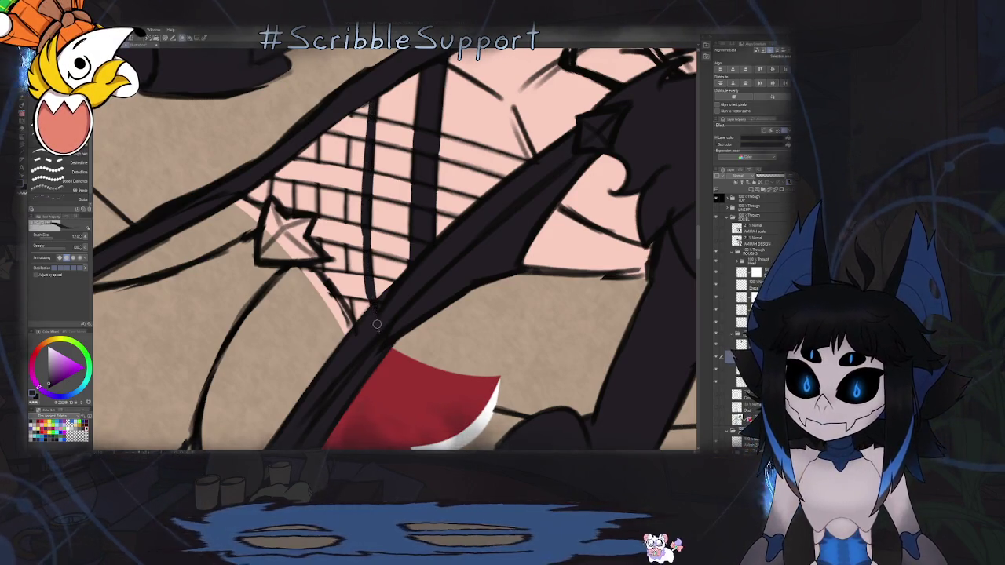
# Ink a thin vertical line across the mesh down to the diagonal band.
pyautogui.moveTo(355, 110); pyautogui.dragTo(352, 206)
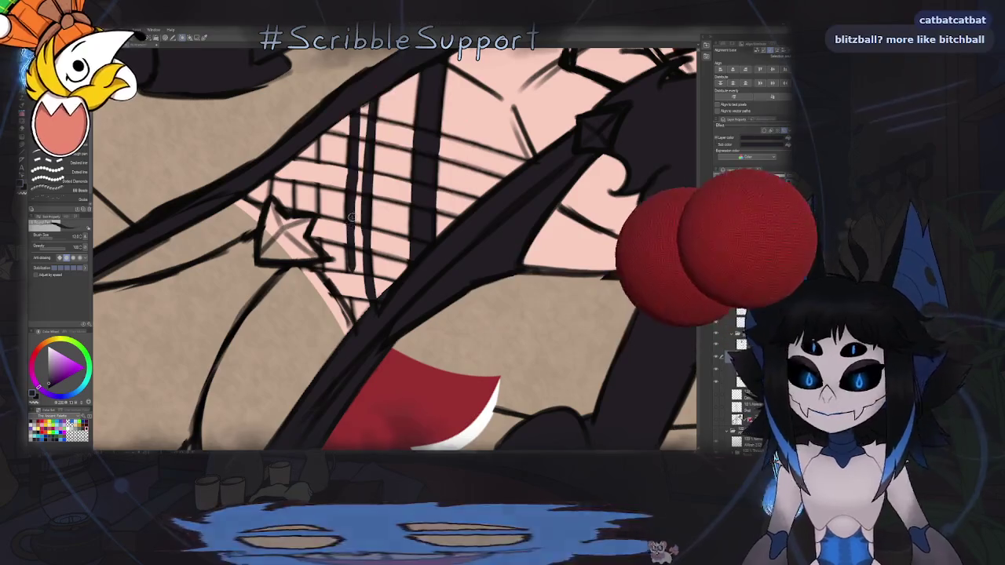
pyautogui.scroll(-2, 357, 247)
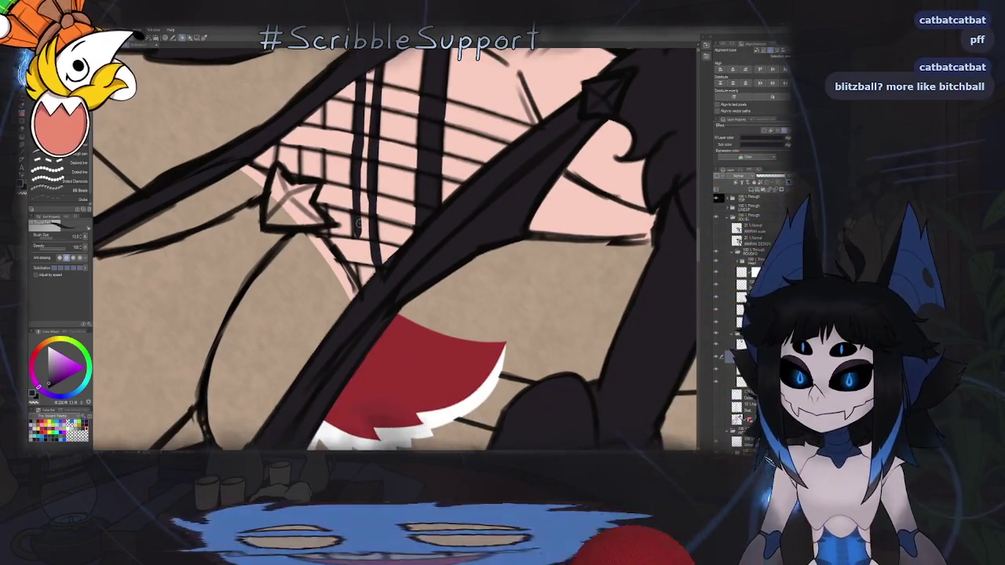
pyautogui.moveTo(357, 248); pyautogui.dragTo(362, 289)
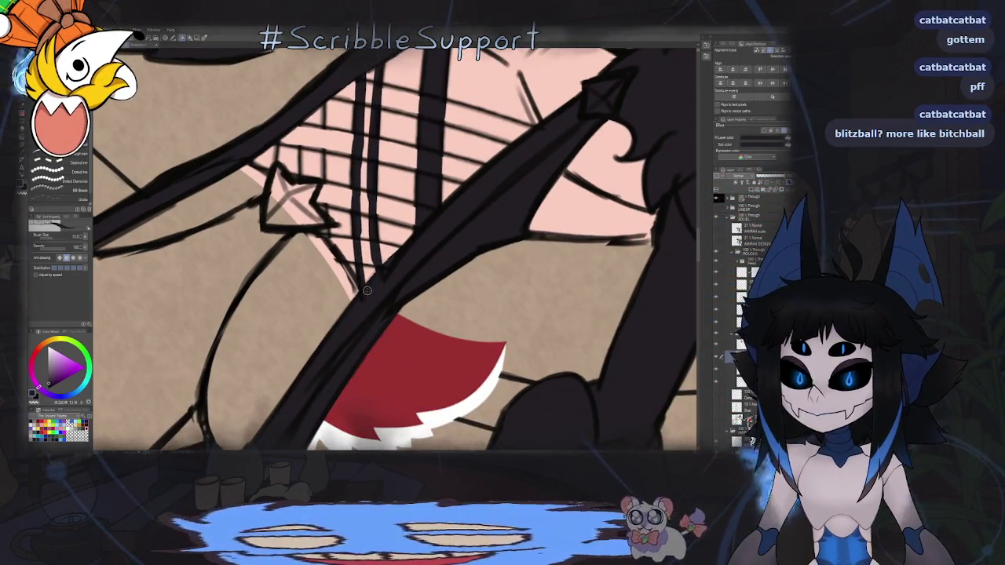
pyautogui.scroll(2, 367, 291)
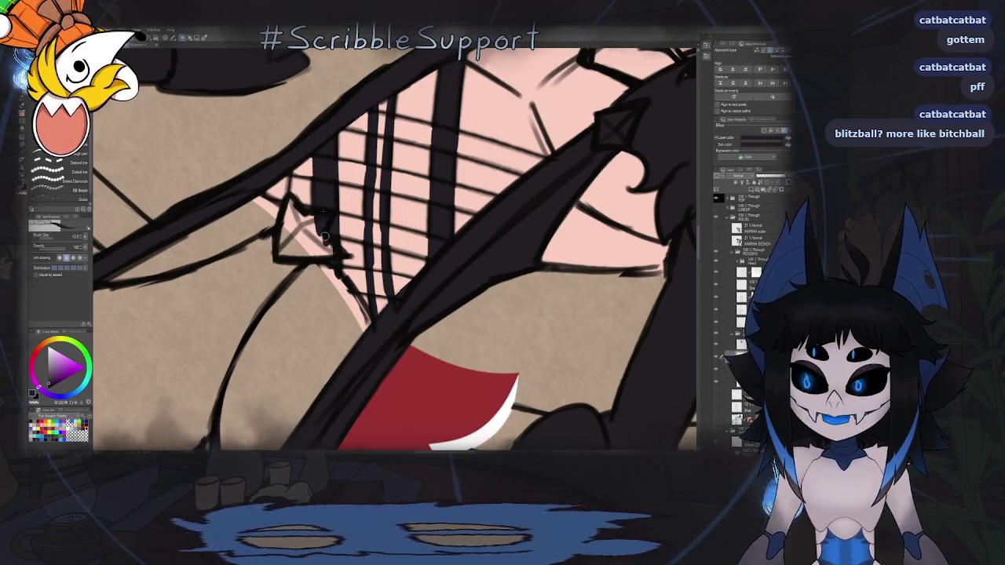
pyautogui.hotkey('ctrl', '0')
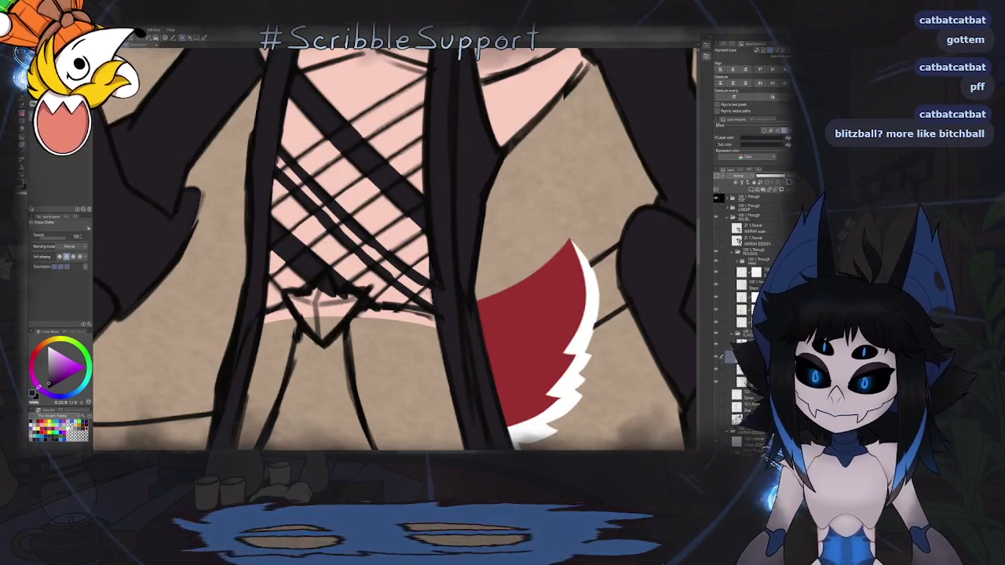
# Extend the thin ink line down the lacing, then fit the whole illustration in view.
pyautogui.moveTo(399, 203); pyautogui.dragTo(360, 108)
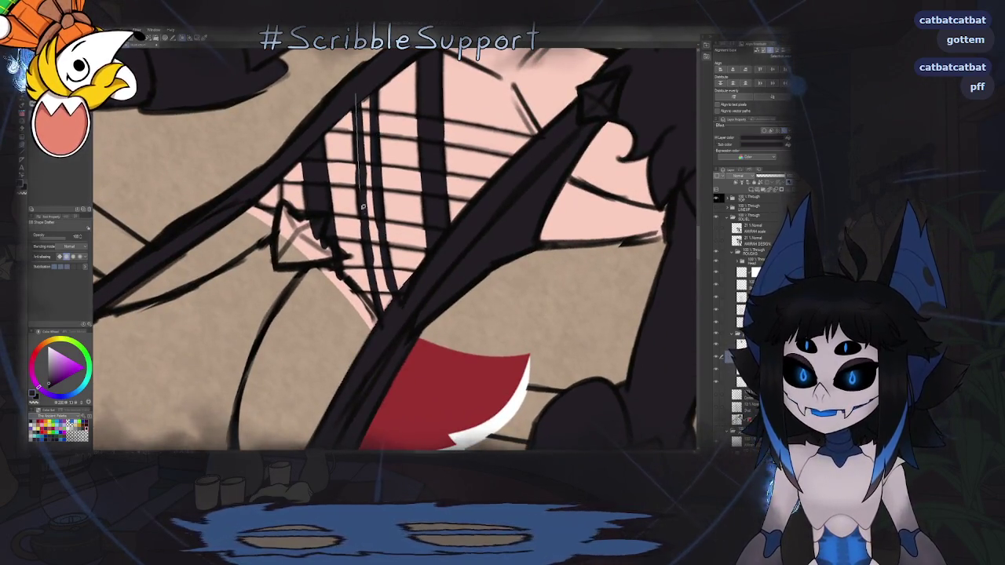
pyautogui.moveTo(369, 271)
pyautogui.mouseDown()
pyautogui.moveTo(383, 312)
pyautogui.moveTo(375, 165)
pyautogui.moveTo(388, 263)
pyautogui.mouseUp()
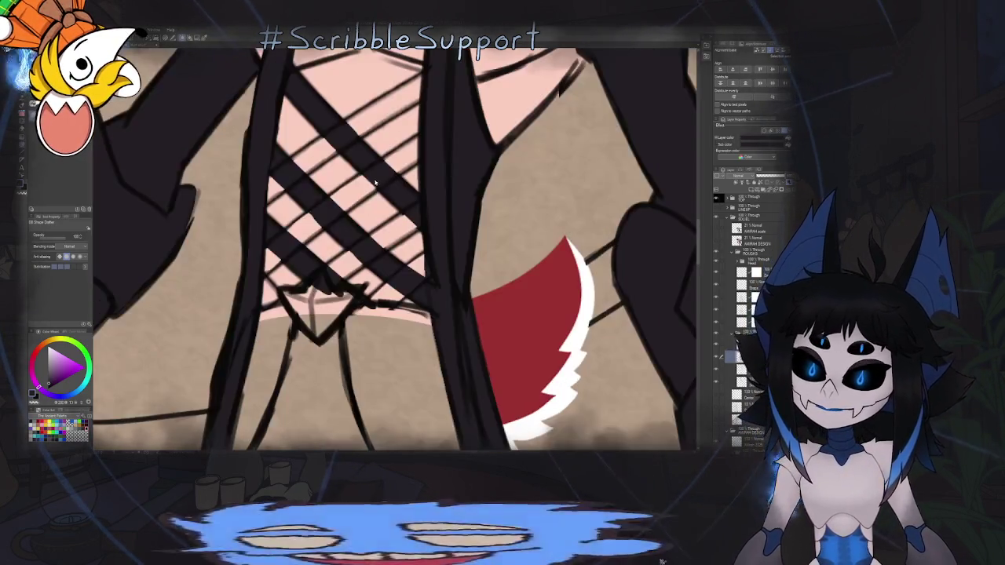
pyautogui.press('b')
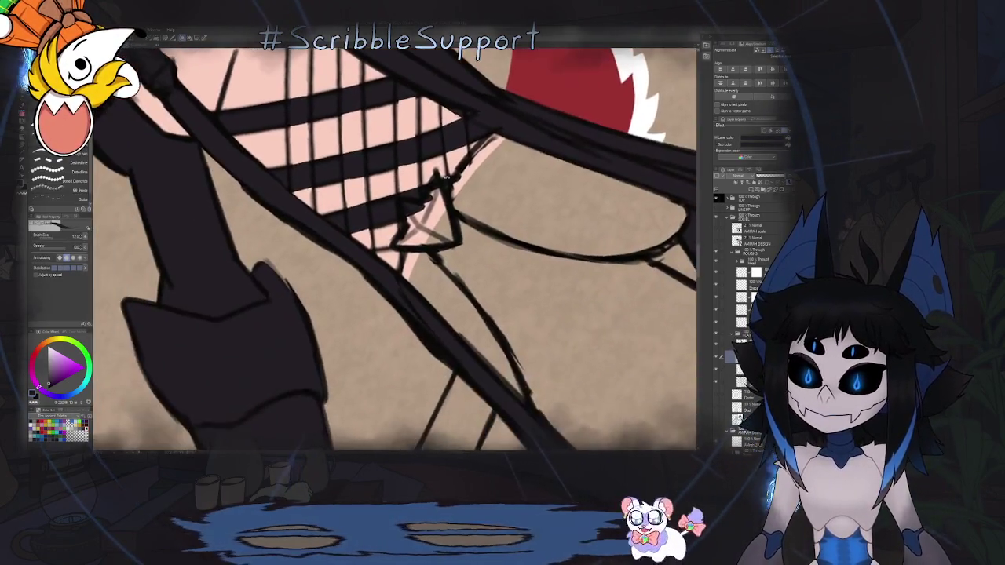
pyautogui.moveTo(388, 264); pyautogui.dragTo(440, 196)
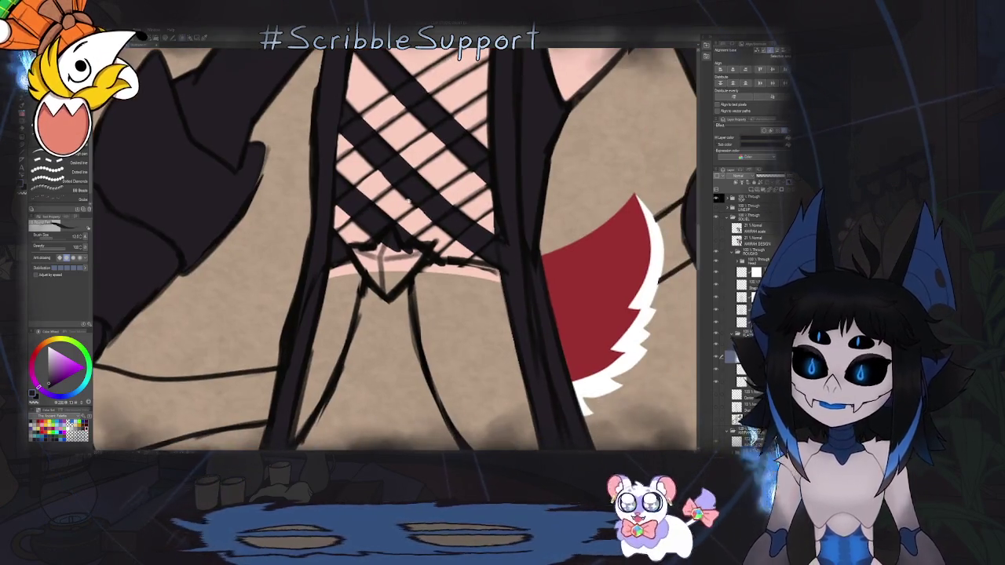
pyautogui.hotkey('ctrl', '0')
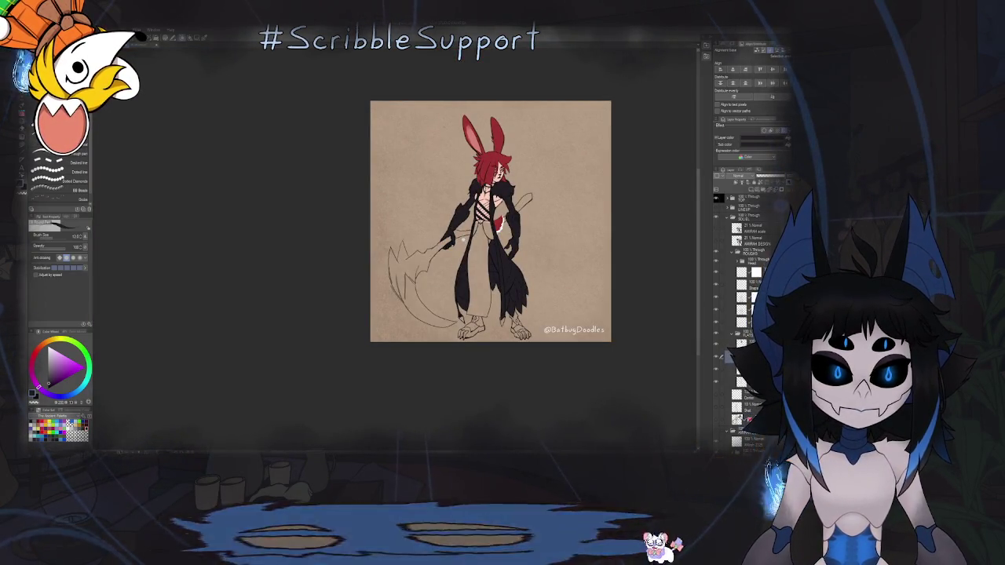
pyautogui.hotkey('ctrl', '+')
pyautogui.scroll(5, 480, 198)
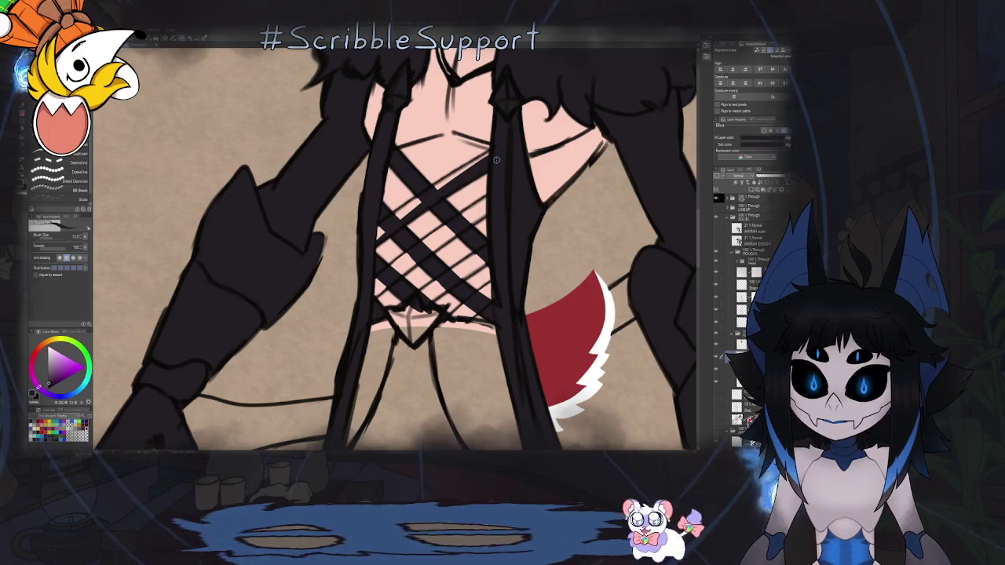
pyautogui.scroll(2, 489, 158)
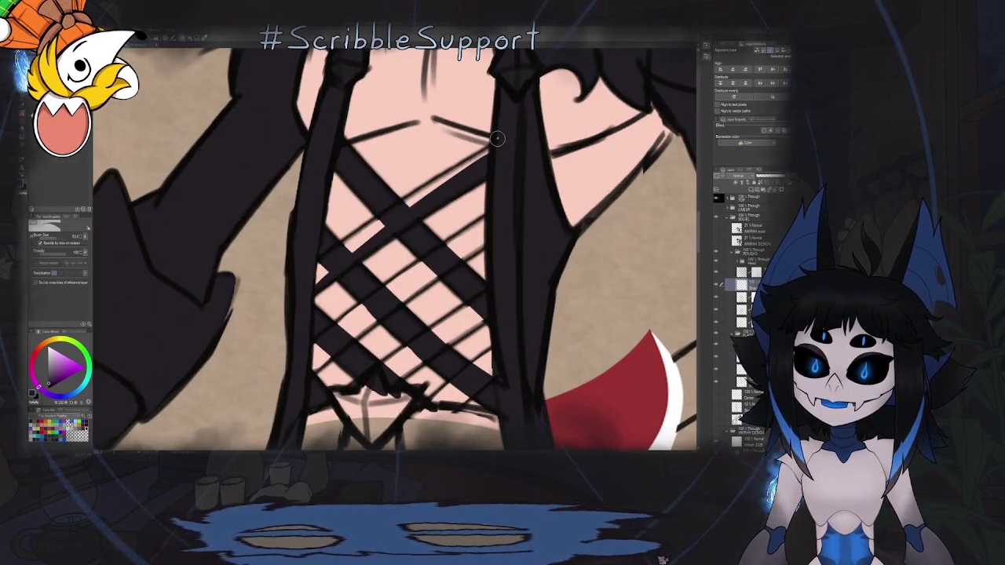
pyautogui.scroll(-2, 490, 324)
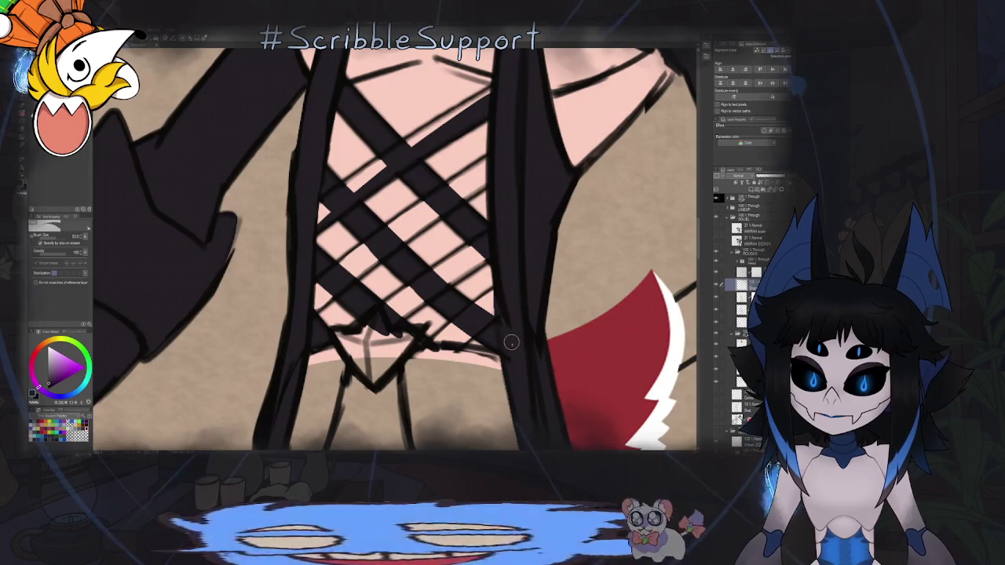
pyautogui.hotkey('alt', '[')
pyautogui.press('ctrl')
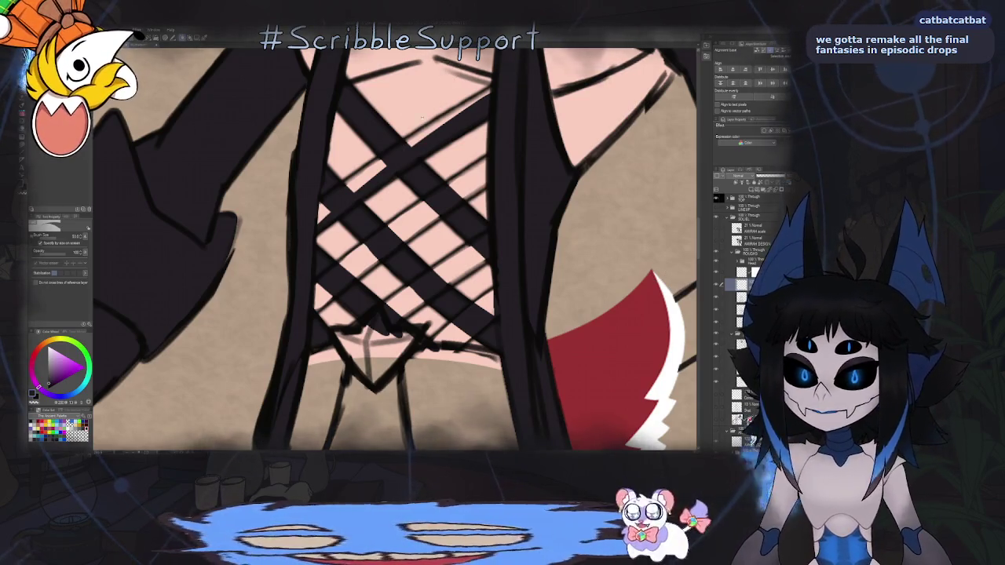
pyautogui.scroll(2, 348, 191)
pyautogui.scroll(2, 332, 231)
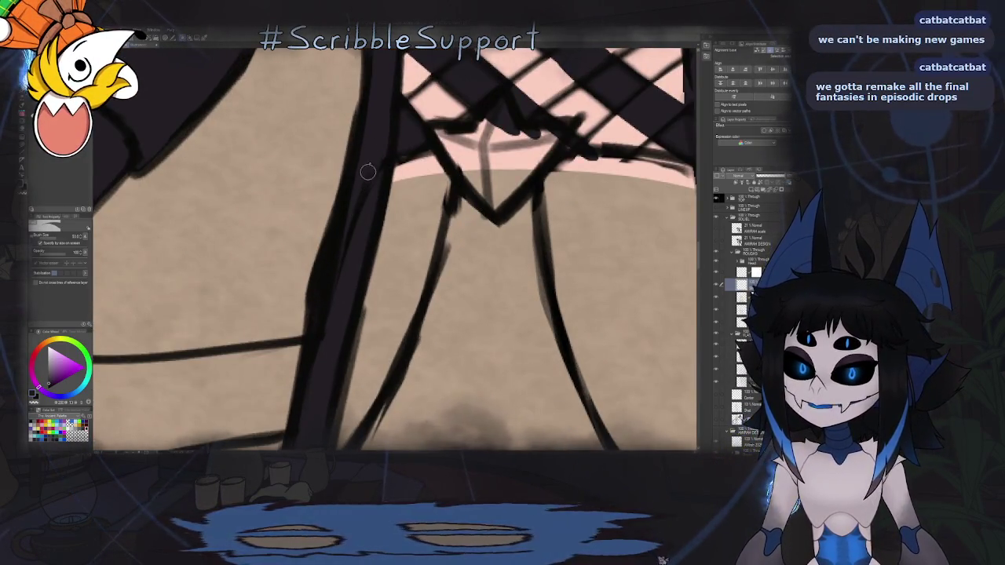
pyautogui.hotkey('alt', '[')
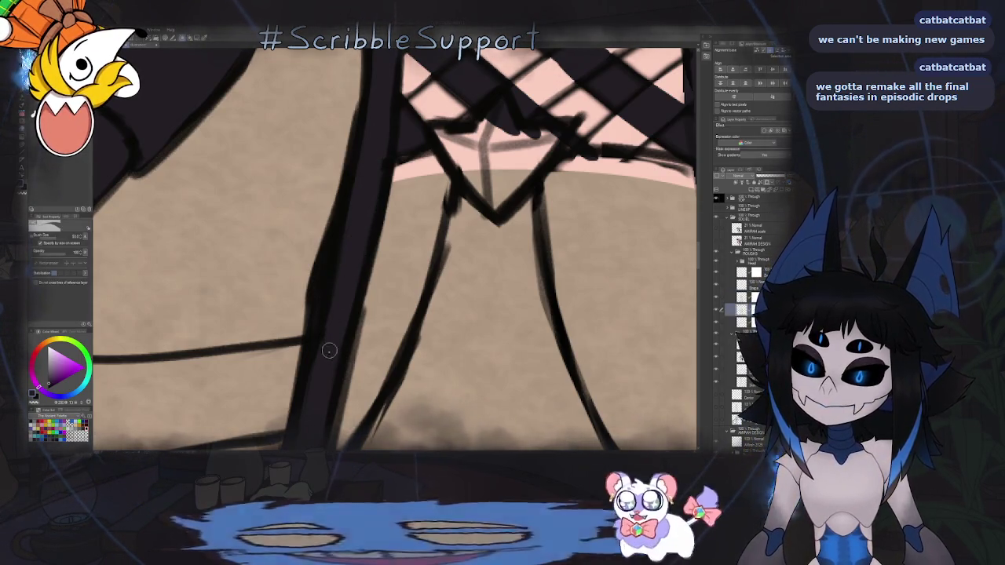
pyautogui.hotkey('ctrl', '0')
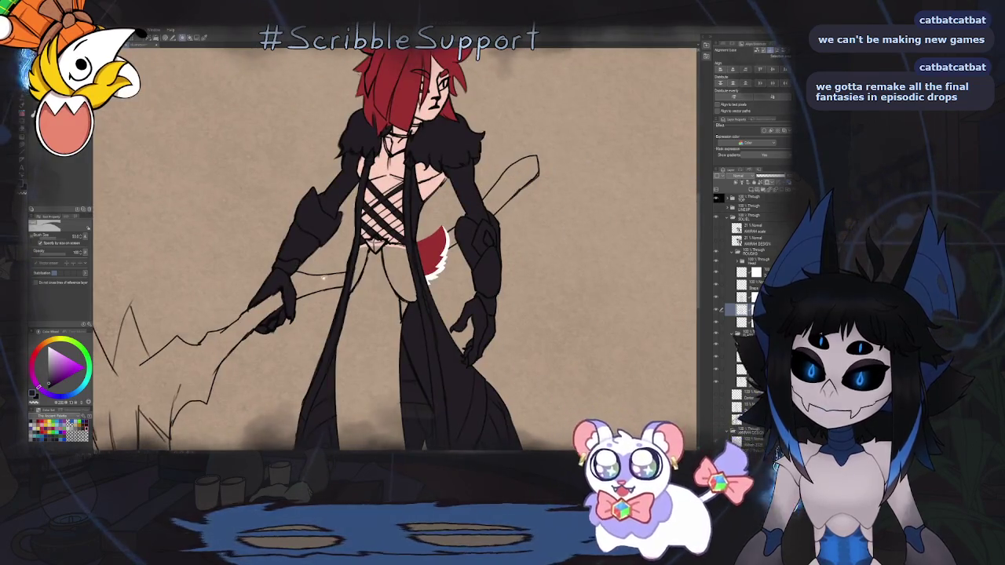
# On a lower layer with mirrored, tilted view, ink a thin vertical line through the chest stripes.
pyautogui.scroll(3, 409, 213)
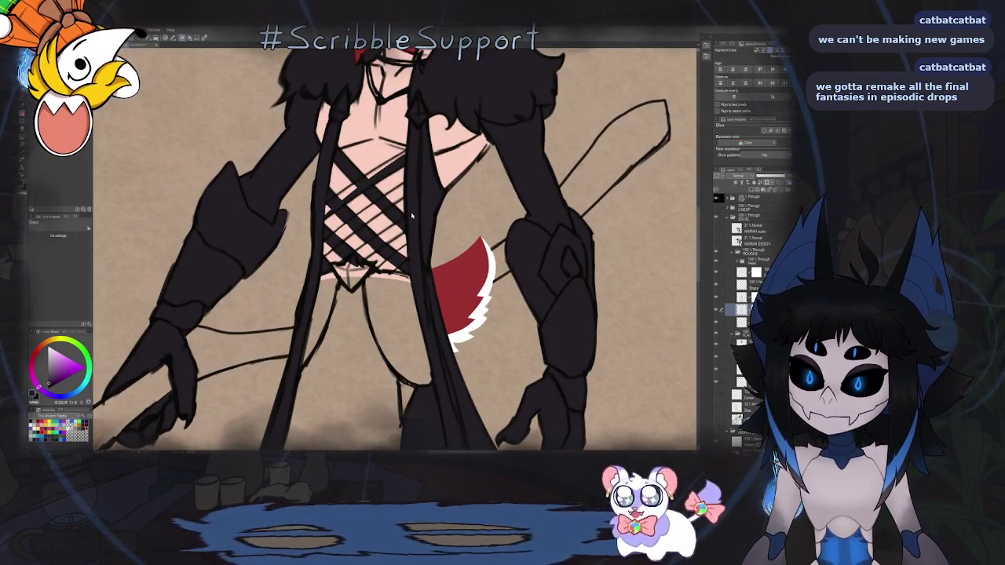
pyautogui.keyDown('ctrl'); pyautogui.keyDown('shift'); pyautogui.click(413, 201); pyautogui.keyUp('shift'); pyautogui.keyUp('ctrl')
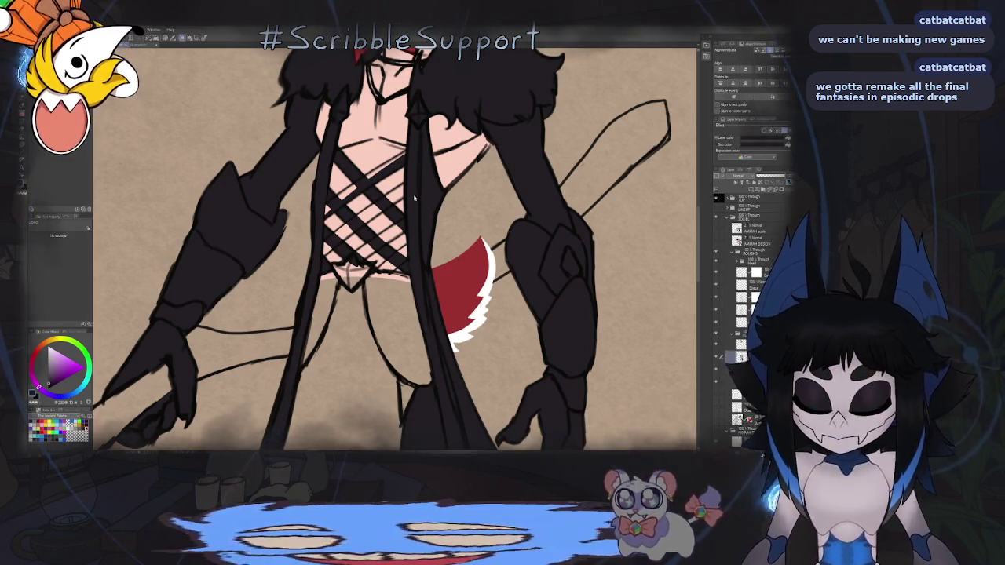
pyautogui.press('h')
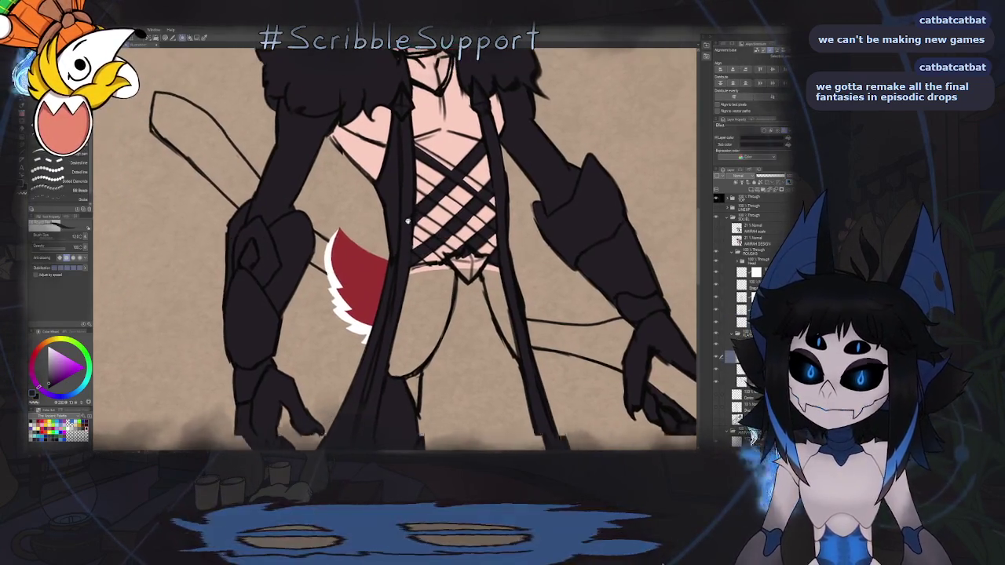
pyautogui.scroll(-1, 408, 220)
pyautogui.scroll(2, 402, 256)
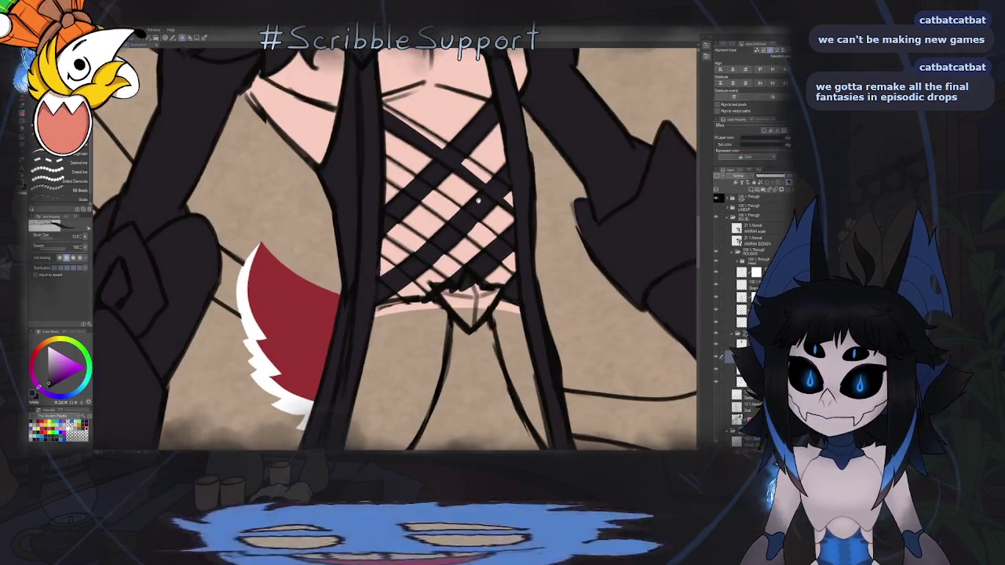
pyautogui.moveTo(402, 257); pyautogui.dragTo(402, 257)
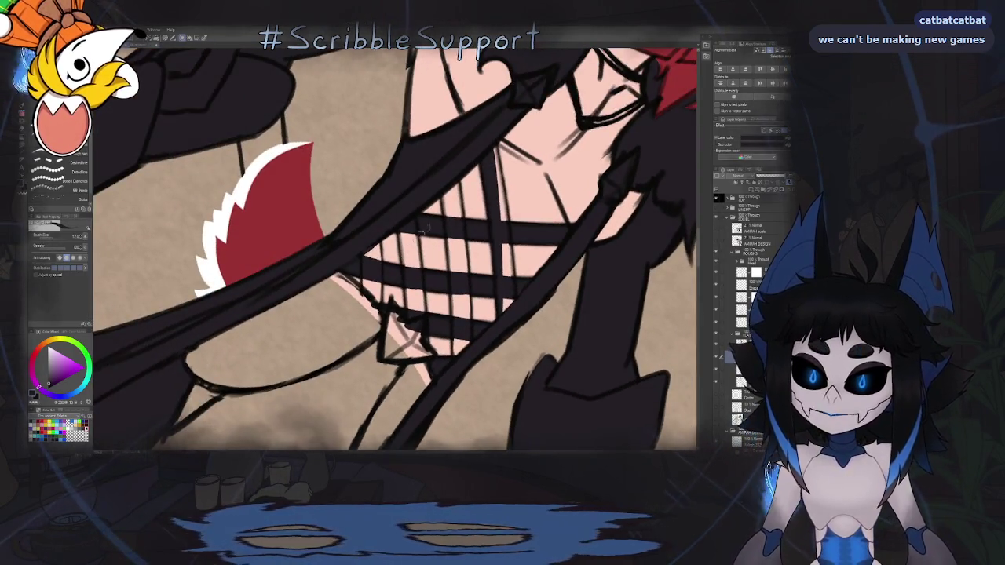
pyautogui.moveTo(489, 200); pyautogui.dragTo(413, 237)
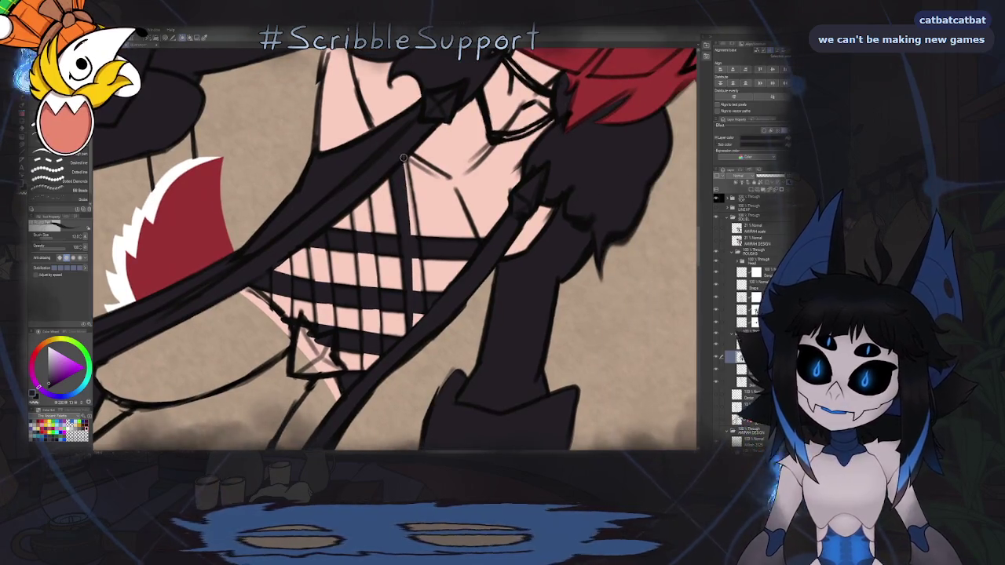
pyautogui.moveTo(406, 165); pyautogui.dragTo(419, 288)
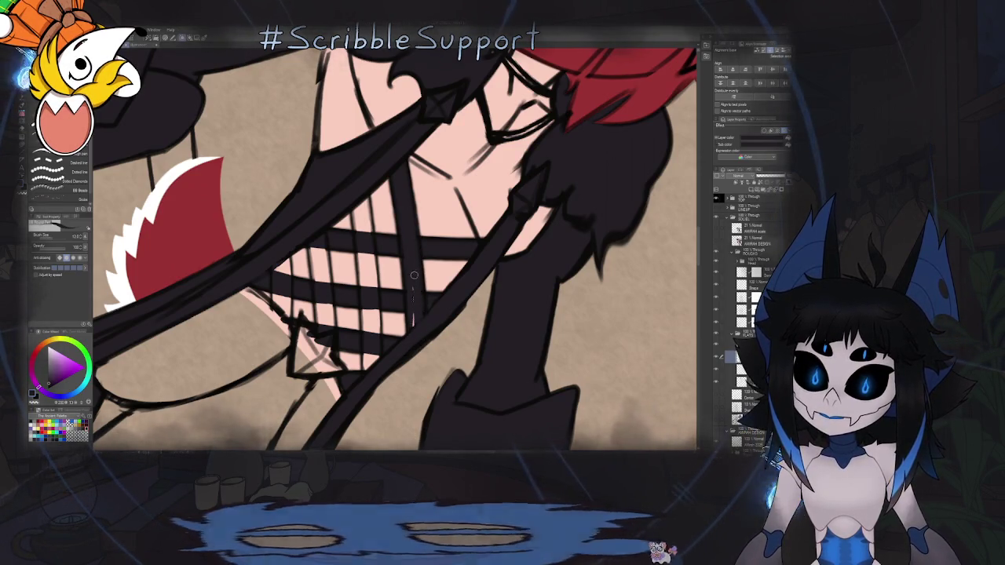
pyautogui.scroll(-2, 414, 275)
pyautogui.scroll(-2, 414, 275)
pyautogui.scroll(-2, 414, 274)
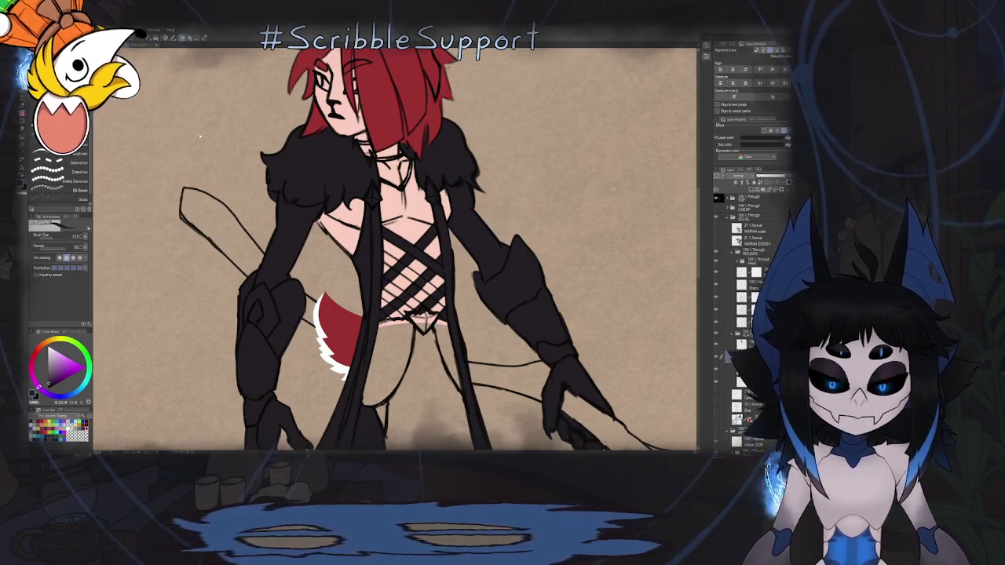
pyautogui.hotkey('alt', 'f')
pyautogui.press('Escape')
pyautogui.hotkey('ctrl', 'Tab')
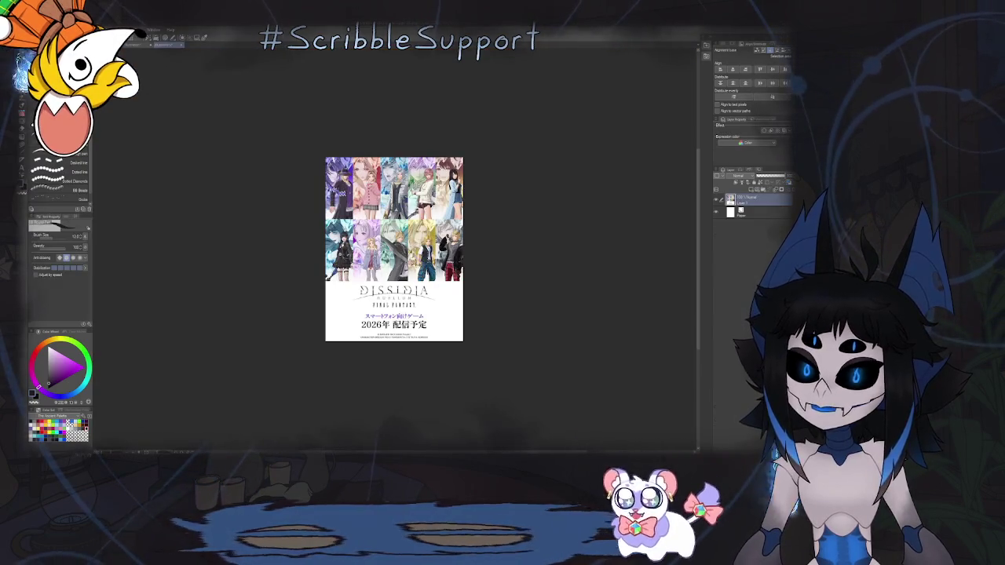
pyautogui.hotkey('ctrl', '+')
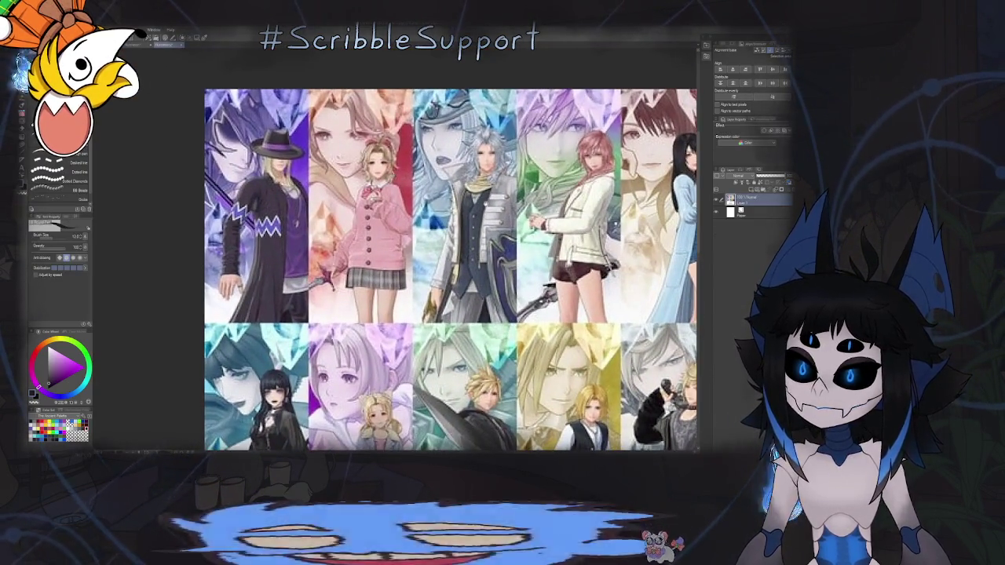
pyautogui.hotkey('ctrl', '-')
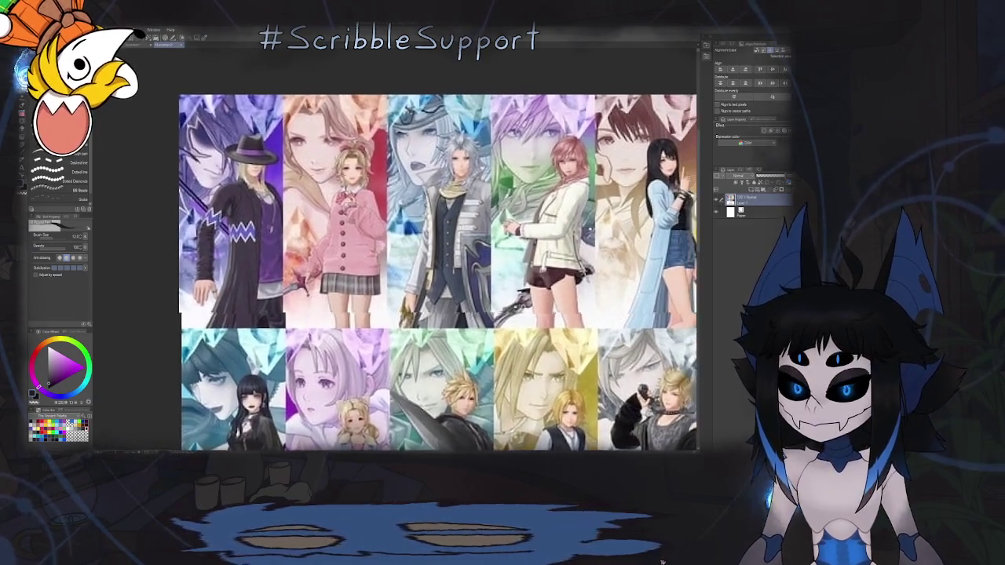
pyautogui.hotkey('ctrl', '-')
pyautogui.hotkey('ctrl', '+')
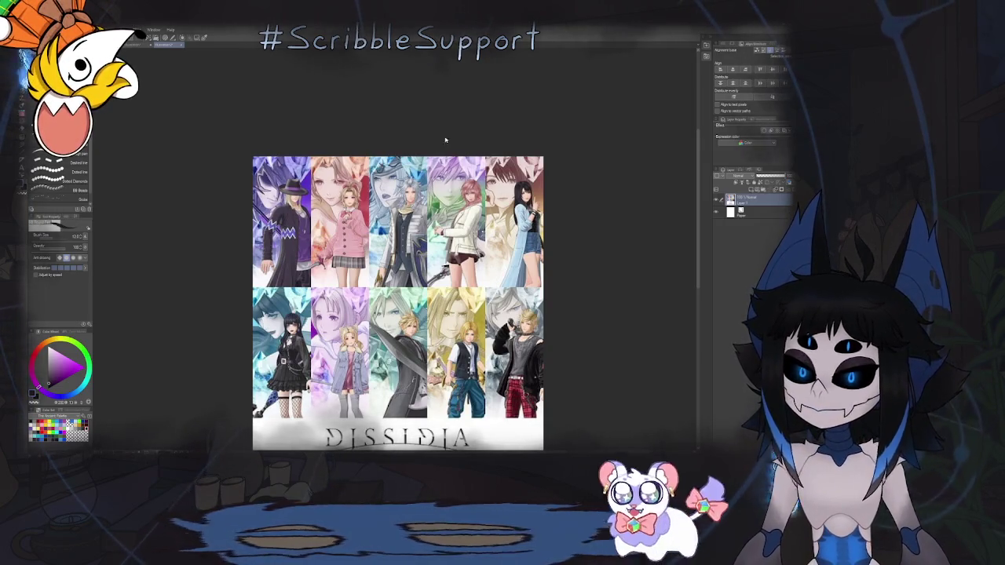
pyautogui.scroll(3, 446, 140)
pyautogui.scroll(2, 624, 227)
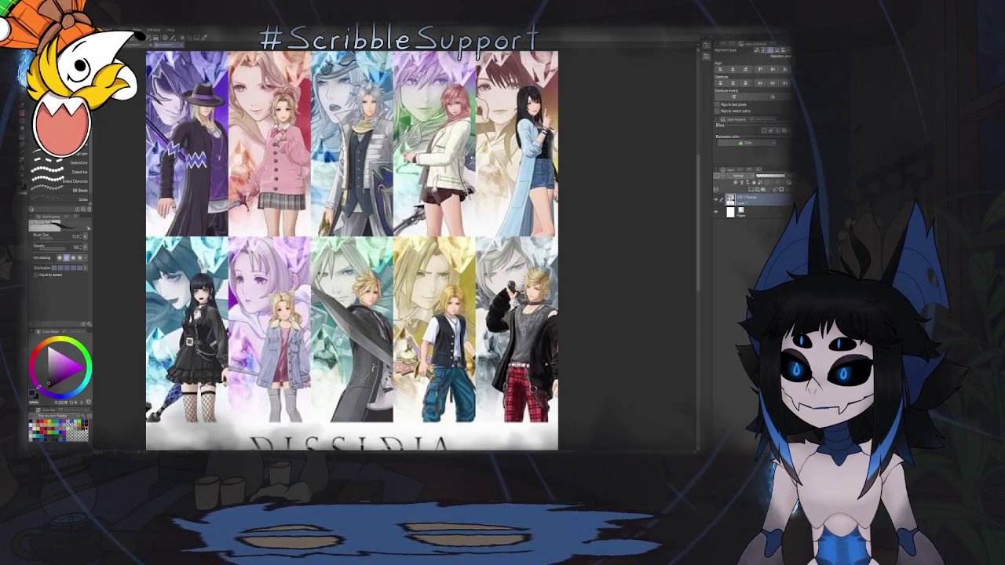
pyautogui.hotkey('ctrl', 'Tab')
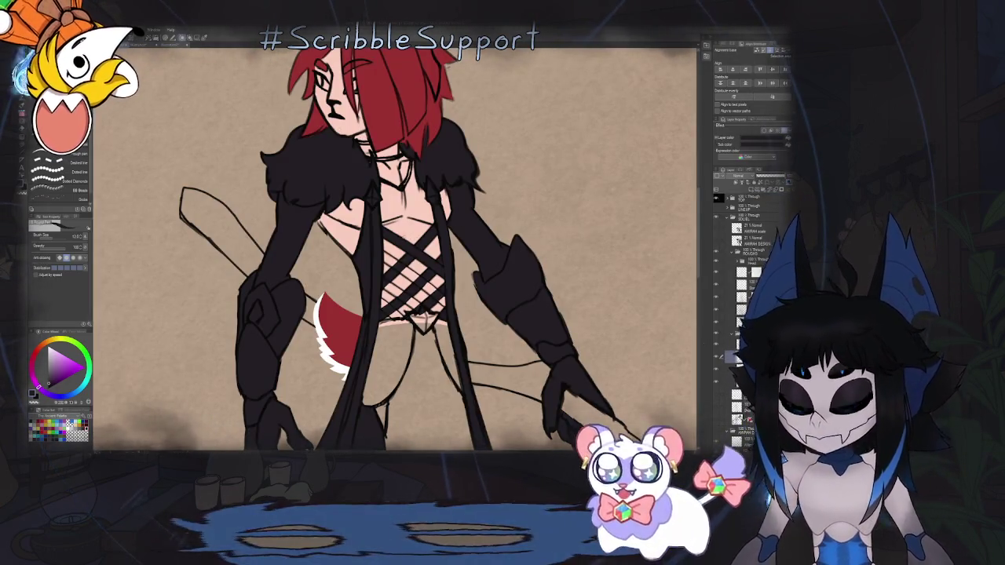
# Draw two vertical black straps across the horizontal chest straps to form the crisscross lacing.
pyautogui.moveTo(331, 178); pyautogui.dragTo(439, 235)
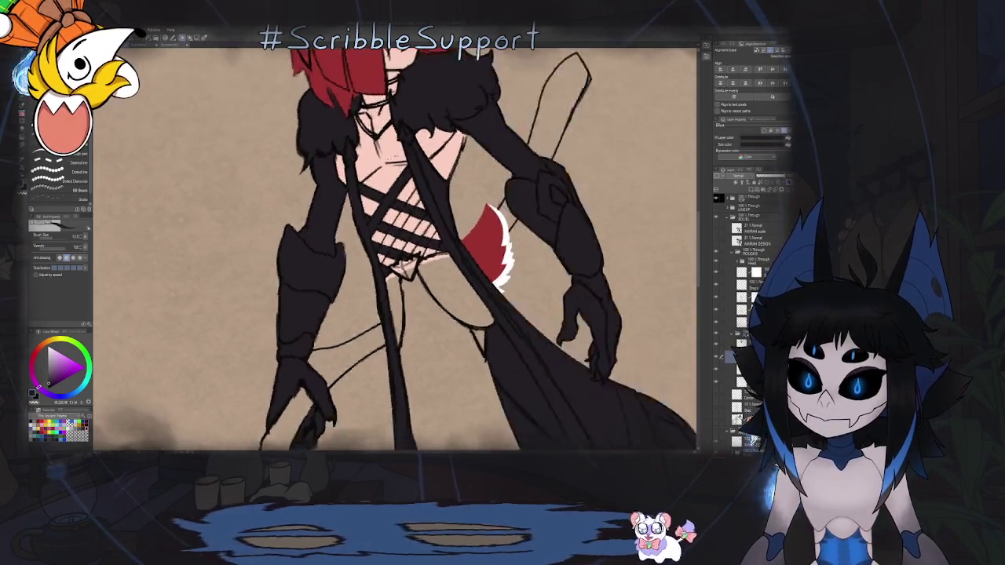
pyautogui.scroll(5, 395, 249)
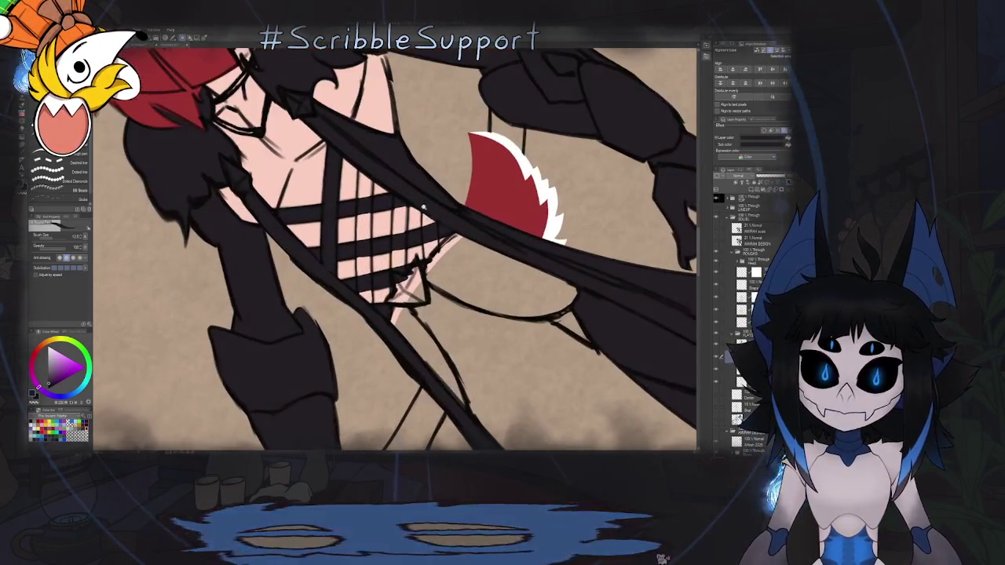
pyautogui.moveTo(403, 202); pyautogui.dragTo(411, 204)
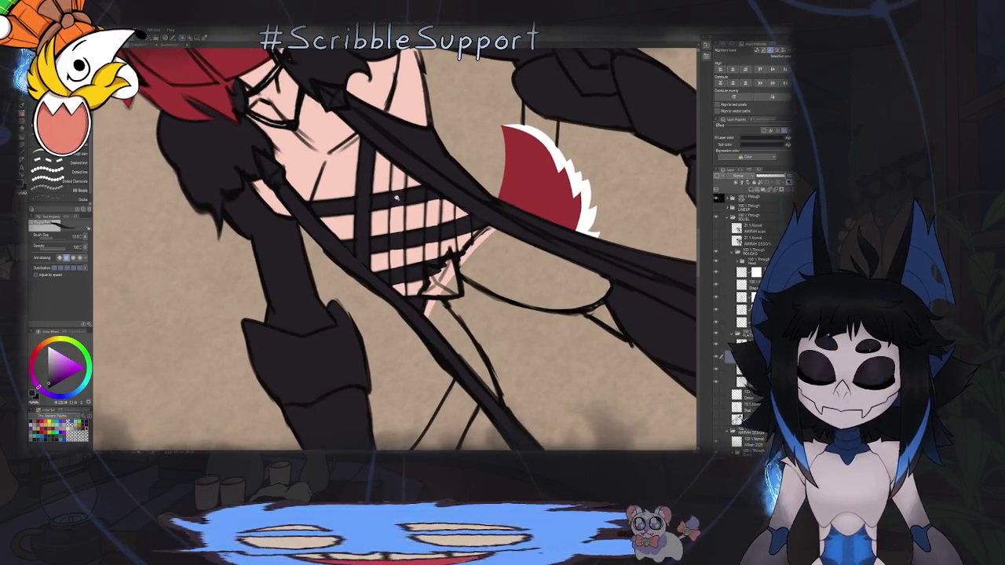
pyautogui.scroll(2, 396, 198)
pyautogui.scroll(1, 392, 160)
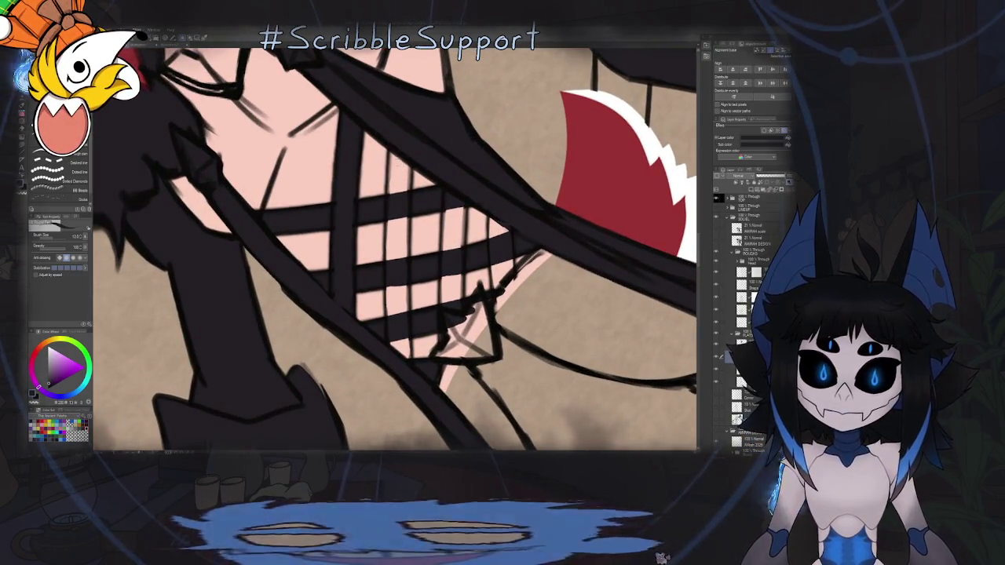
pyautogui.moveTo(393, 250); pyautogui.dragTo(391, 167)
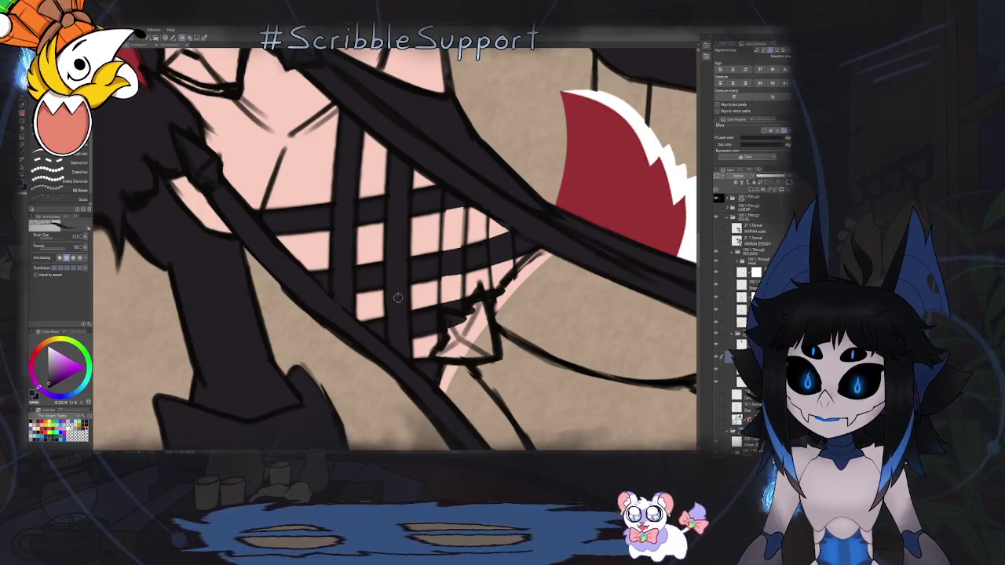
pyautogui.scroll(-2, 398, 297)
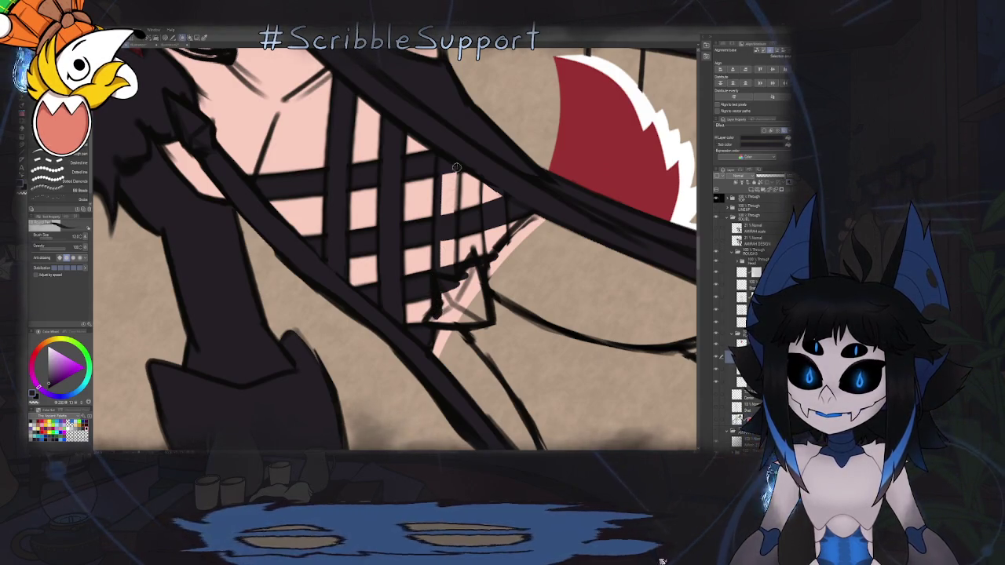
pyautogui.moveTo(456, 171); pyautogui.dragTo(453, 211)
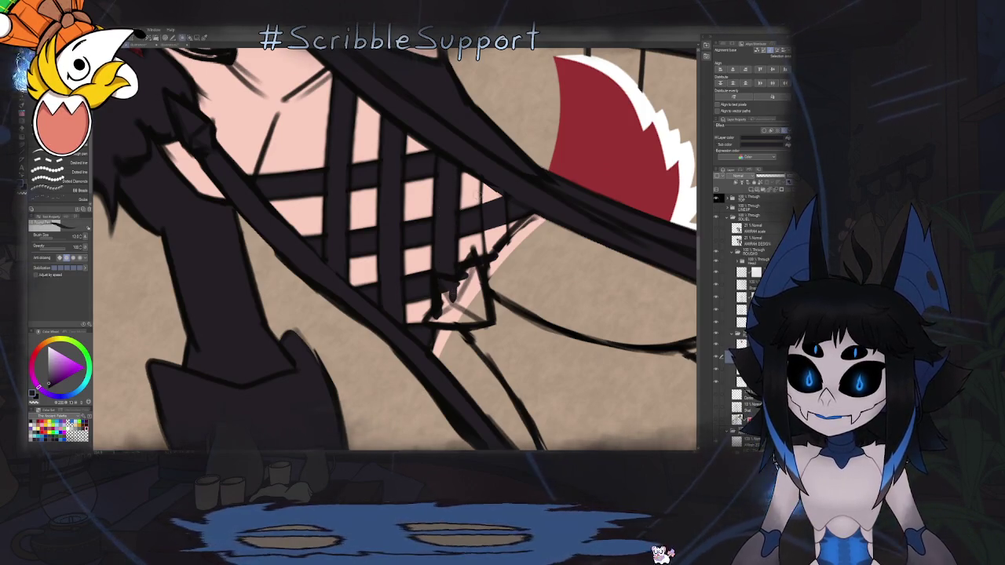
pyautogui.scroll(1, 484, 207)
pyautogui.scroll(1, 463, 196)
pyautogui.scroll(1, 437, 183)
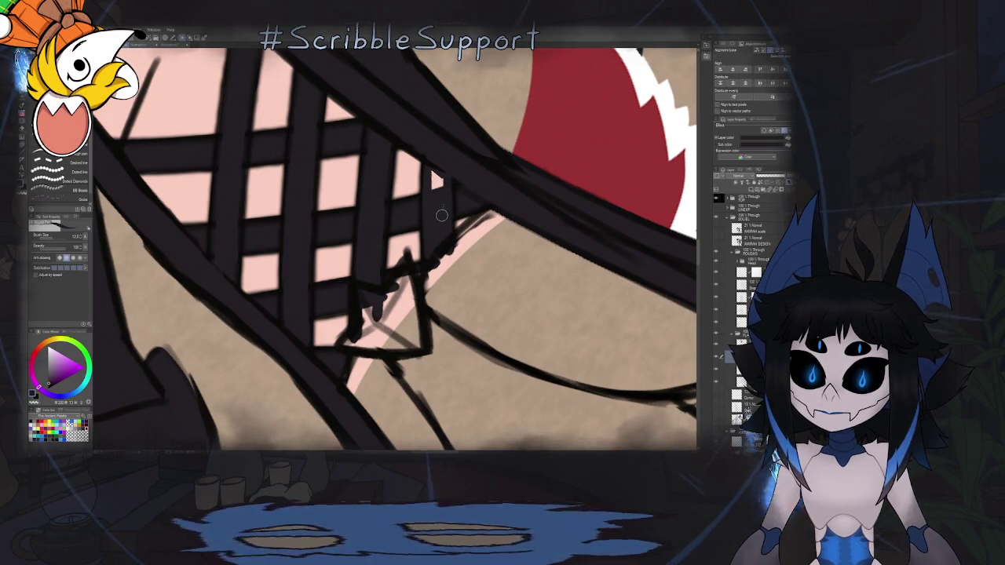
pyautogui.moveTo(442, 215); pyautogui.dragTo(452, 187)
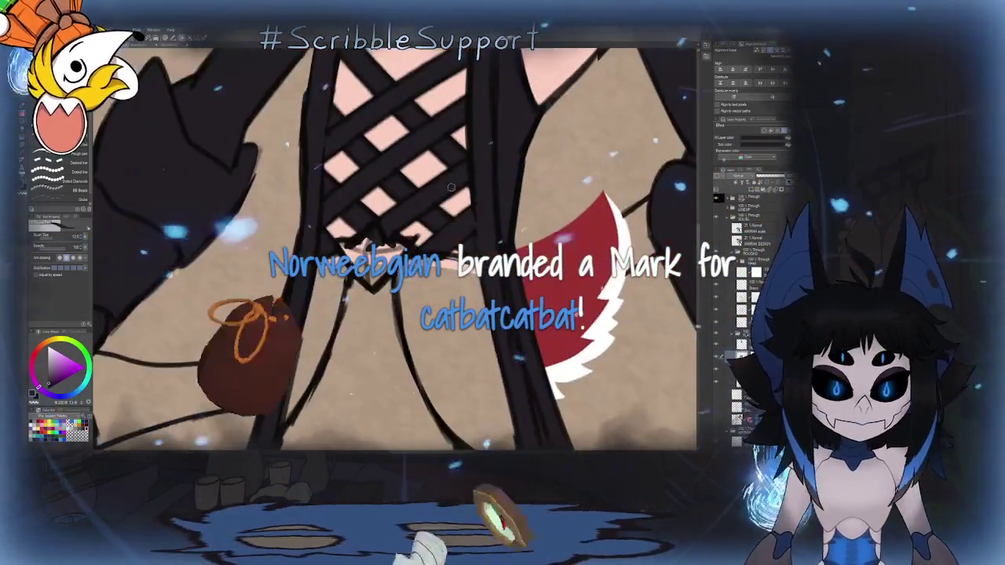
# Mirror the canvas to check the drawing, then flip it back to normal.
pyautogui.press('h')
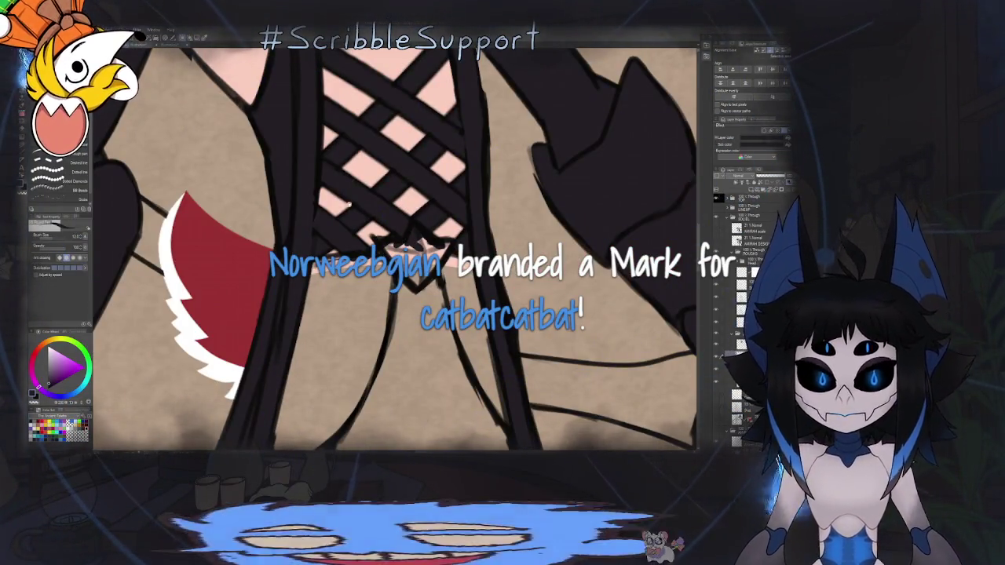
pyautogui.scroll(-1, 393, 239)
pyautogui.scroll(-3, 389, 247)
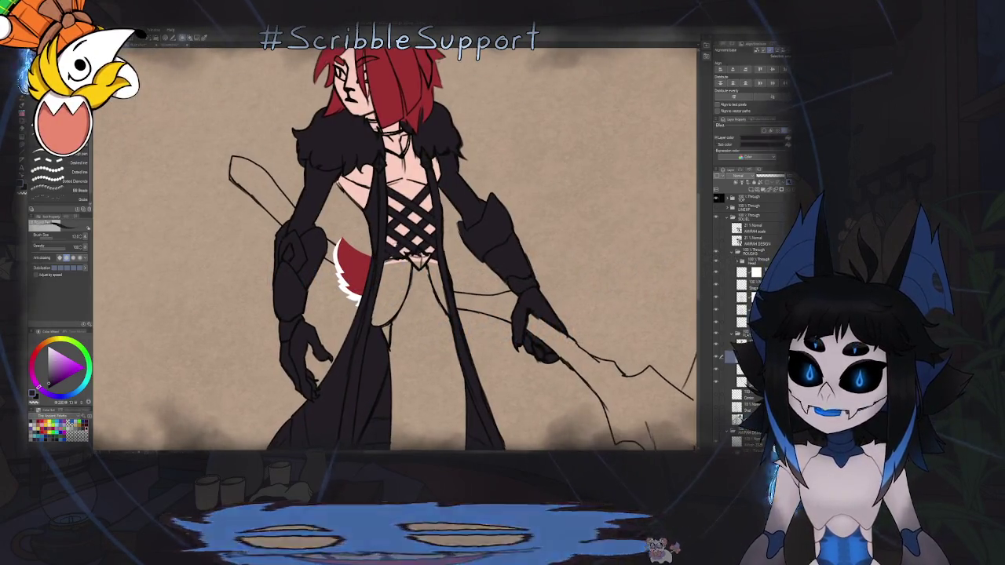
pyautogui.scroll(3, 383, 253)
pyautogui.press('h')
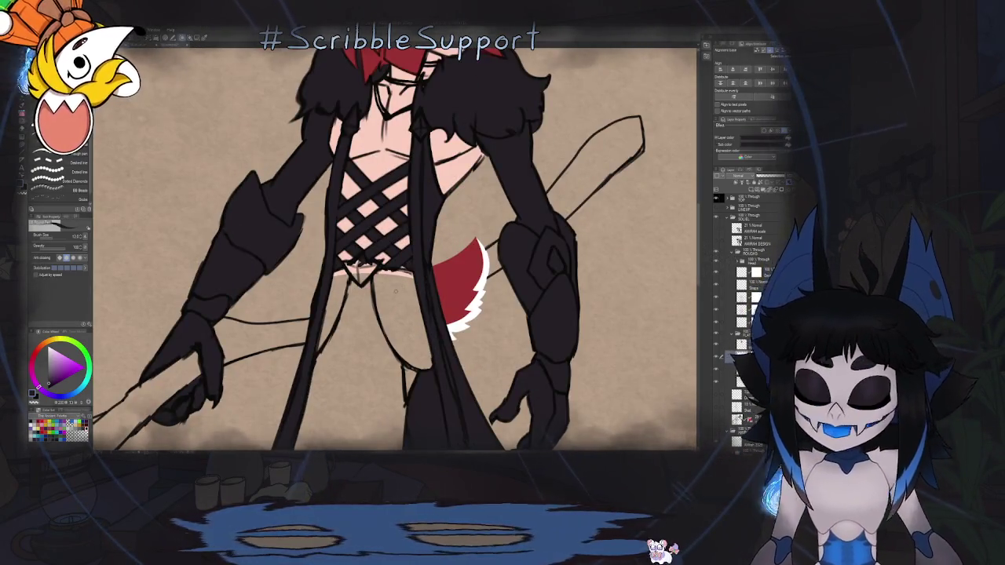
pyautogui.scroll(3, 369, 259)
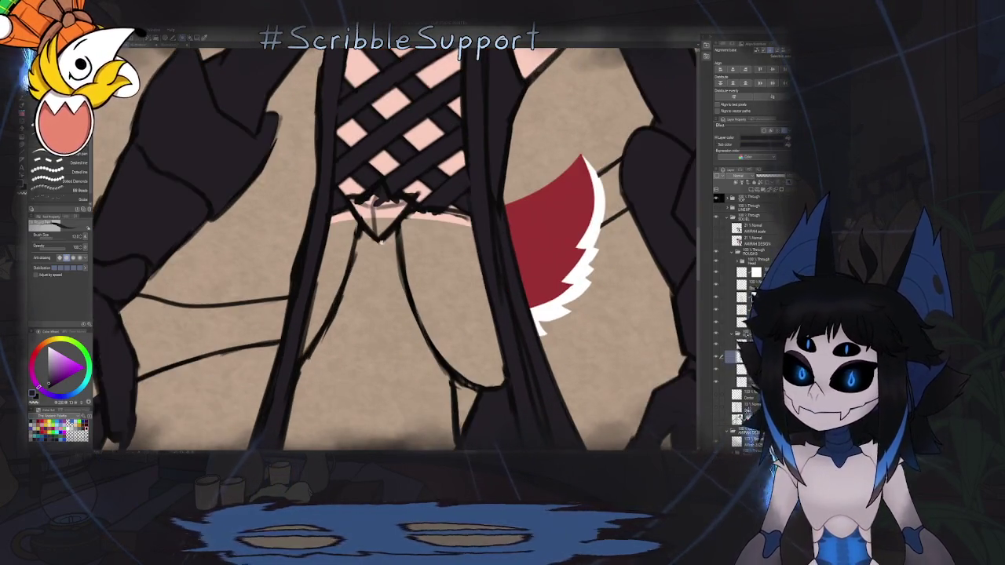
pyautogui.scroll(2, 443, 162)
pyautogui.scroll(2, 443, 163)
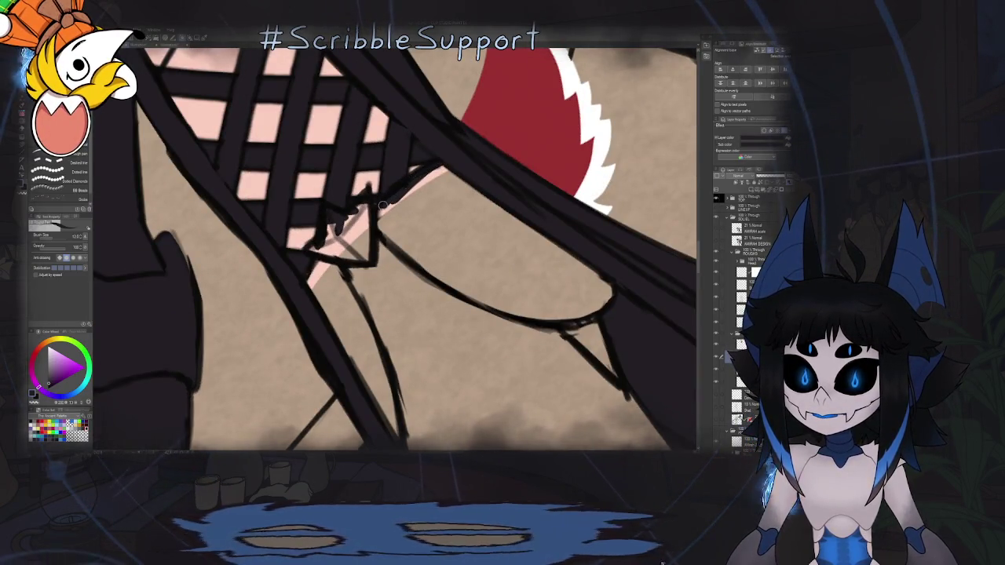
pyautogui.scroll(-2, 379, 212)
pyautogui.scroll(2, 435, 380)
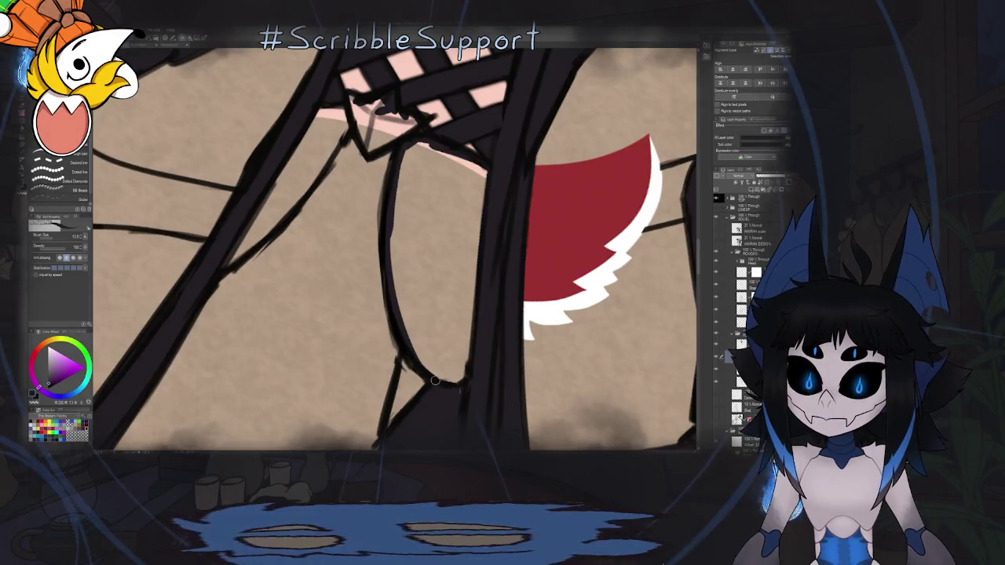
pyautogui.scroll(-3, 452, 364)
pyautogui.scroll(3, 443, 272)
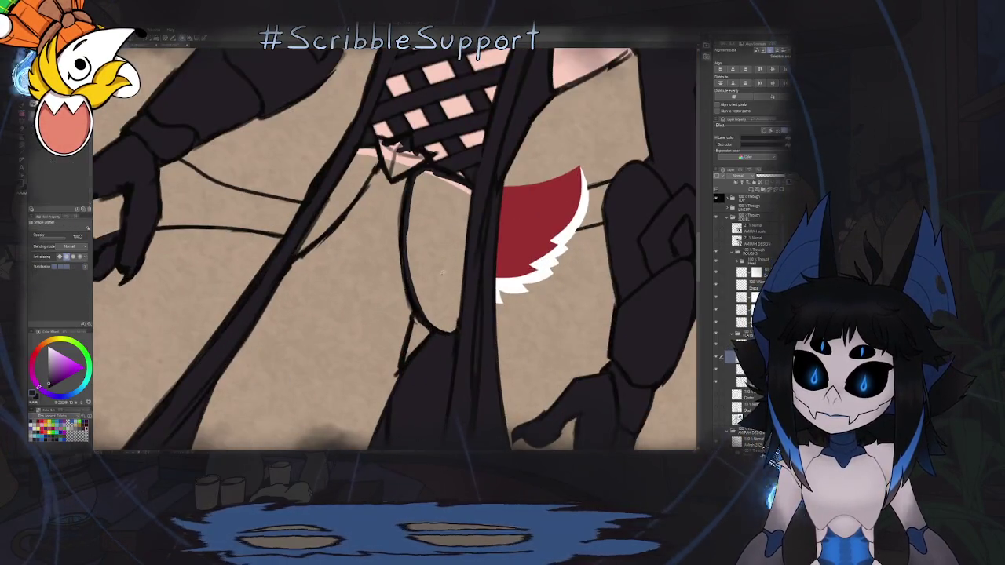
# Fill the outlined robe area below the chest lacing with solid black.
pyautogui.press('g')
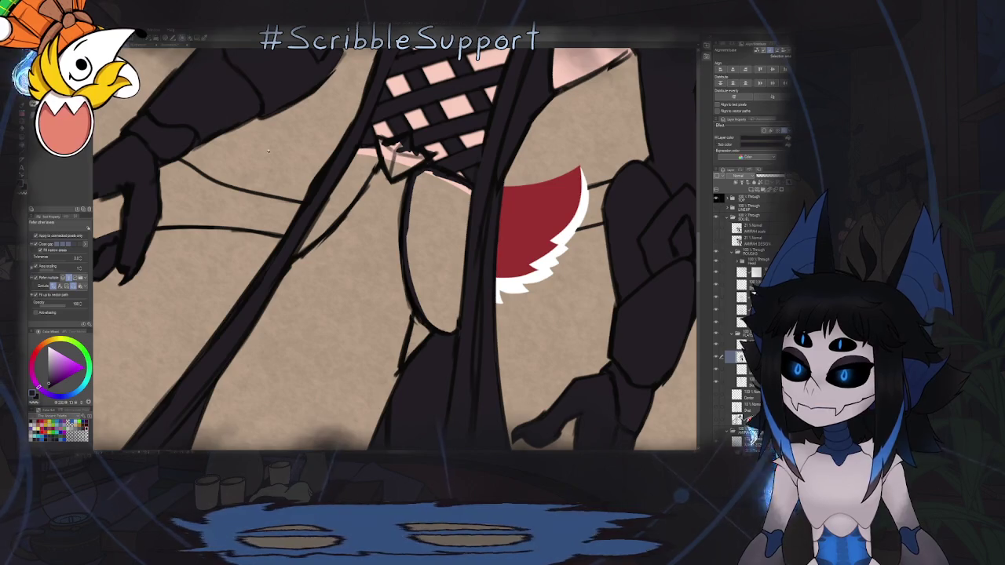
pyautogui.click(442, 267)
pyautogui.press('p')
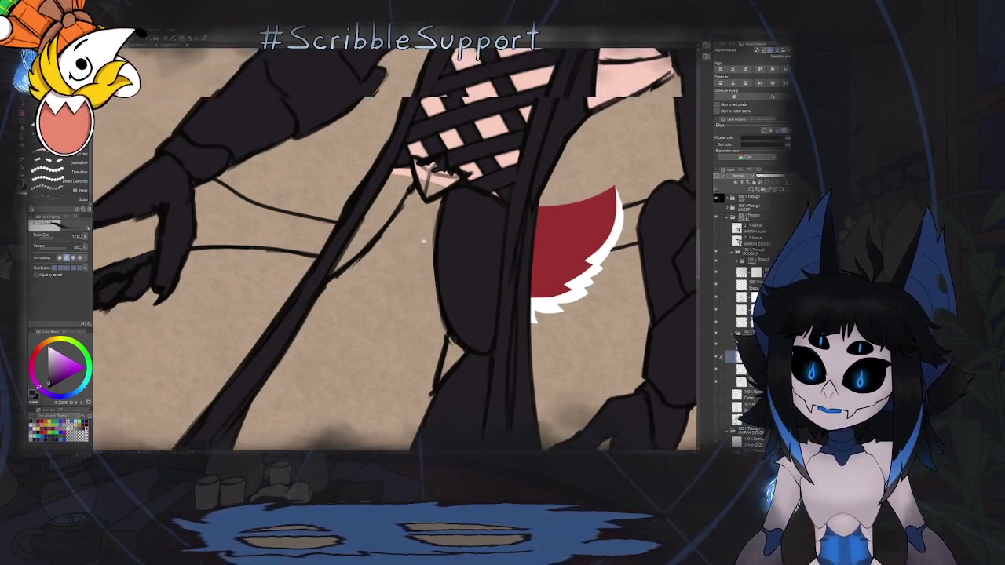
pyautogui.moveTo(414, 270); pyautogui.dragTo(438, 152)
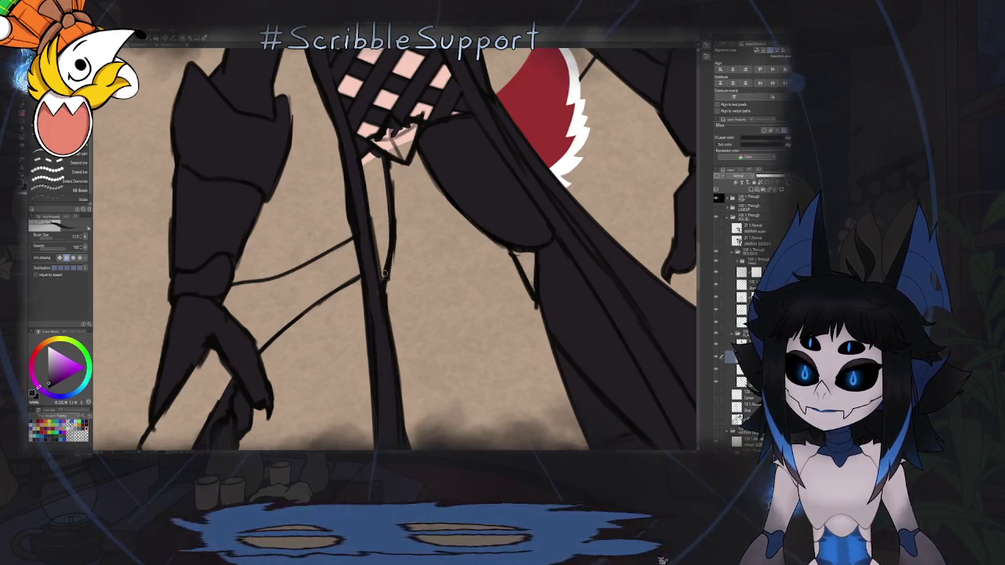
pyautogui.press('g')
pyautogui.scroll(-5, 393, 251)
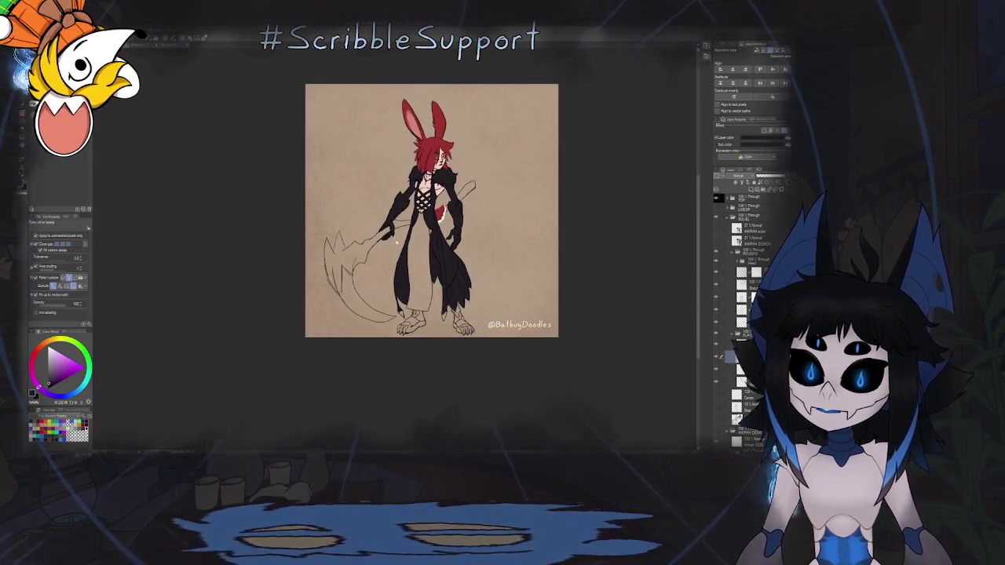
pyautogui.press('h')
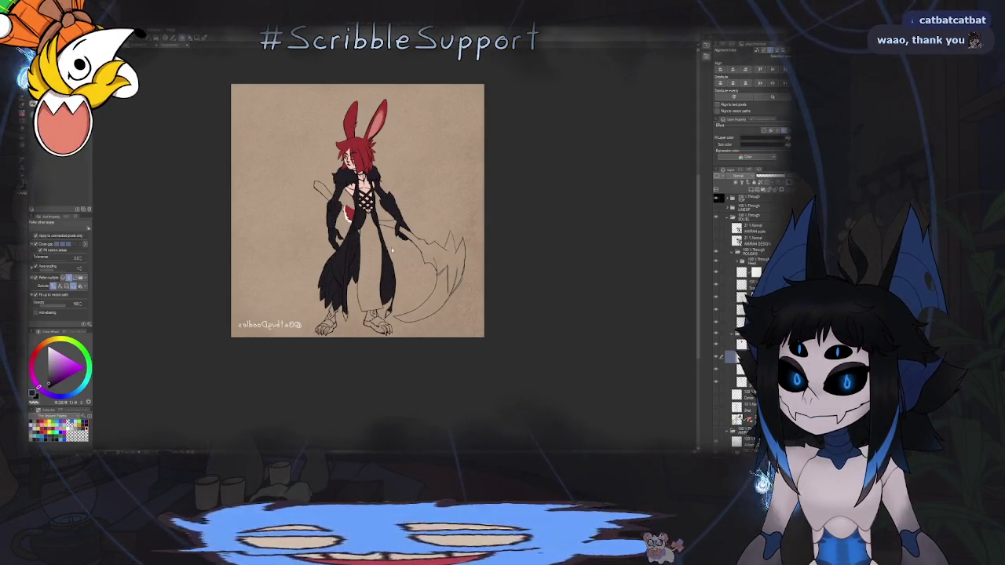
pyautogui.press('h')
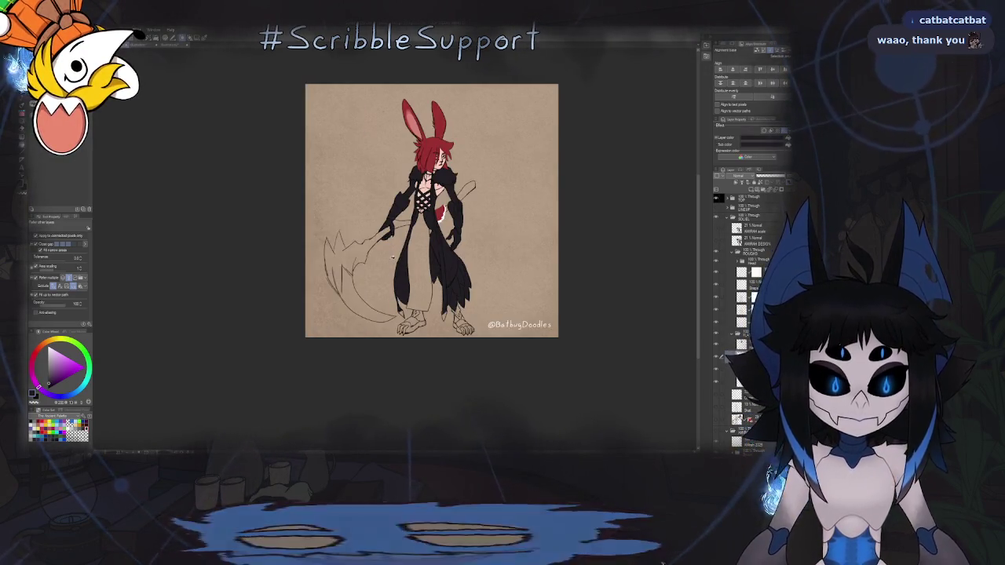
pyautogui.hotkey('ctrl', 'alt', '0')
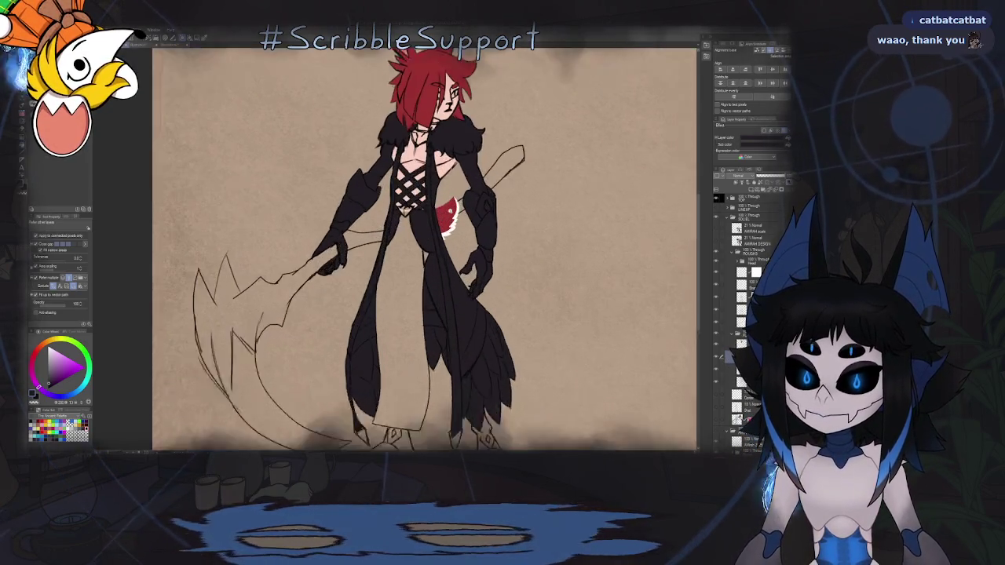
pyautogui.scroll(1, 424, 251)
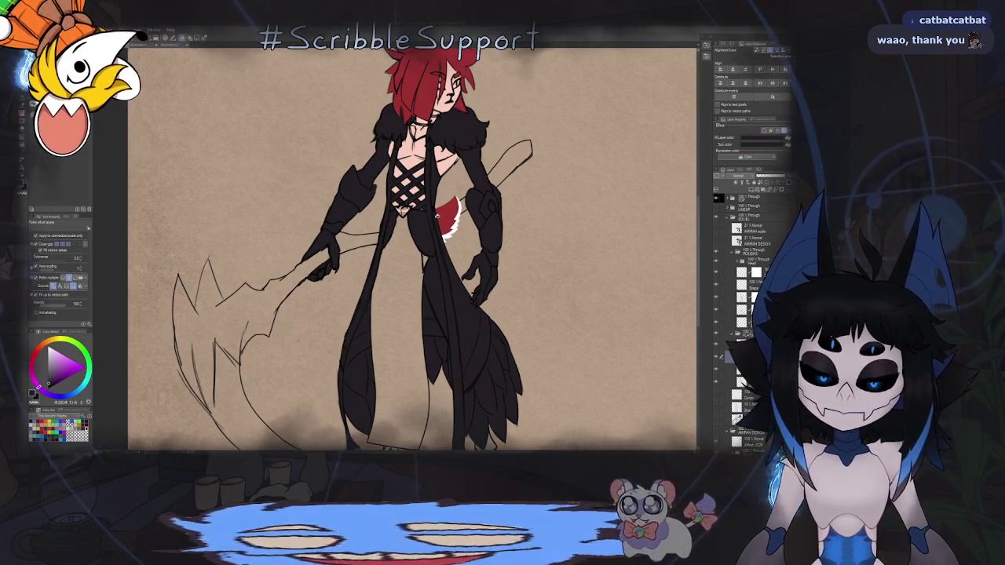
pyautogui.scroll(-4, 437, 211)
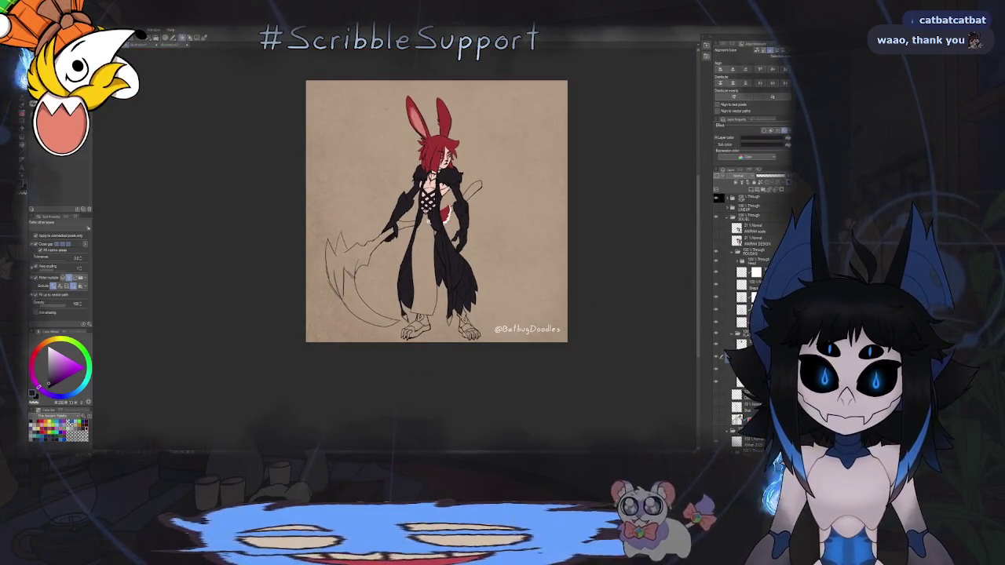
pyautogui.scroll(1, 436, 211)
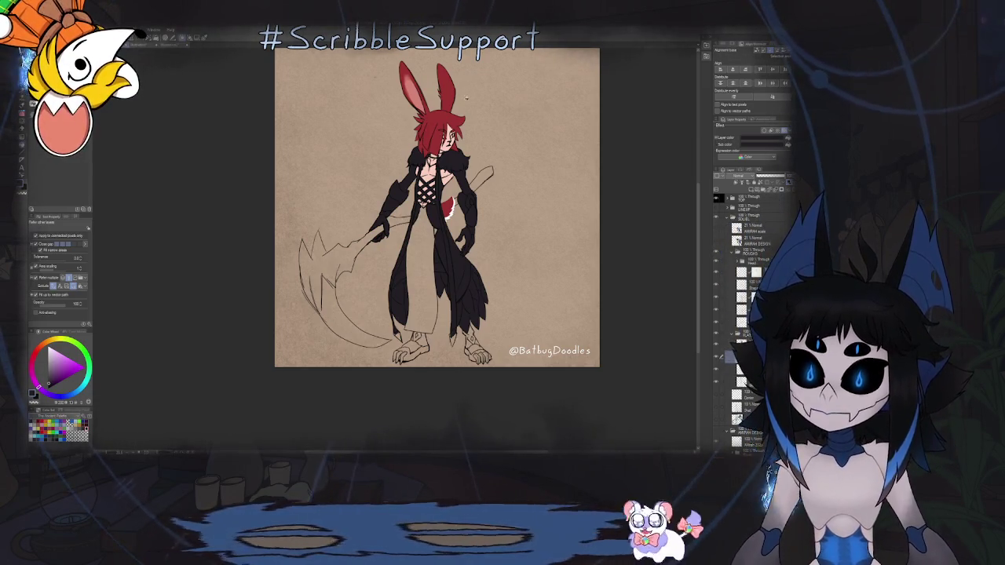
pyautogui.press('b')
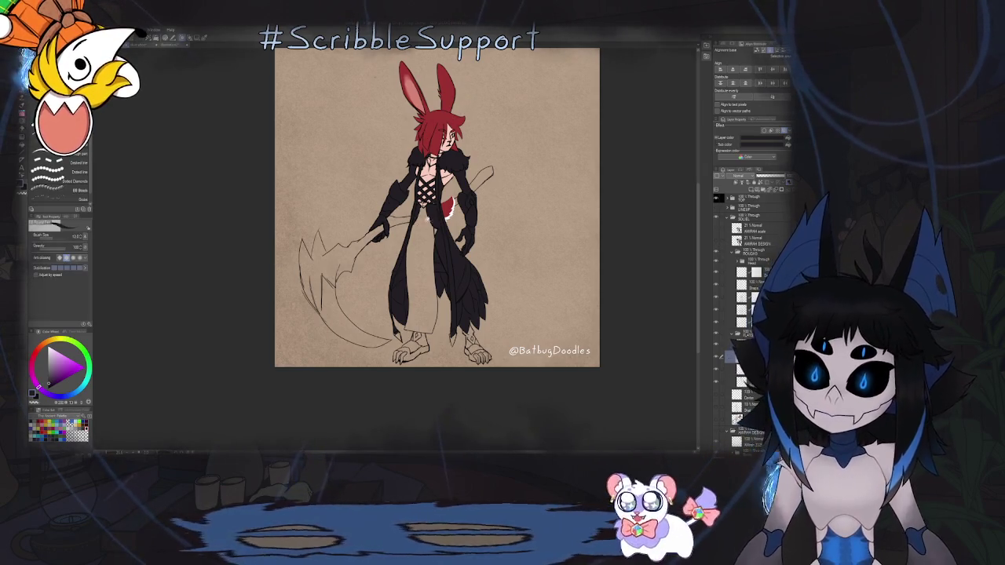
# Ink the left and right edges of the robe's V-neck.
pyautogui.scroll(2, 468, 187)
pyautogui.scroll(2, 469, 186)
pyautogui.scroll(3, 469, 187)
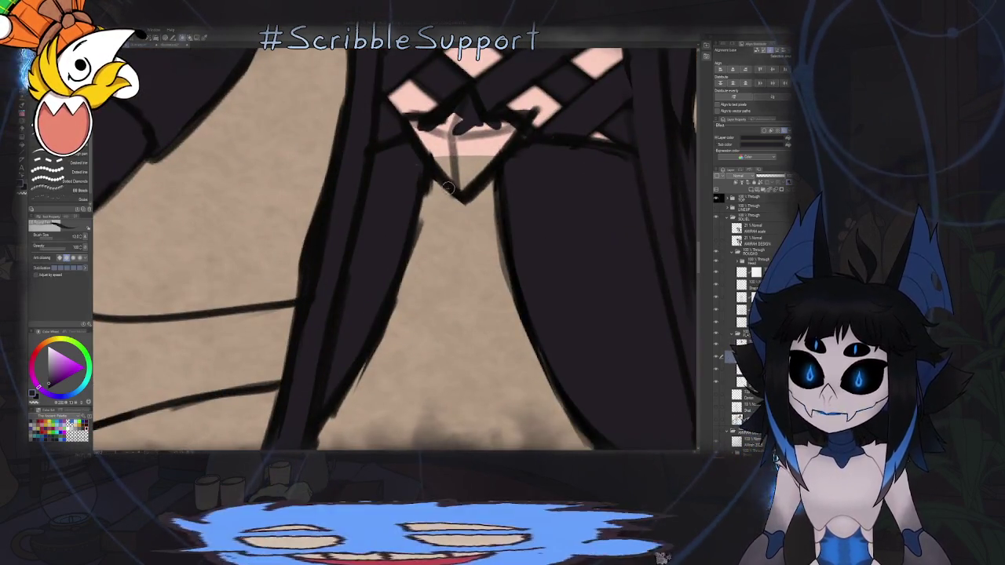
pyautogui.scroll(1, 471, 165)
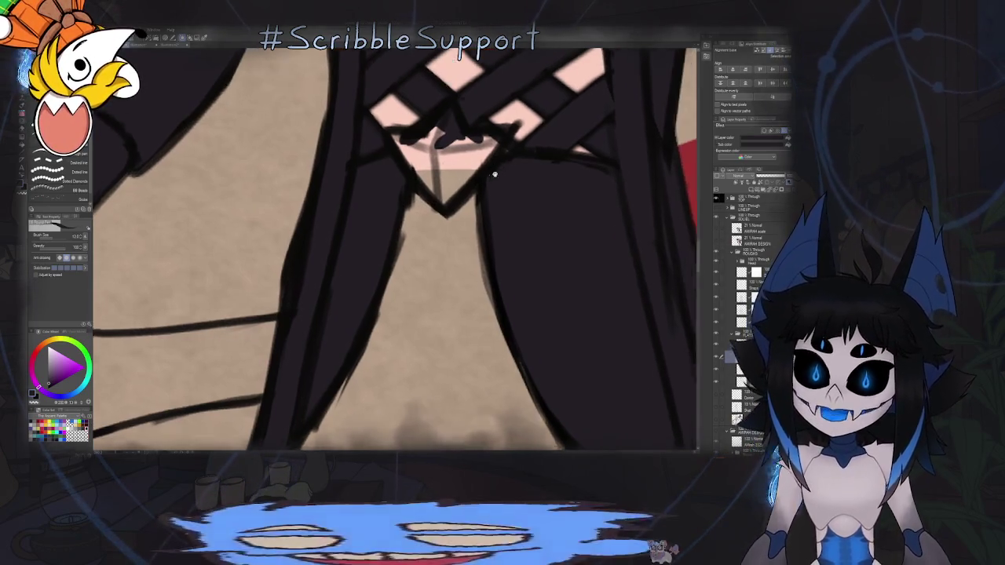
pyautogui.scroll(1, 531, 171)
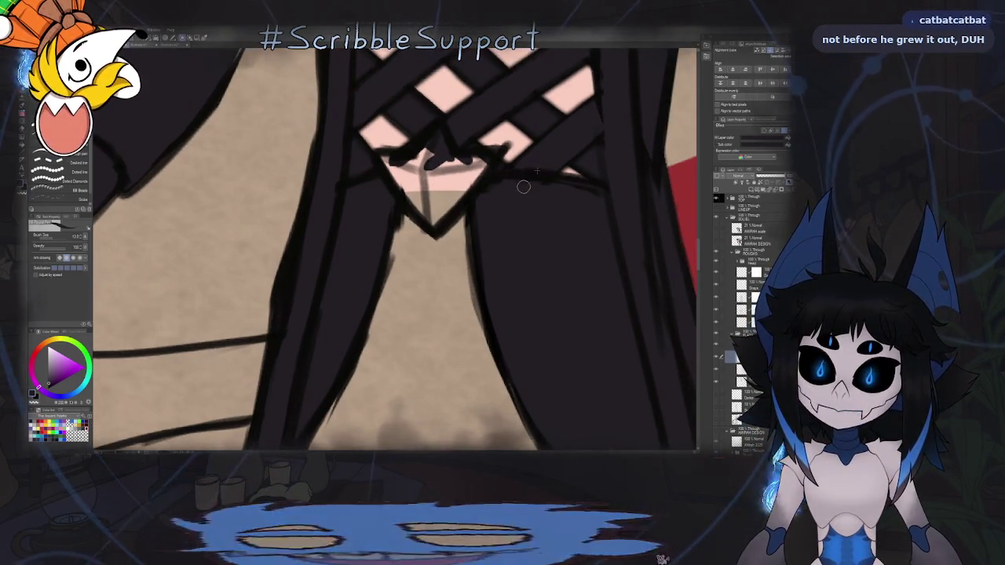
pyautogui.scroll(-1, 558, 198)
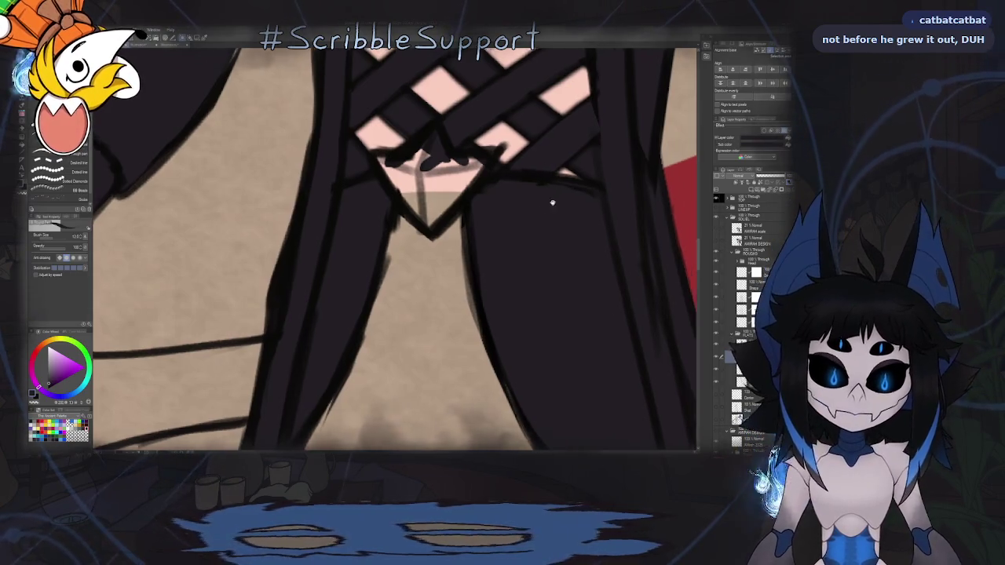
pyautogui.scroll(-1, 550, 202)
pyautogui.scroll(1, 530, 207)
pyautogui.scroll(1, 529, 206)
pyautogui.scroll(1, 429, 213)
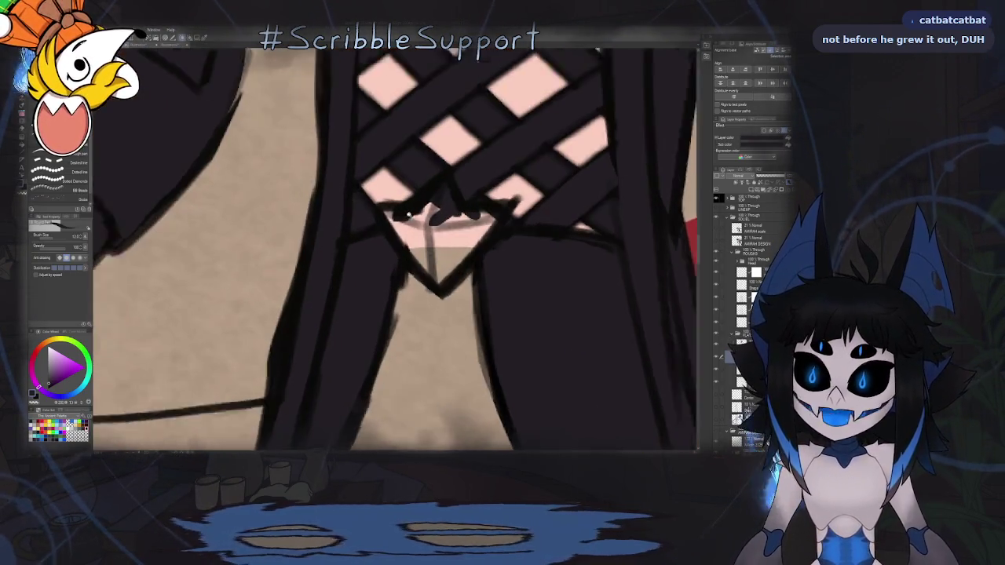
pyautogui.scroll(1, 392, 211)
pyautogui.moveTo(384, 211); pyautogui.dragTo(445, 286)
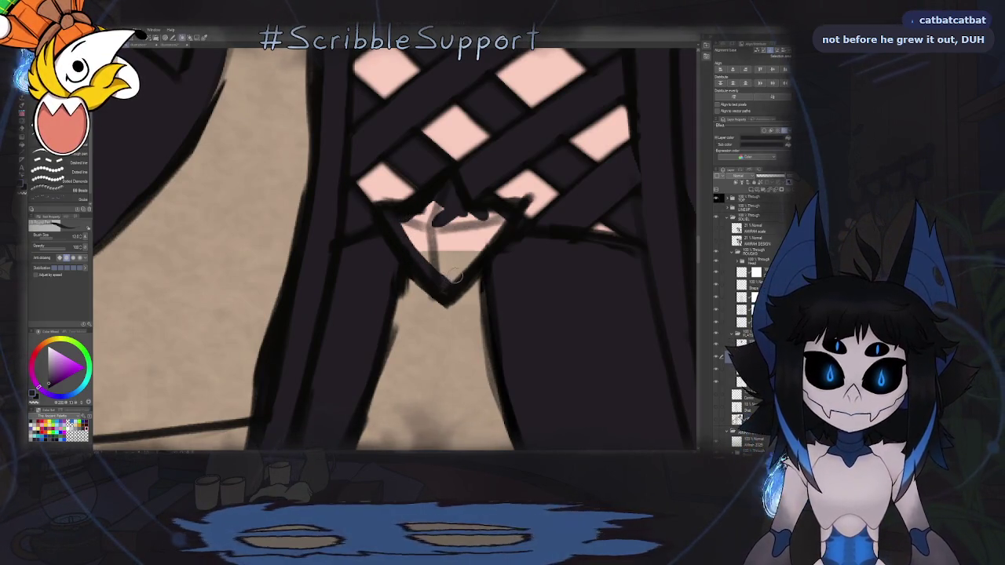
pyautogui.moveTo(445, 296); pyautogui.dragTo(509, 209)
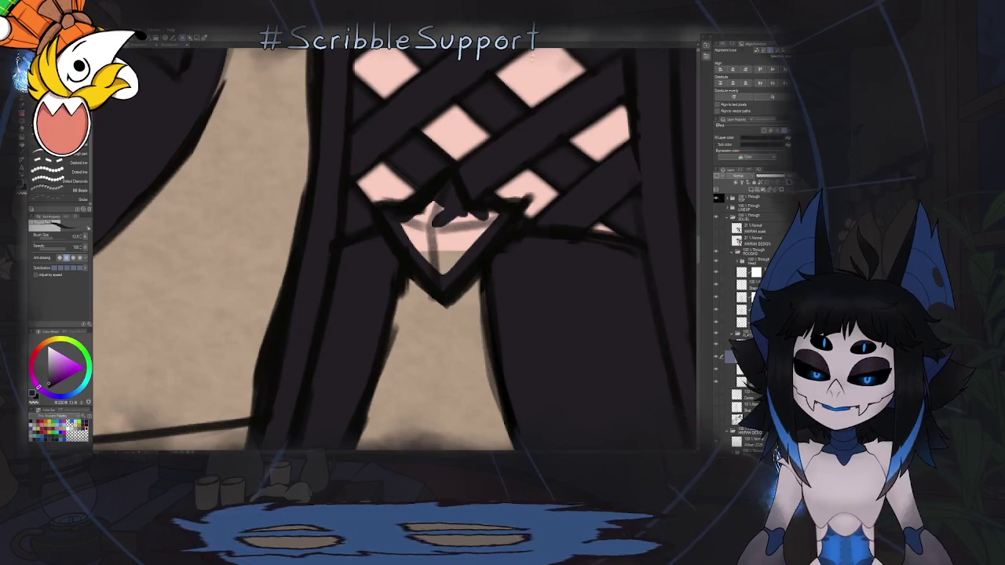
# Fill the pink triangle under the criss-cross lacing dark.
pyautogui.press('g')
pyautogui.click(451, 225)
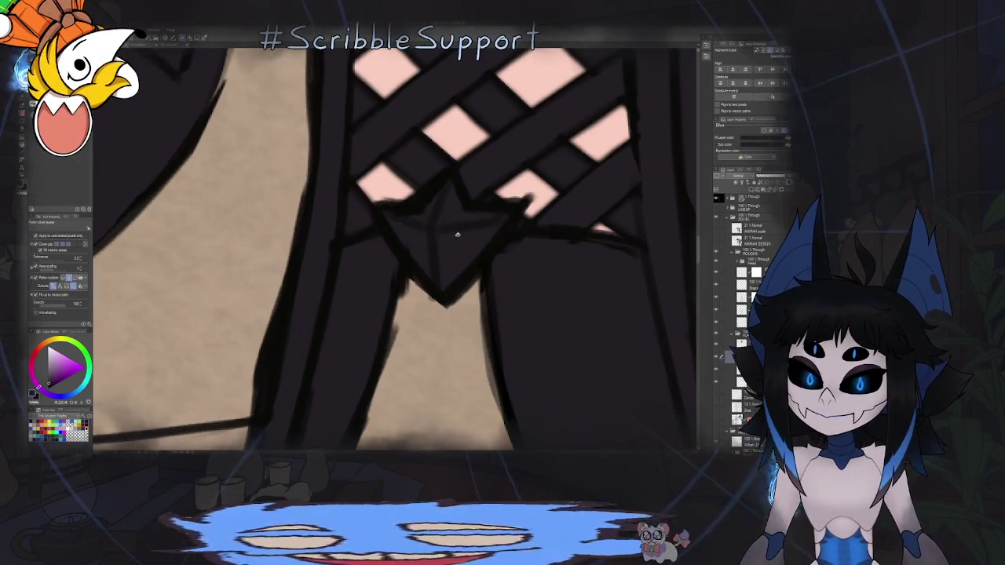
pyautogui.press('b')
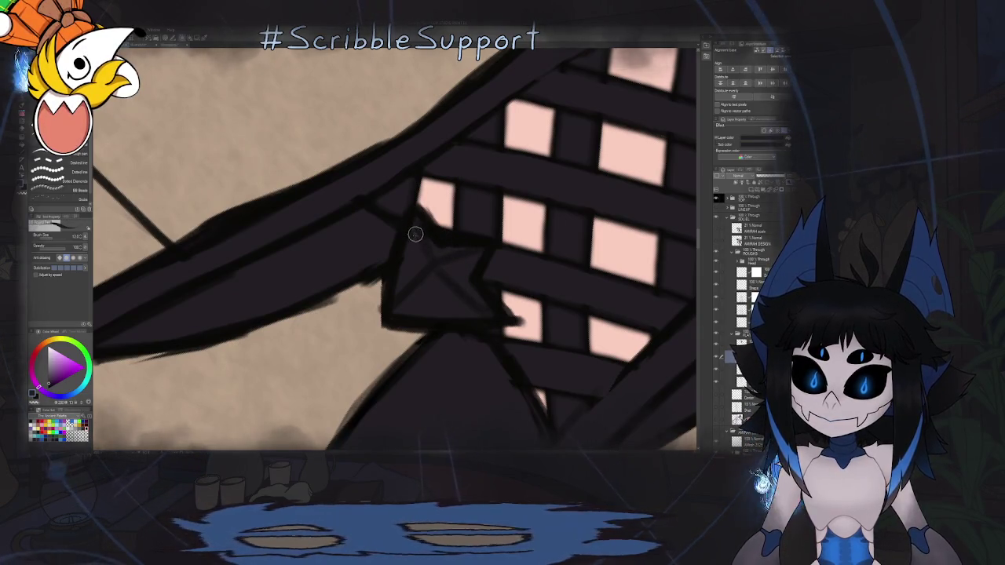
# Mirror the canvas and thicken the robe front panel's lower edge line.
pyautogui.scroll(-5, 416, 234)
pyautogui.scroll(-5, 416, 234)
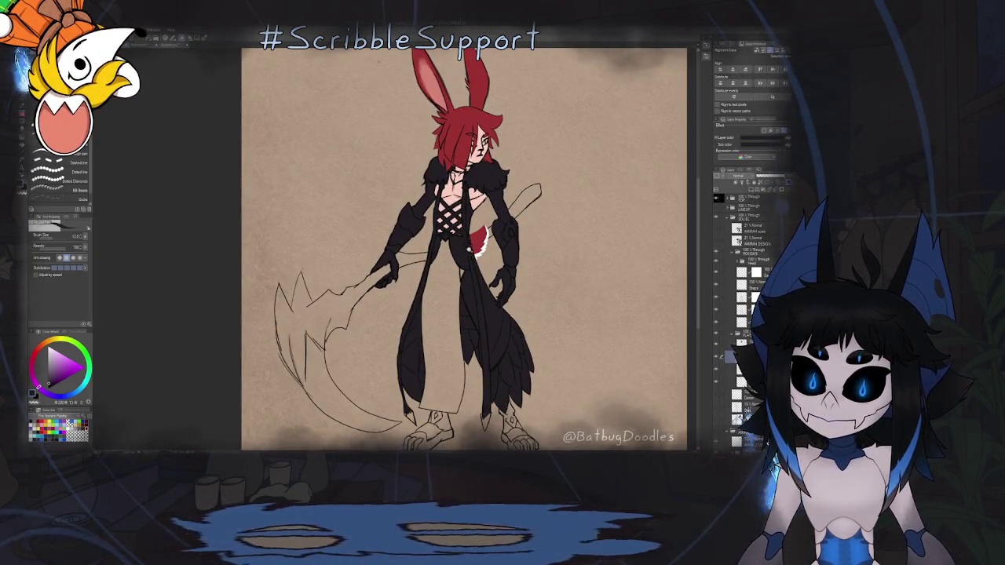
pyautogui.scroll(-3, 463, 247)
pyautogui.scroll(6, 463, 248)
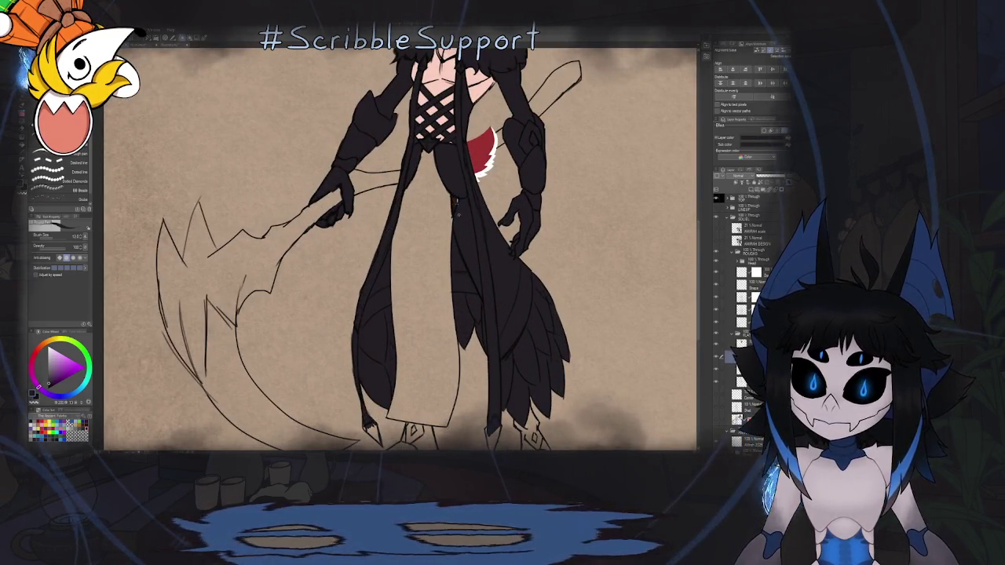
pyautogui.scroll(-3, 454, 188)
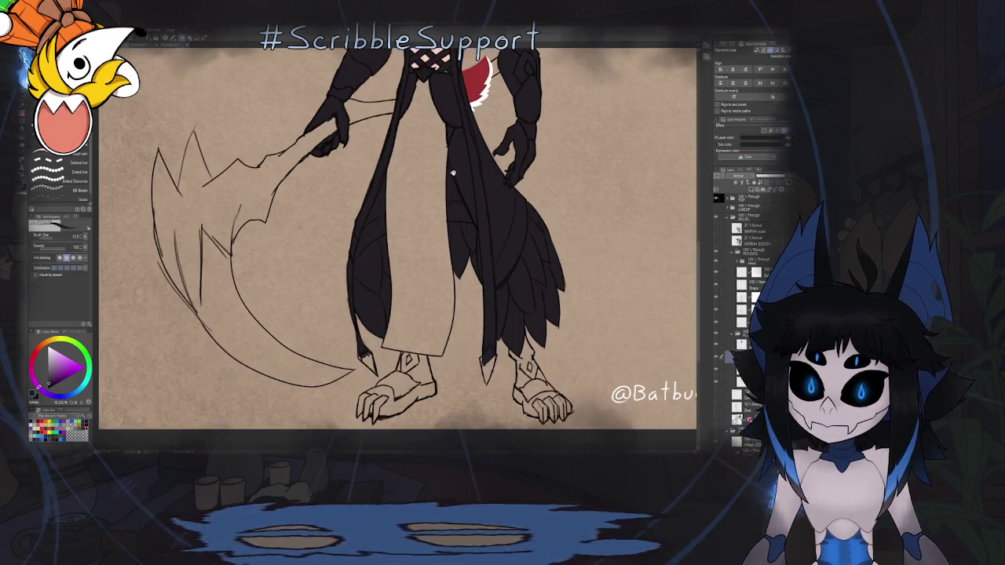
pyautogui.scroll(2, 421, 93)
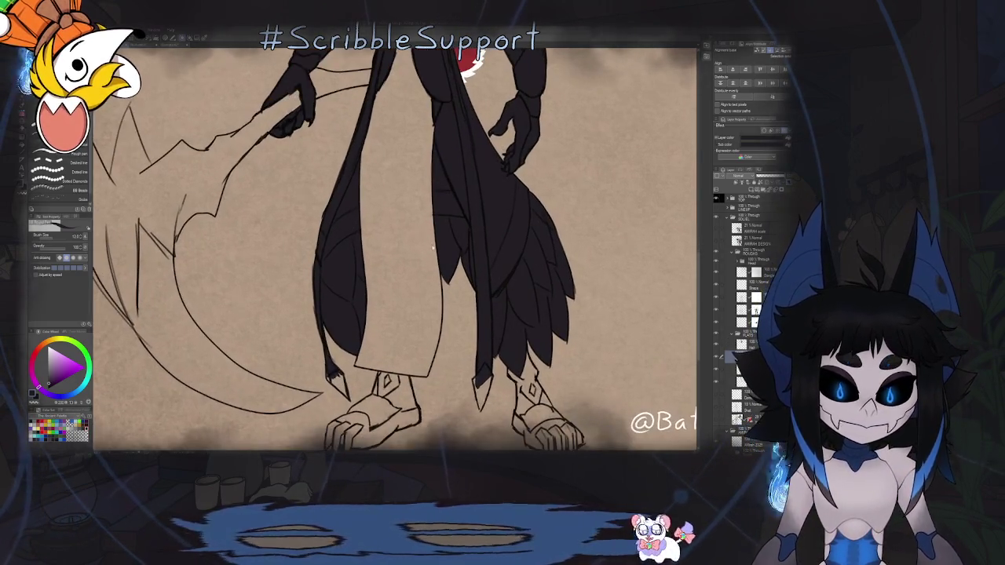
pyautogui.press('h')
pyautogui.scroll(1, 354, 269)
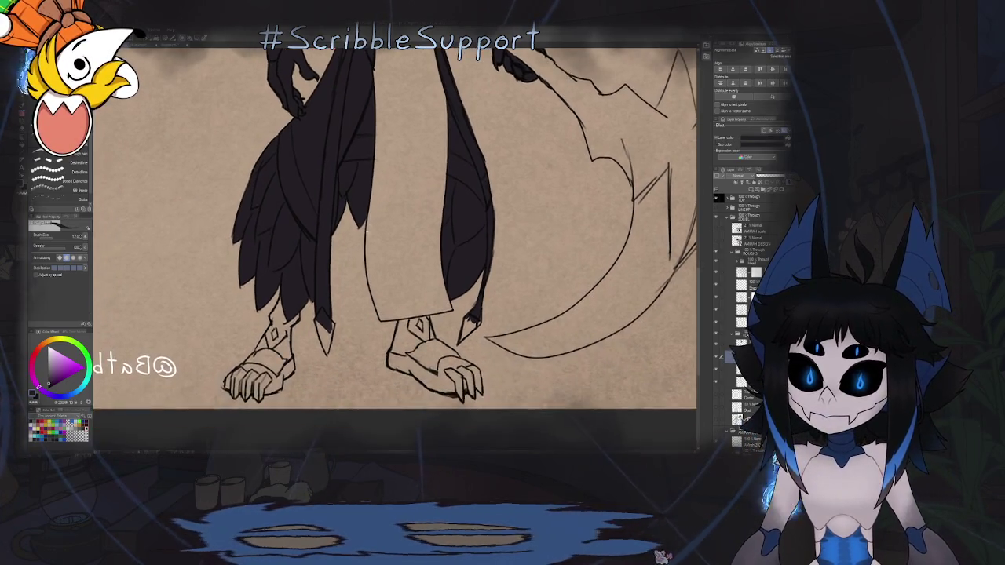
pyautogui.scroll(2, 369, 228)
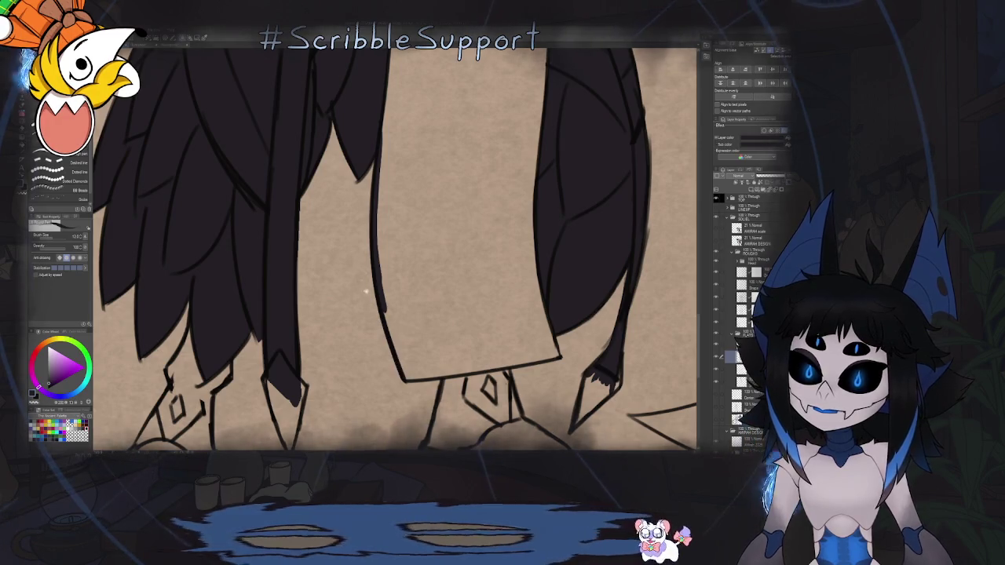
pyautogui.scroll(2, 366, 292)
pyautogui.scroll(2, 358, 175)
pyautogui.scroll(-1, 363, 202)
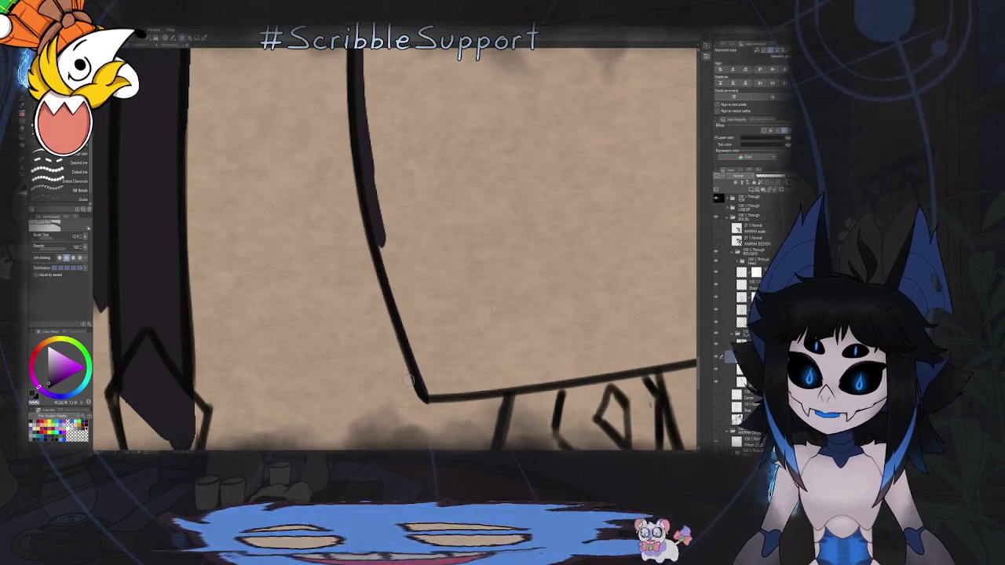
pyautogui.moveTo(377, 235)
pyautogui.mouseDown()
pyautogui.moveTo(415, 347)
pyautogui.moveTo(408, 195)
pyautogui.moveTo(450, 298)
pyautogui.mouseUp()
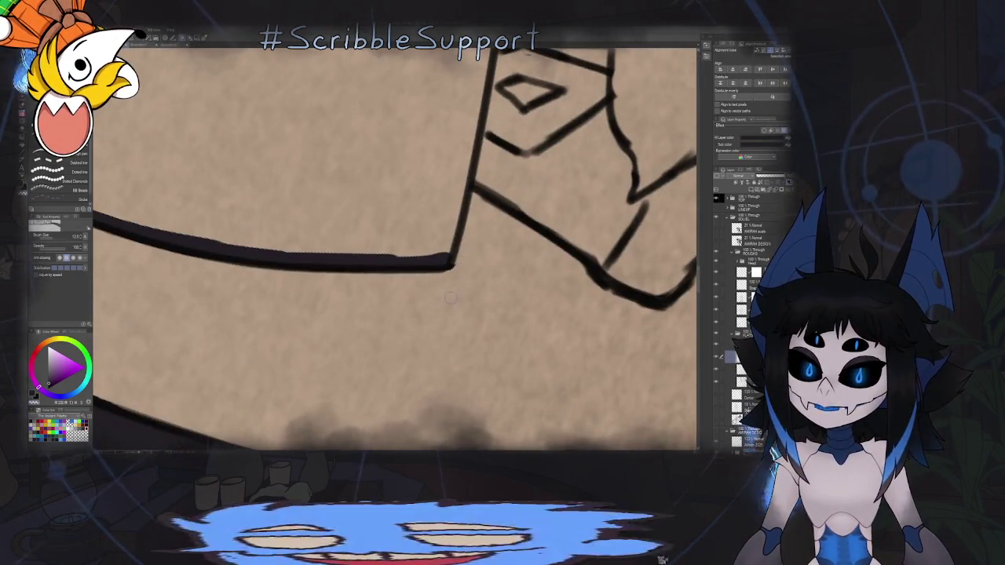
# Thicken the robe panel's vertical side edge line.
pyautogui.moveTo(438, 268)
pyautogui.mouseDown()
pyautogui.moveTo(401, 126)
pyautogui.moveTo(388, 135)
pyautogui.mouseUp()
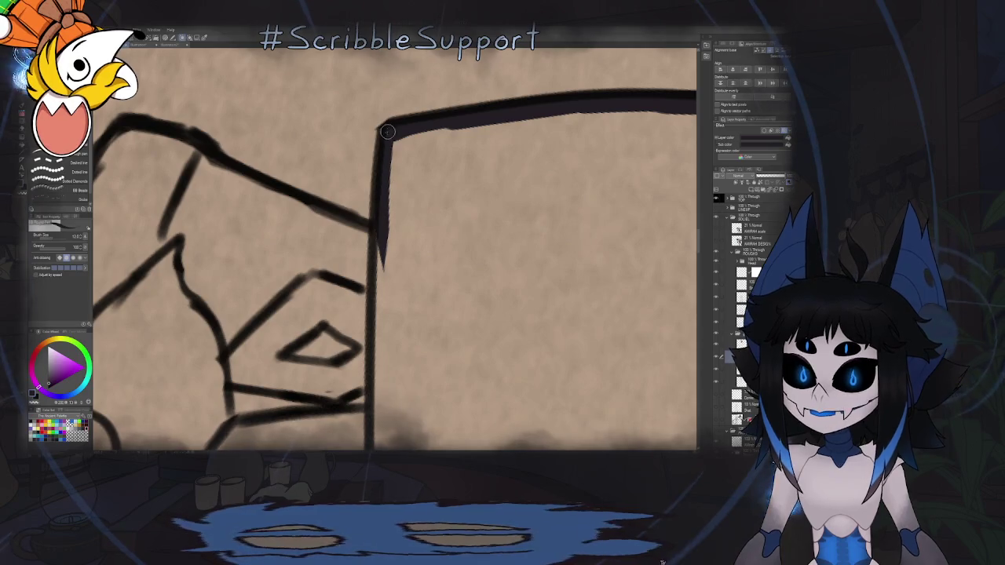
pyautogui.moveTo(381, 314); pyautogui.dragTo(389, 169)
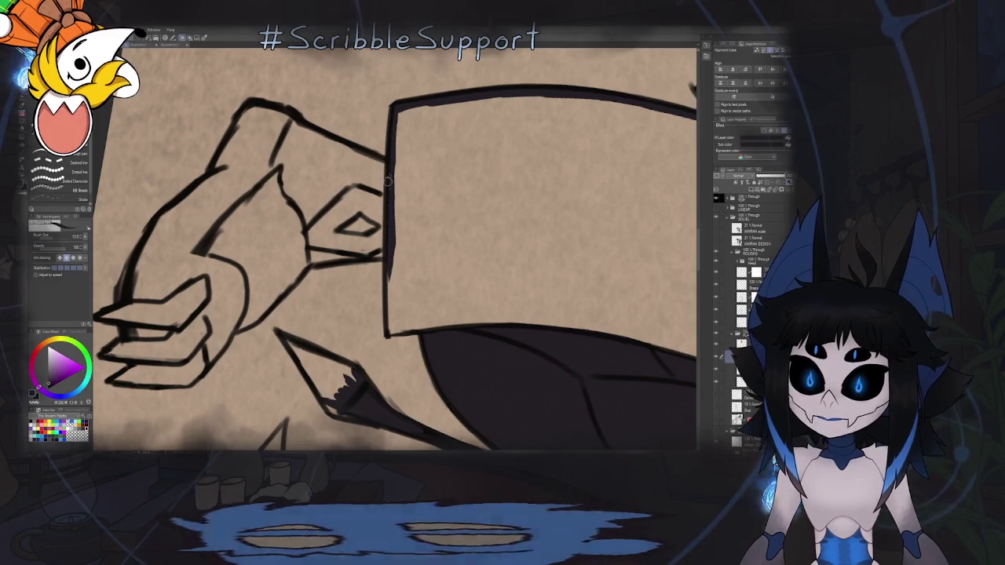
pyautogui.moveTo(388, 180); pyautogui.dragTo(390, 236)
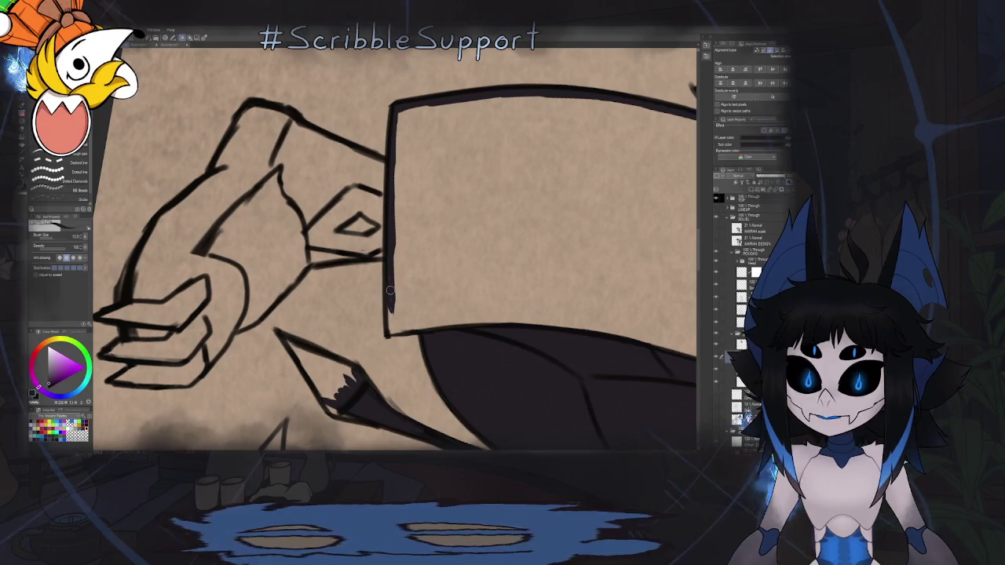
pyautogui.moveTo(386, 334); pyautogui.dragTo(416, 296)
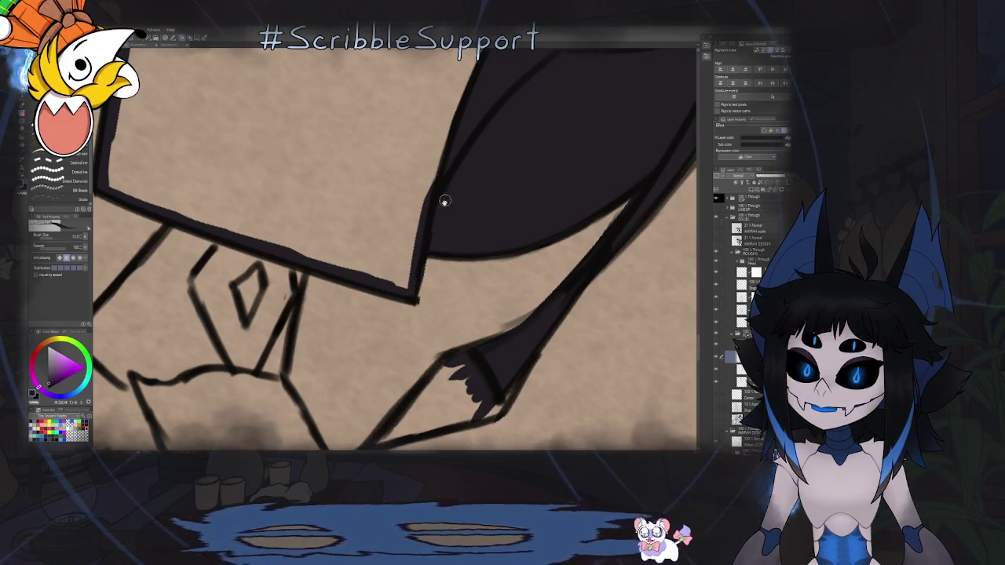
pyautogui.moveTo(444, 202); pyautogui.dragTo(432, 218)
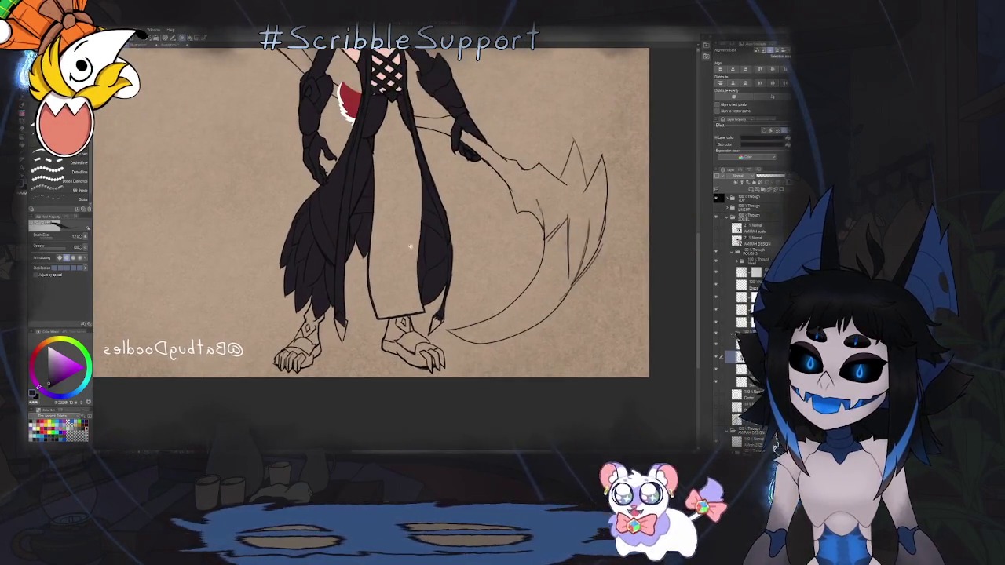
# Fill the gap between the legs black as dark trousers and unflip the view.
pyautogui.press('g')
pyautogui.click(407, 249)
pyautogui.scroll(-5, 407, 250)
pyautogui.press('h')
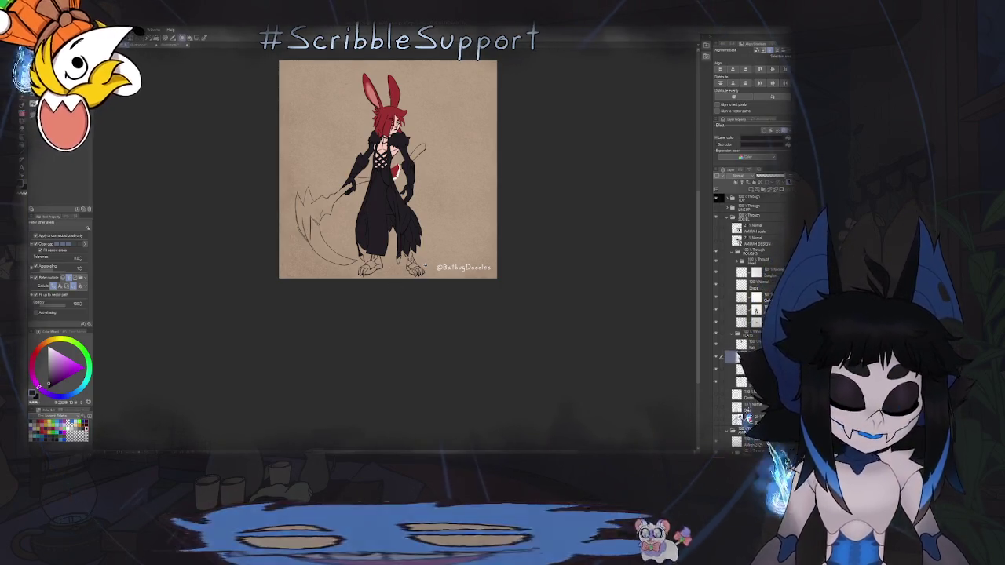
pyautogui.press('b')
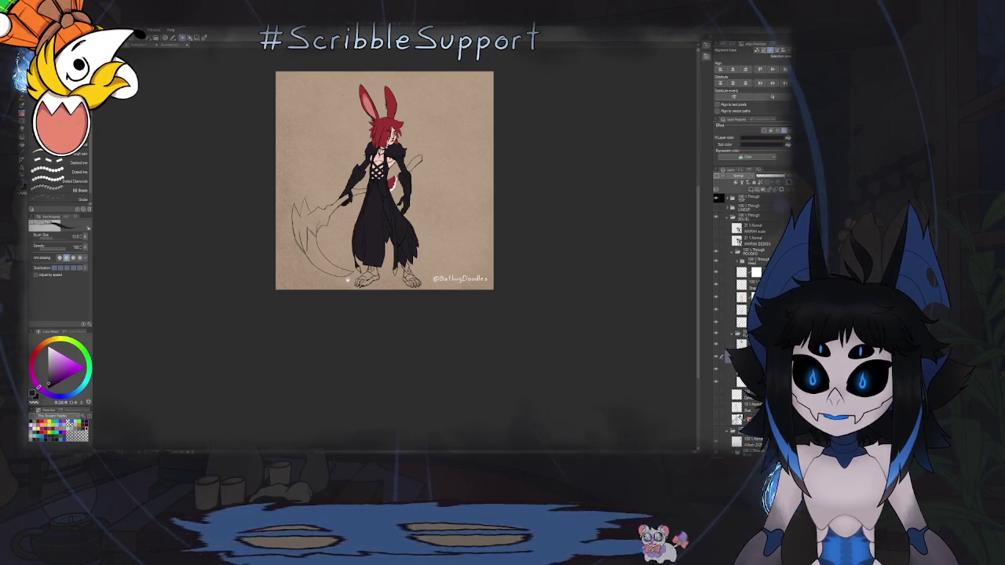
pyautogui.scroll(1, 404, 212)
# Frame the clawed armored foot and robe hem in view, ready to ink with the brush.
pyautogui.scroll(3, 404, 213)
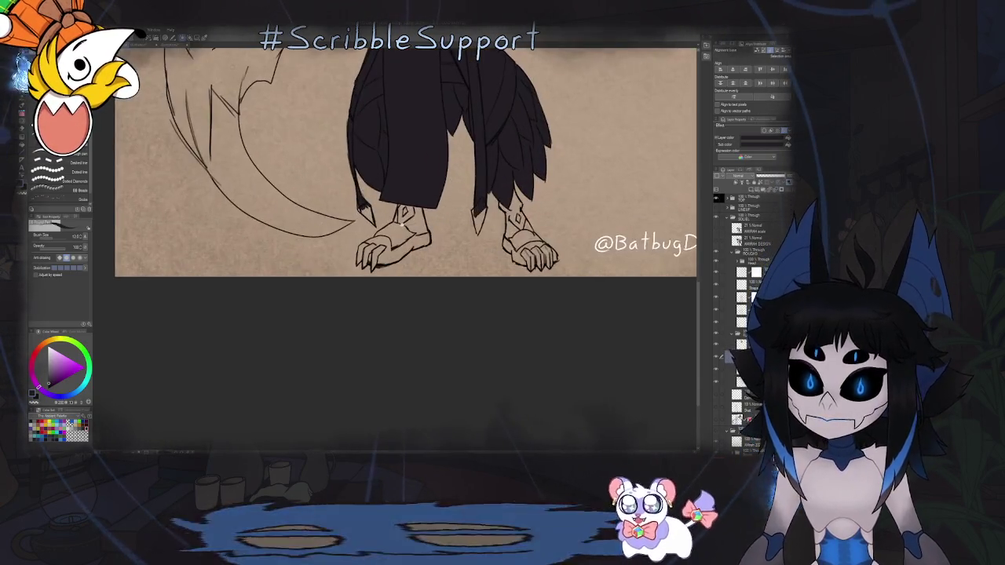
pyautogui.scroll(2, 405, 212)
pyautogui.press('g')
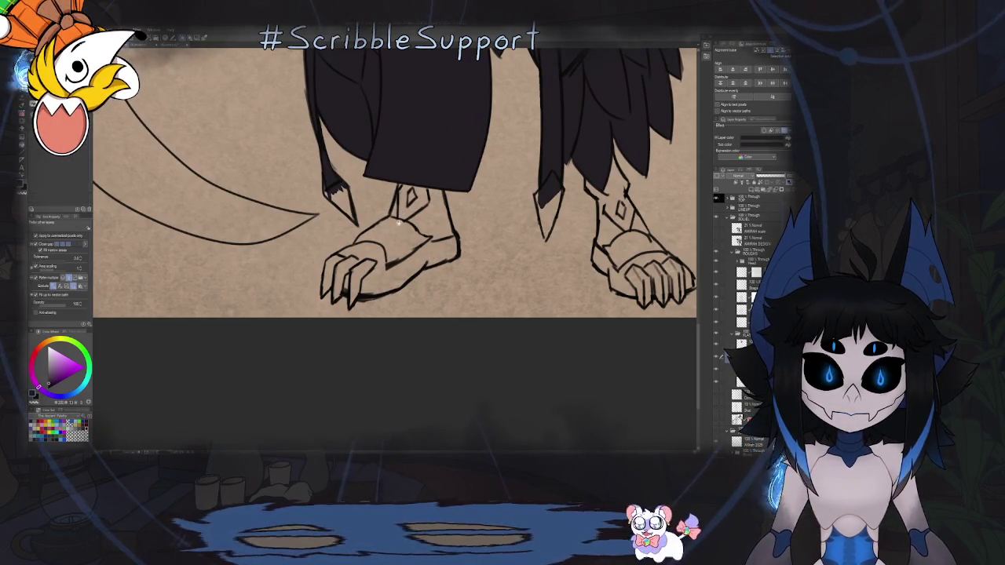
pyautogui.scroll(2, 401, 216)
pyautogui.scroll(1, 401, 217)
pyautogui.scroll(1, 445, 200)
pyautogui.scroll(-1, 446, 200)
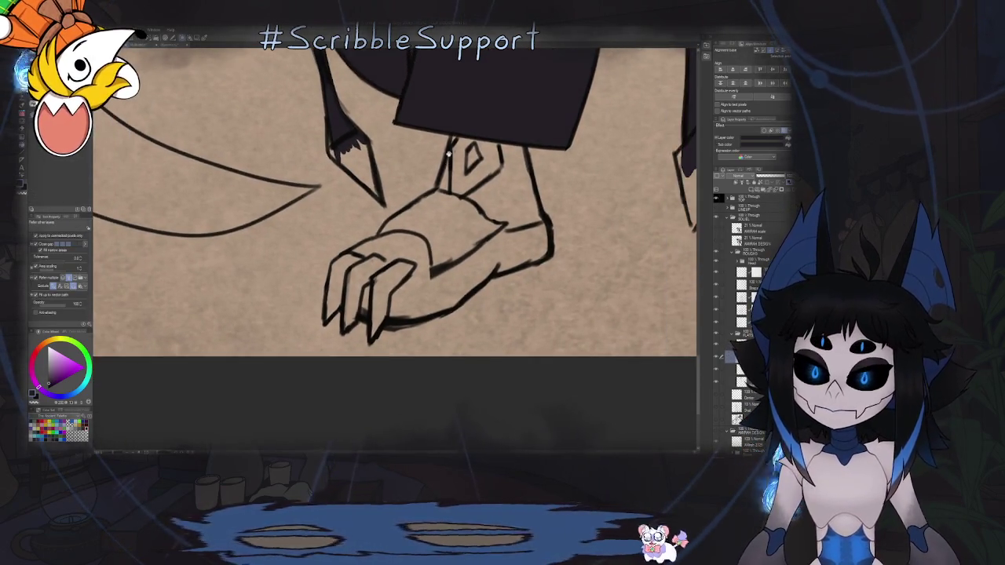
pyautogui.moveTo(452, 149); pyautogui.dragTo(452, 275)
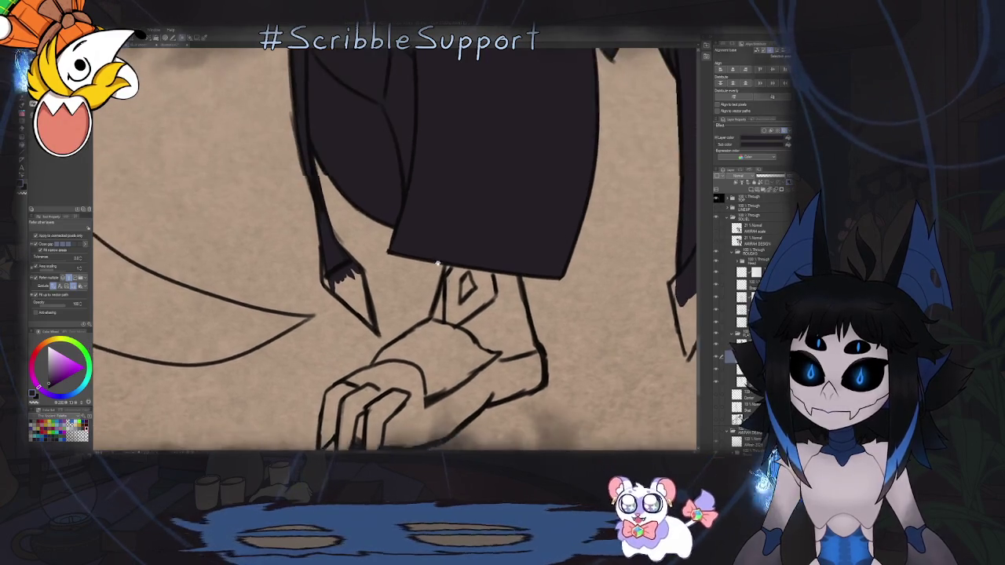
pyautogui.press('b')
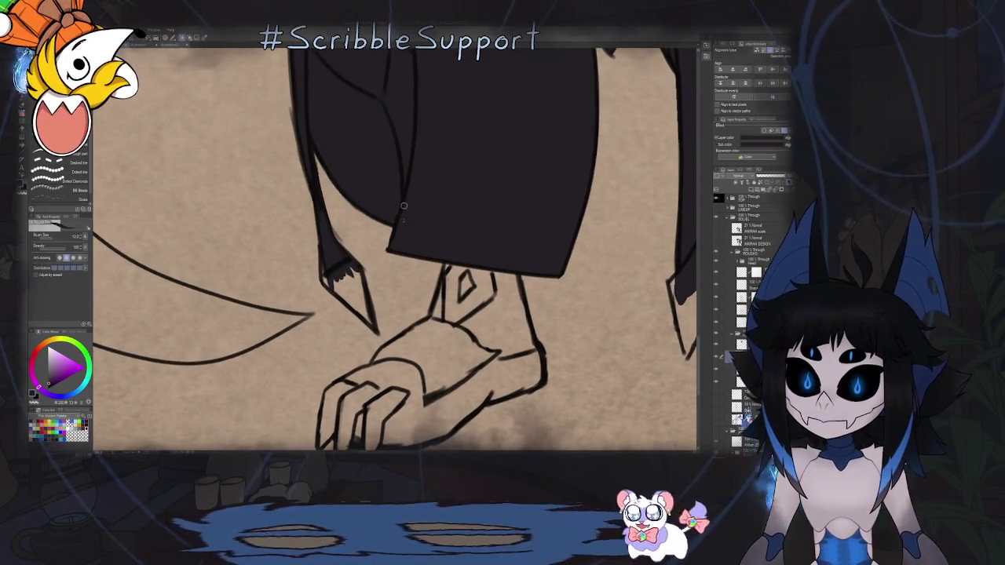
pyautogui.scroll(-2, 380, 263)
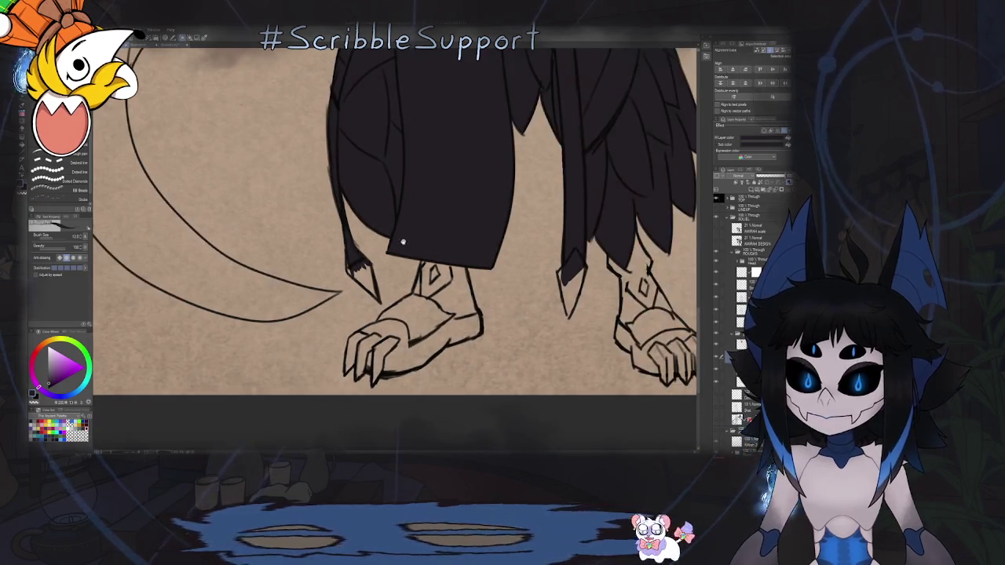
pyautogui.scroll(-1, 421, 289)
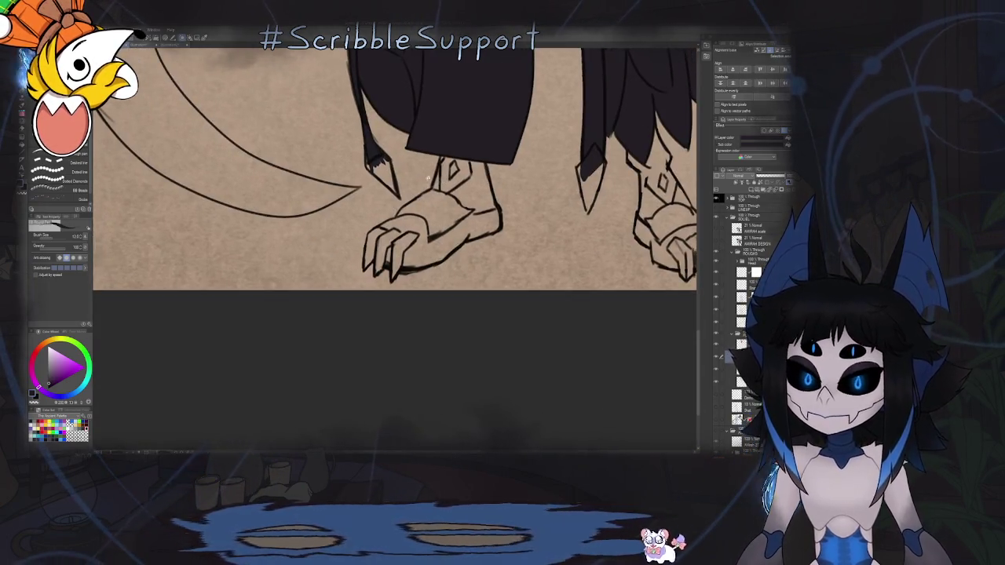
pyautogui.scroll(3, 452, 131)
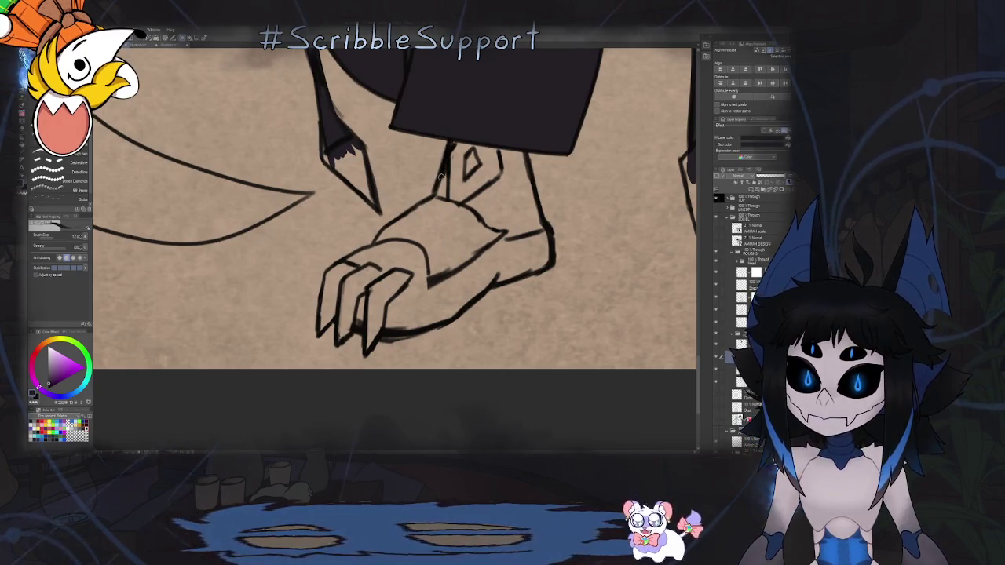
# Ink a bold outline along the clawed boot's left outer edge and claws.
pyautogui.moveTo(452, 131)
pyautogui.mouseDown()
pyautogui.moveTo(409, 204)
pyautogui.moveTo(394, 126)
pyautogui.mouseUp()
pyautogui.scroll(2, 394, 126)
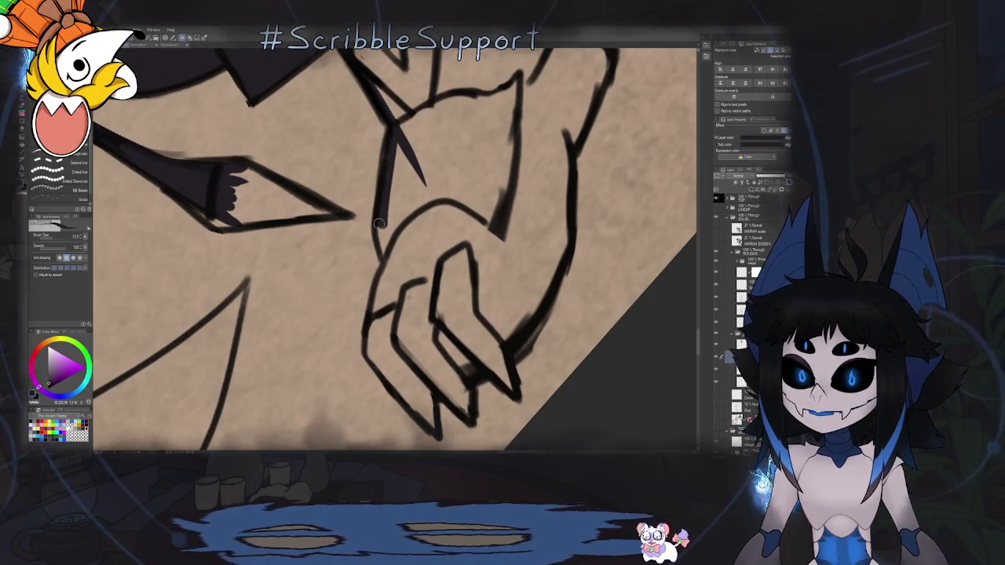
pyautogui.scroll(-2, 385, 219)
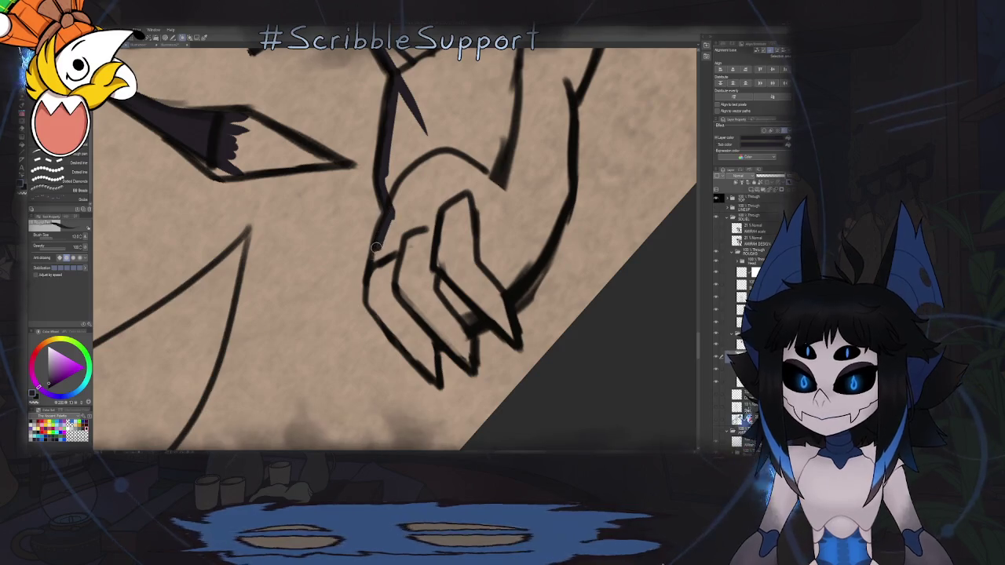
pyautogui.moveTo(372, 276)
pyautogui.mouseDown()
pyautogui.moveTo(446, 262)
pyautogui.moveTo(469, 192)
pyautogui.mouseUp()
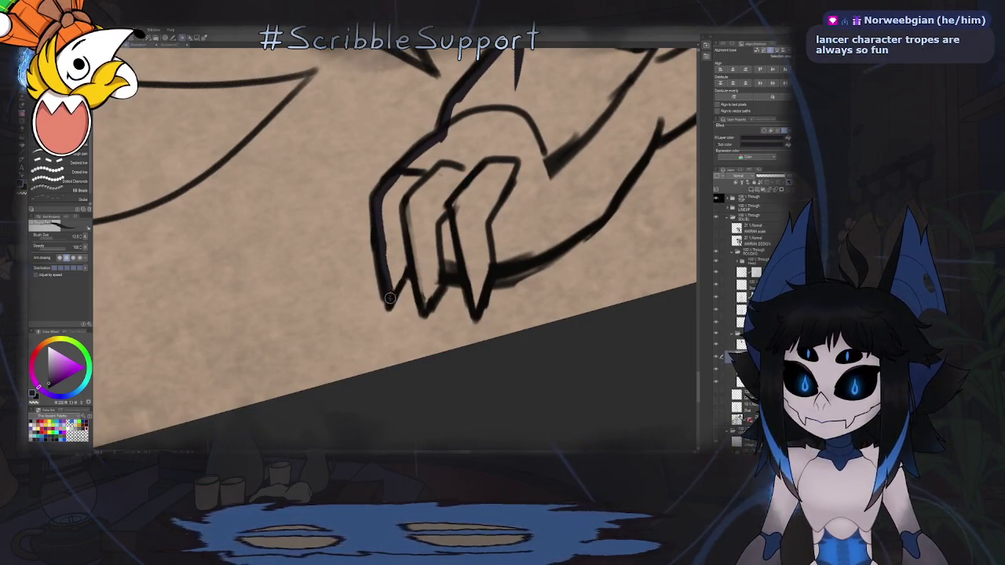
pyautogui.moveTo(416, 236); pyautogui.dragTo(422, 216)
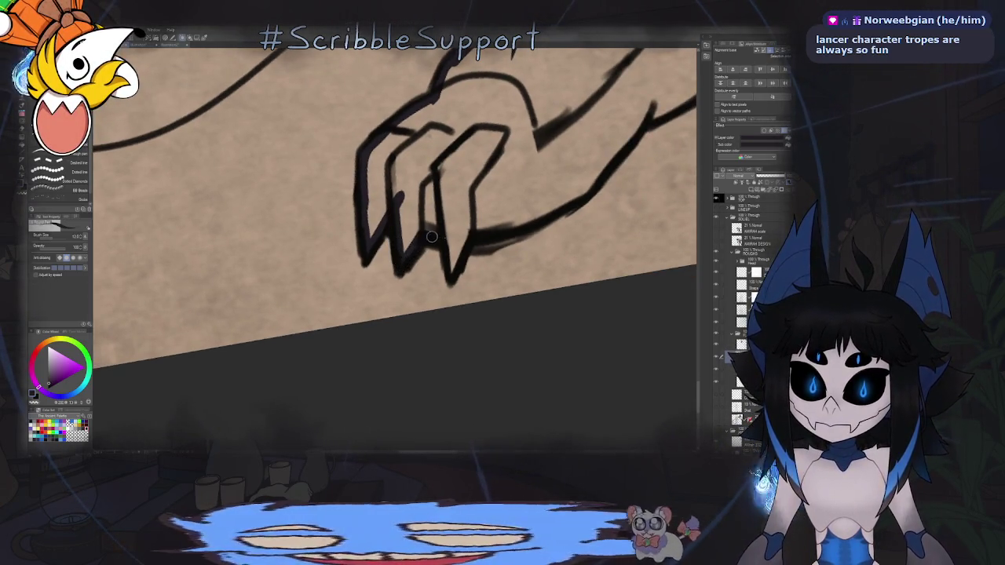
pyautogui.moveTo(450, 270)
pyautogui.mouseDown()
pyautogui.moveTo(388, 246)
pyautogui.moveTo(439, 236)
pyautogui.mouseUp()
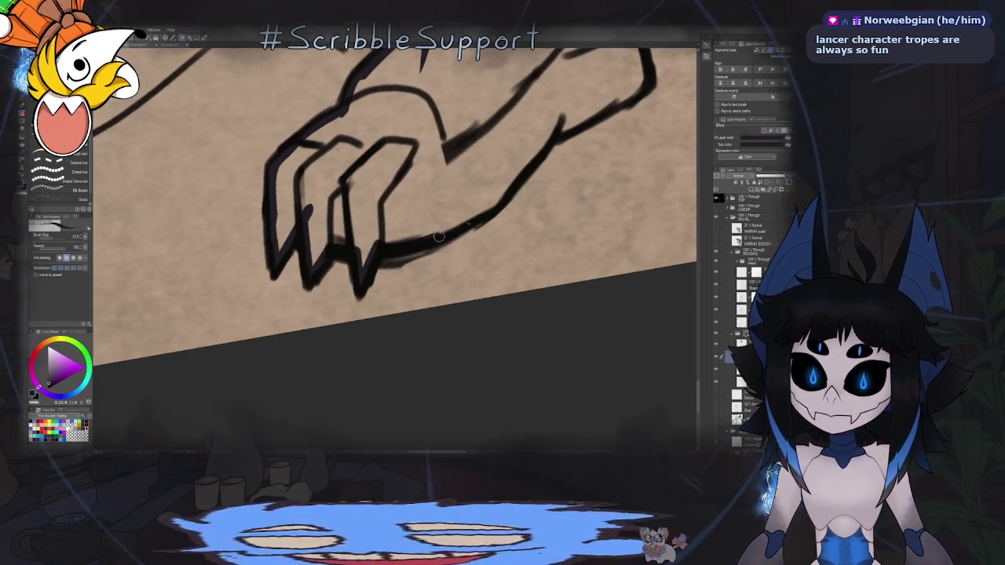
pyautogui.moveTo(504, 197); pyautogui.dragTo(451, 199)
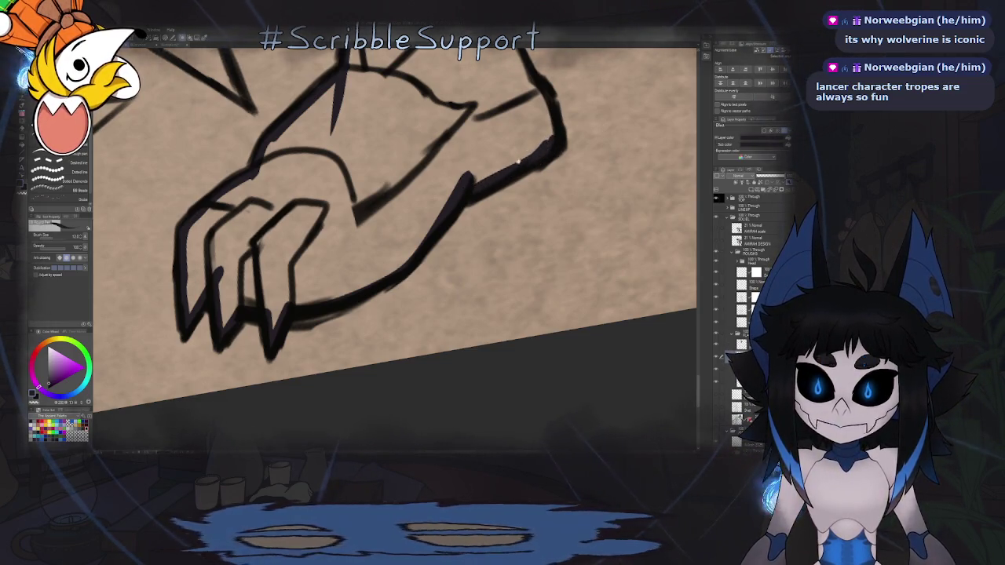
pyautogui.moveTo(518, 162); pyautogui.dragTo(439, 239)
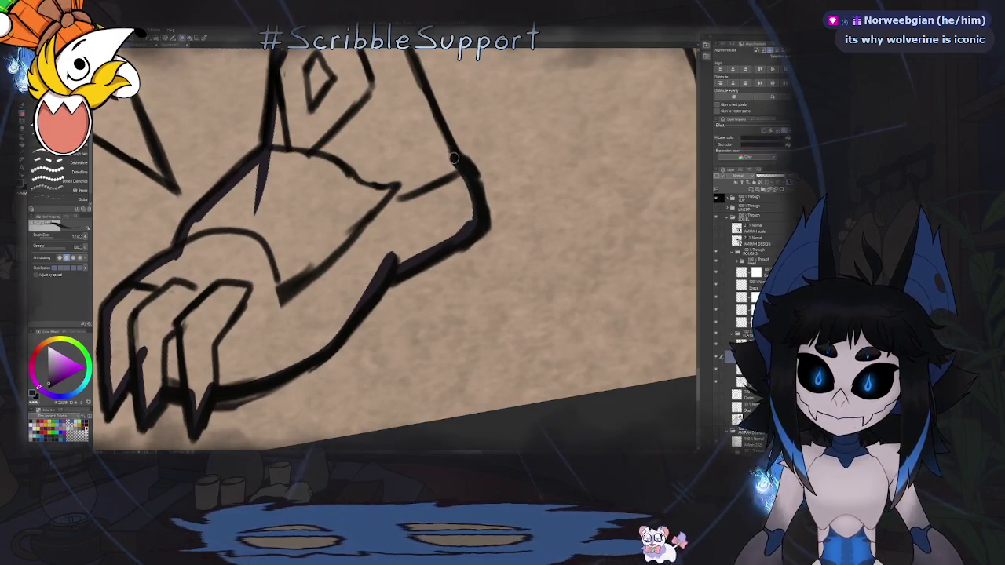
pyautogui.moveTo(453, 158)
pyautogui.mouseDown()
pyautogui.moveTo(435, 195)
pyautogui.moveTo(443, 245)
pyautogui.mouseUp()
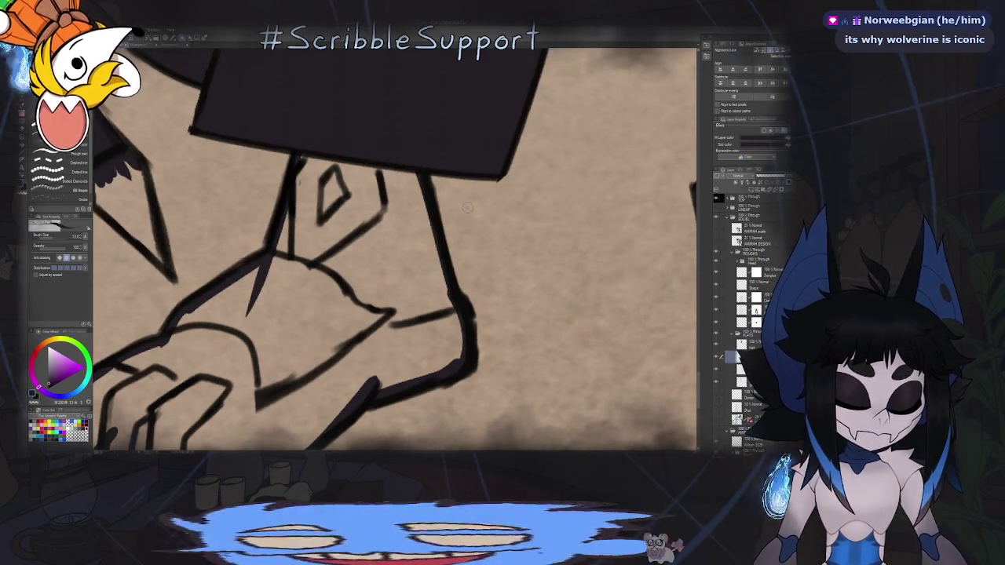
pyautogui.hotkey('ctrl', '0')
# Thicken the ink outline along the right edge of the fist-shaped second foot.
pyautogui.moveTo(522, 216)
pyautogui.mouseDown()
pyautogui.moveTo(431, 224)
pyautogui.moveTo(425, 145)
pyautogui.mouseUp()
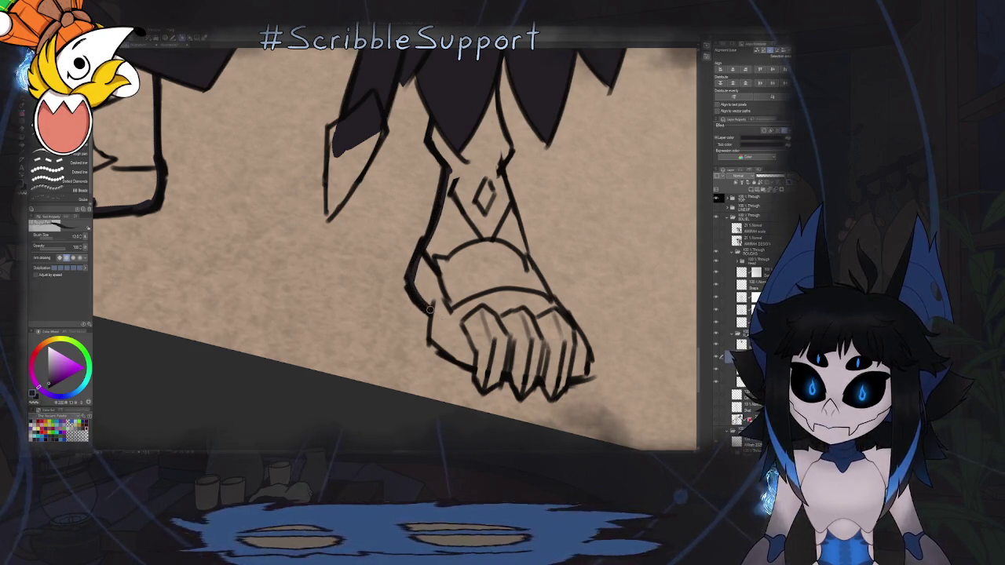
pyautogui.moveTo(421, 302); pyautogui.dragTo(418, 250)
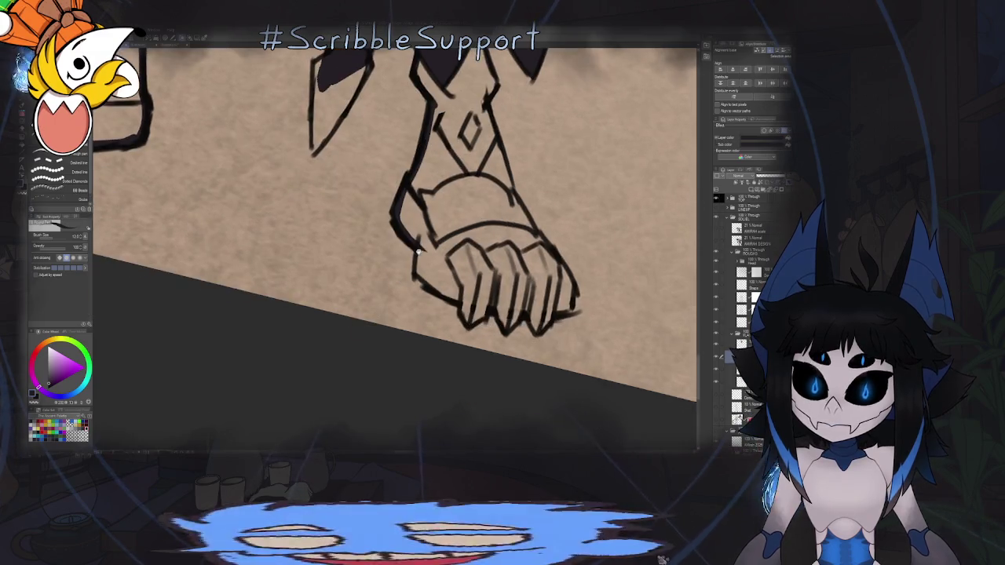
pyautogui.moveTo(473, 308)
pyautogui.mouseDown()
pyautogui.moveTo(448, 258)
pyautogui.moveTo(429, 263)
pyautogui.mouseUp()
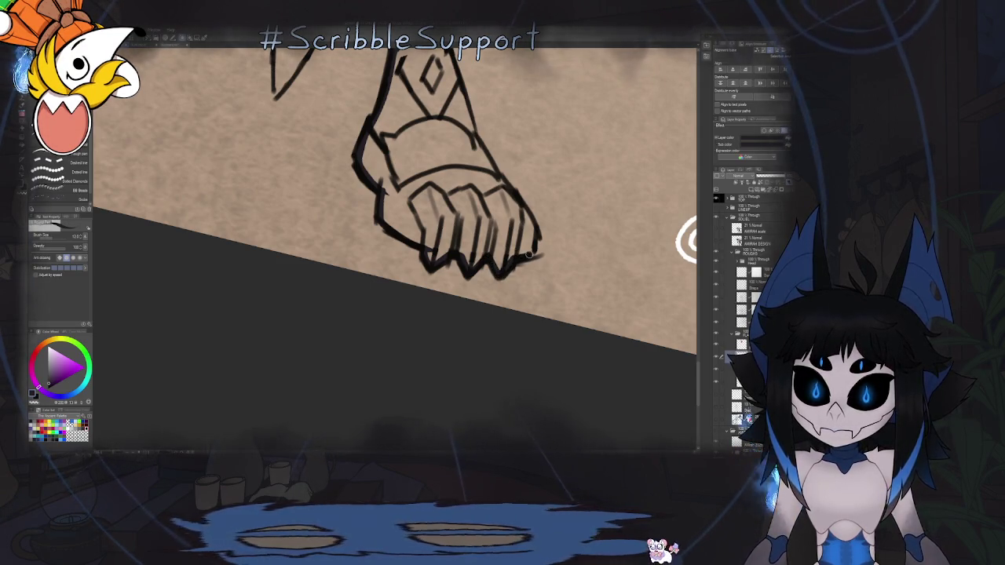
pyautogui.moveTo(533, 234); pyautogui.dragTo(480, 291)
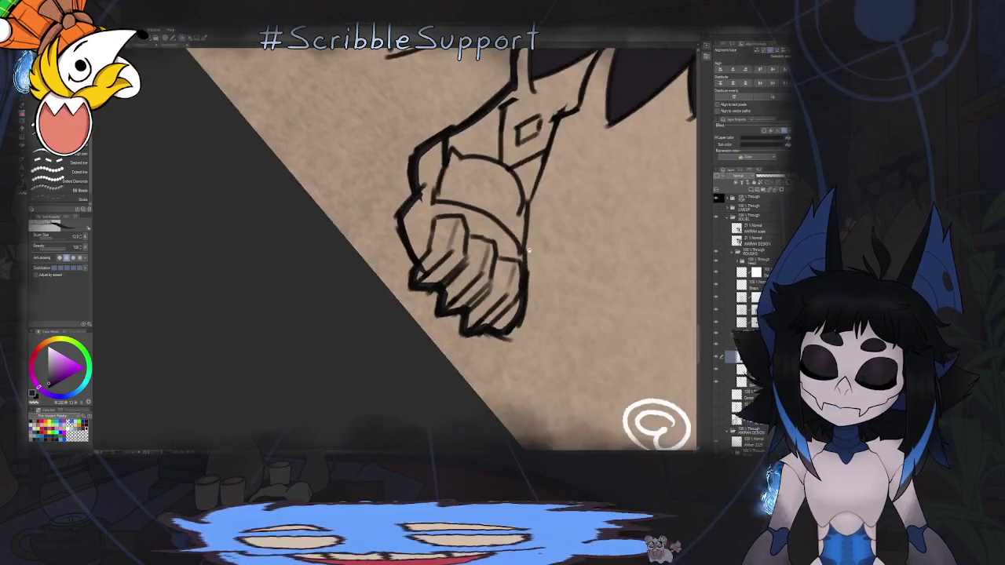
pyautogui.moveTo(492, 154); pyautogui.dragTo(482, 253)
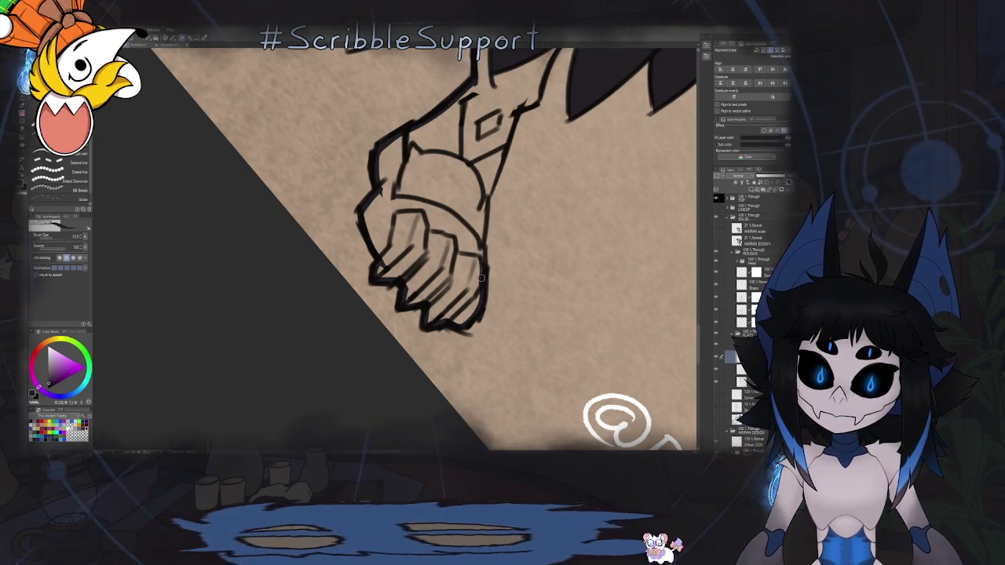
pyautogui.scroll(3, 482, 232)
pyautogui.moveTo(457, 333)
pyautogui.mouseDown()
pyautogui.moveTo(464, 223)
pyautogui.moveTo(445, 290)
pyautogui.moveTo(487, 175)
pyautogui.mouseUp()
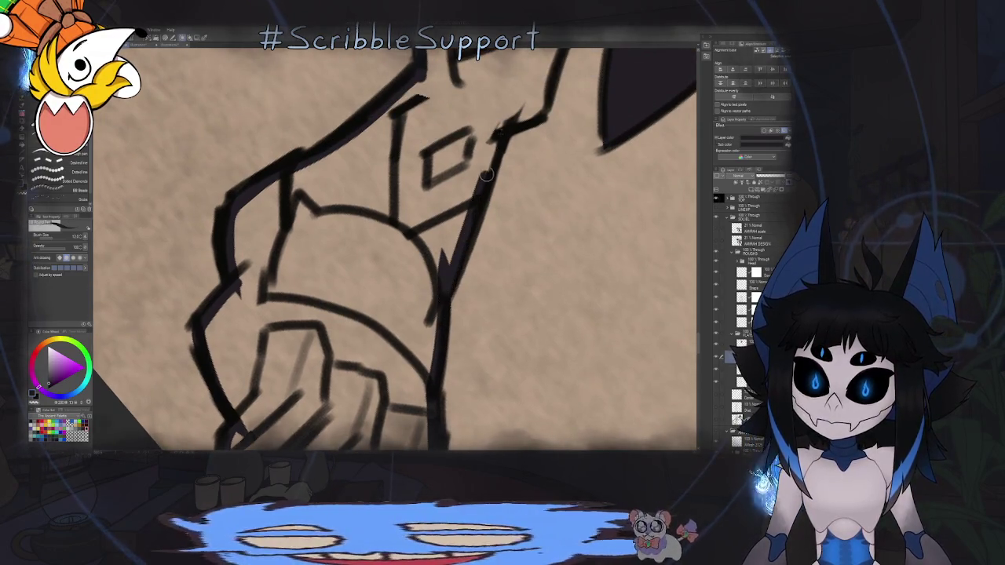
pyautogui.scroll(3, 503, 128)
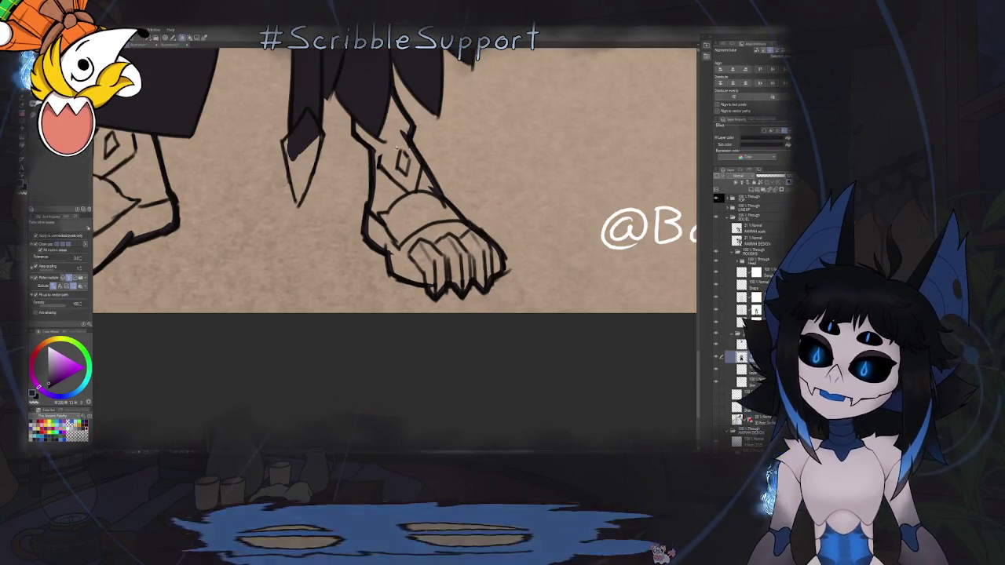
pyautogui.scroll(-2, 388, 152)
# Mirror the canvas and position the view on the diamond spike beside the boot.
pyautogui.scroll(-2, 401, 189)
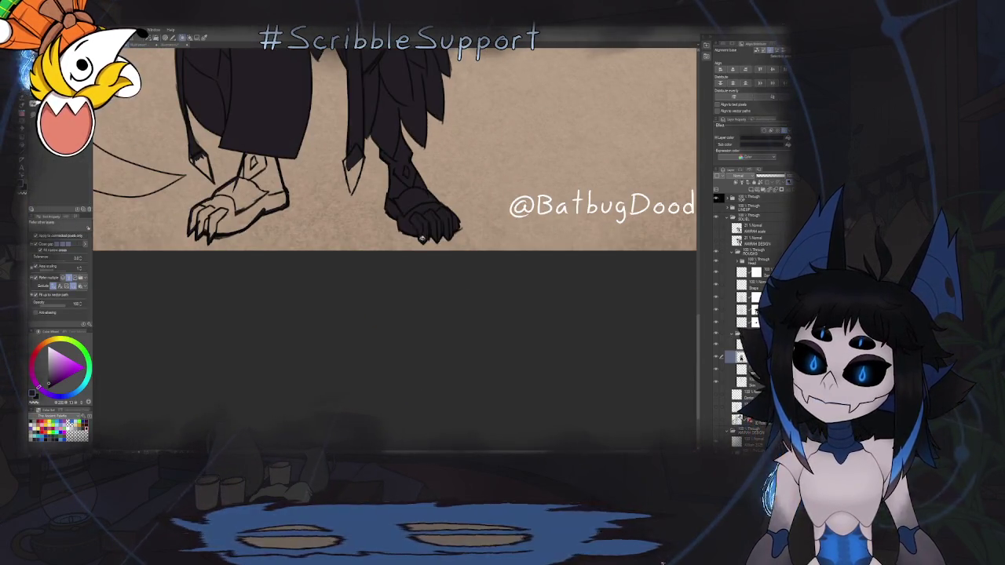
pyautogui.scroll(-1, 319, 233)
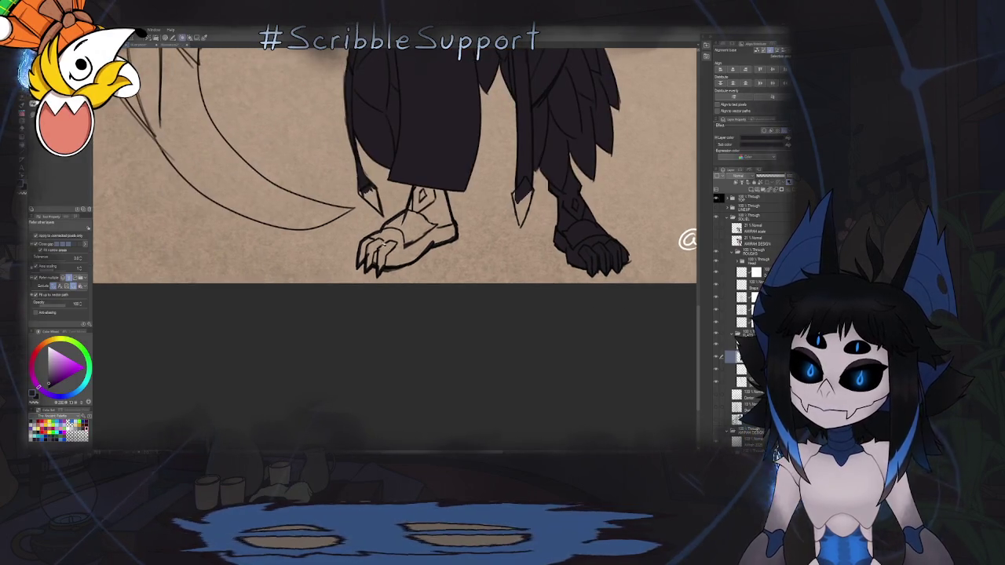
pyautogui.scroll(-3, 320, 233)
pyautogui.scroll(1, 481, 248)
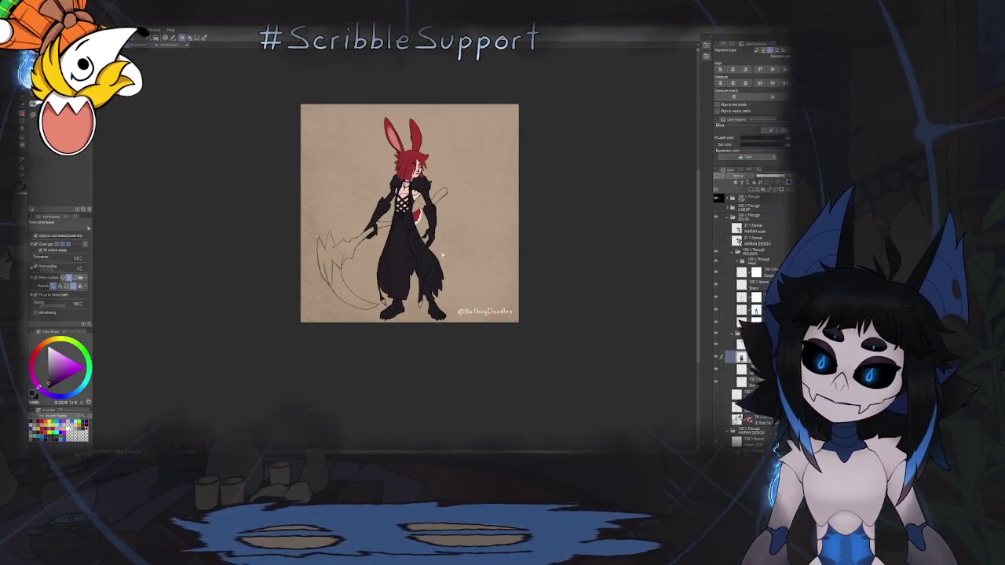
pyautogui.press('h')
pyautogui.scroll(1, 481, 248)
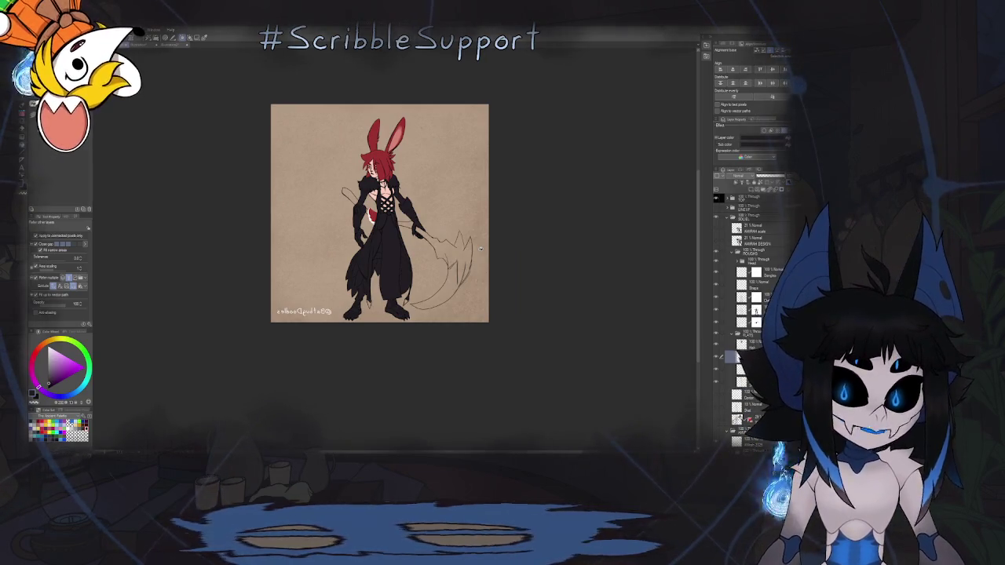
pyautogui.press('b')
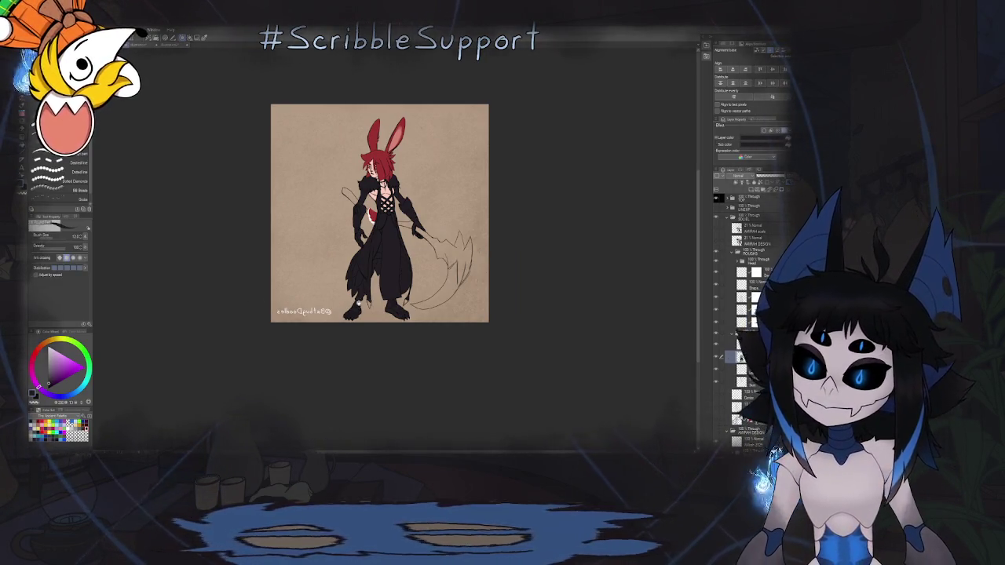
pyautogui.moveTo(381, 213); pyautogui.dragTo(383, 184)
pyautogui.scroll(4, 397, 212)
pyautogui.scroll(3, 396, 212)
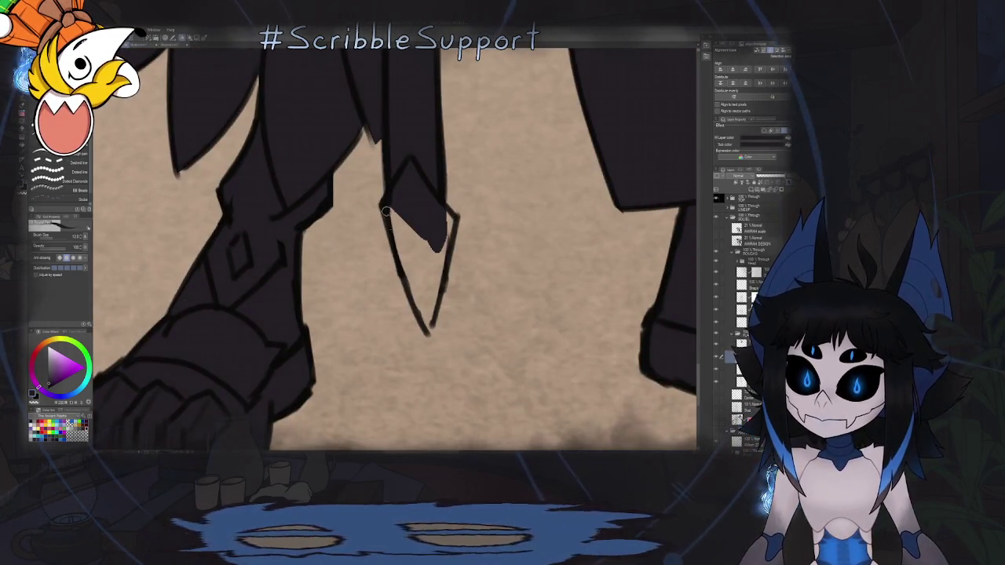
pyautogui.moveTo(386, 210); pyautogui.dragTo(383, 211)
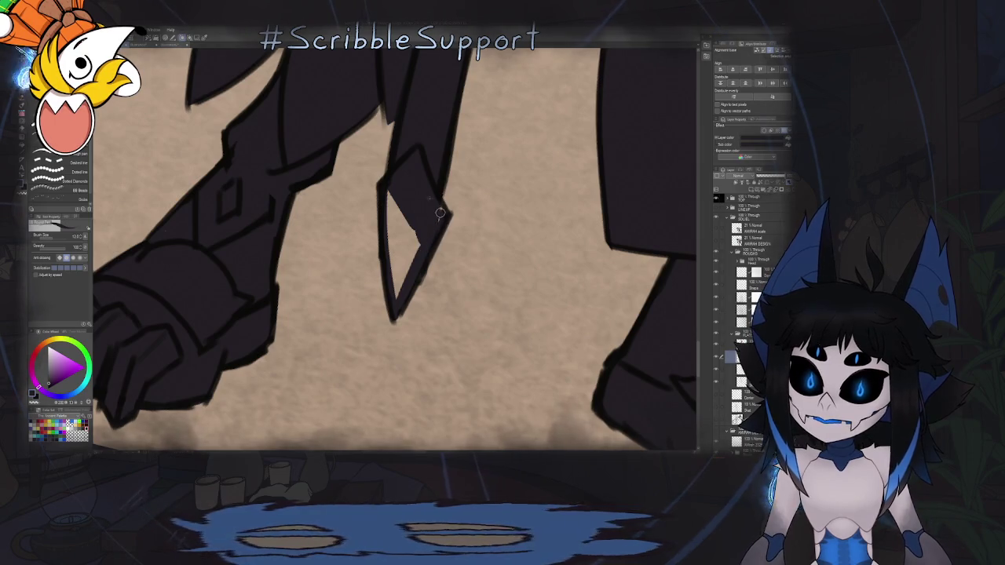
# Thicken and smooth the diamond spike's lower-right and upper-right edges.
pyautogui.press('g')
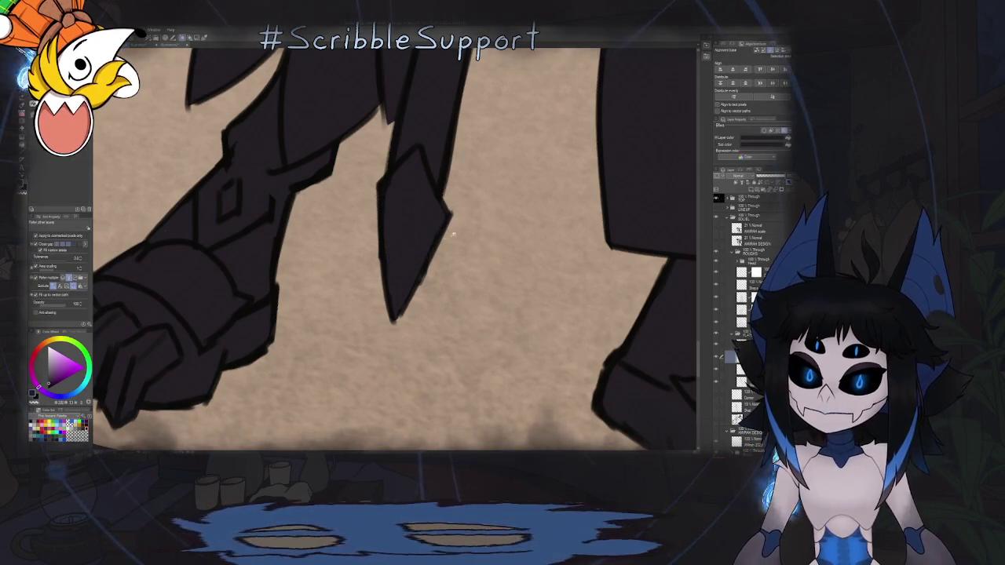
pyautogui.scroll(-3, 472, 243)
pyautogui.scroll(3, 472, 242)
pyautogui.press('b')
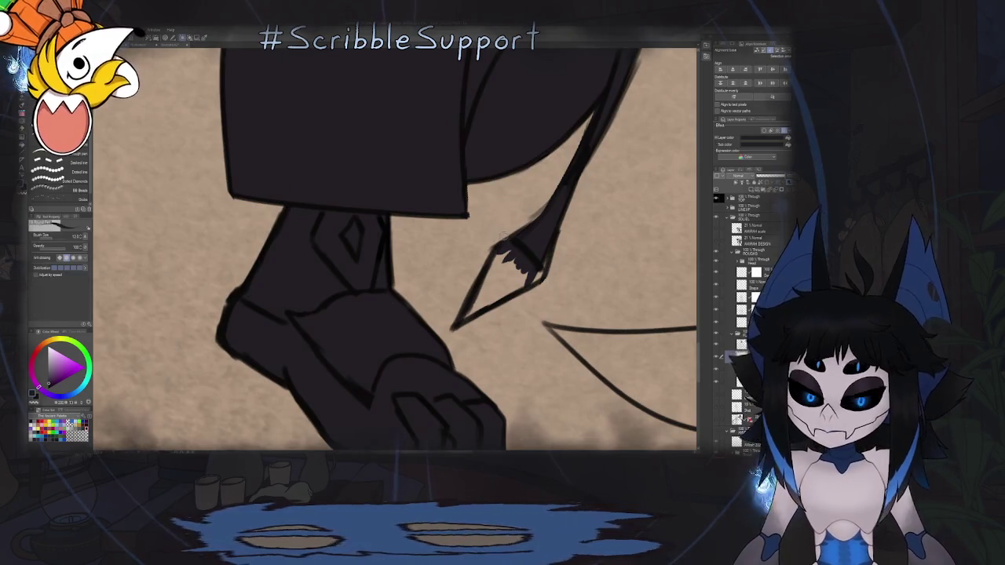
pyautogui.scroll(3, 490, 165)
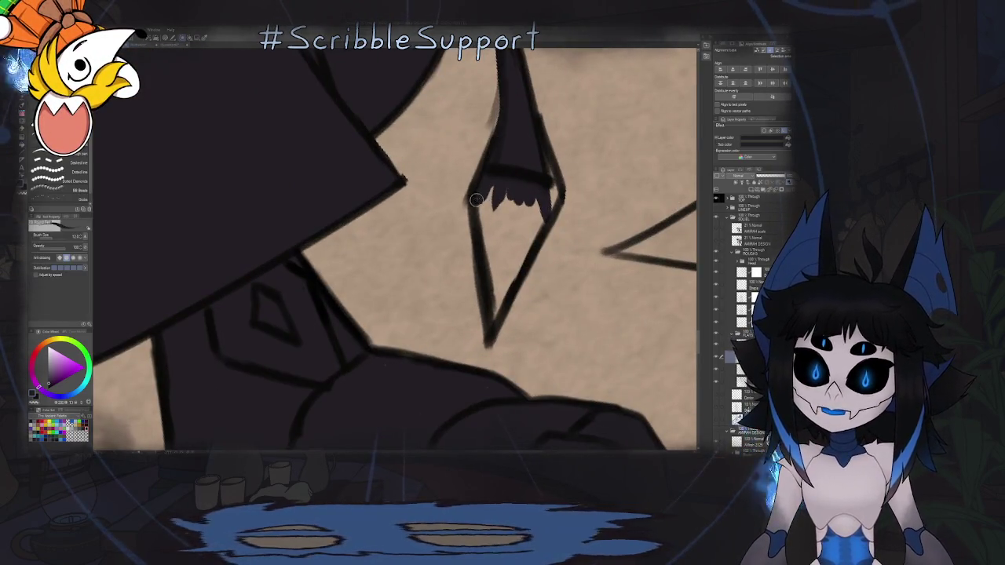
pyautogui.moveTo(494, 315); pyautogui.dragTo(537, 234)
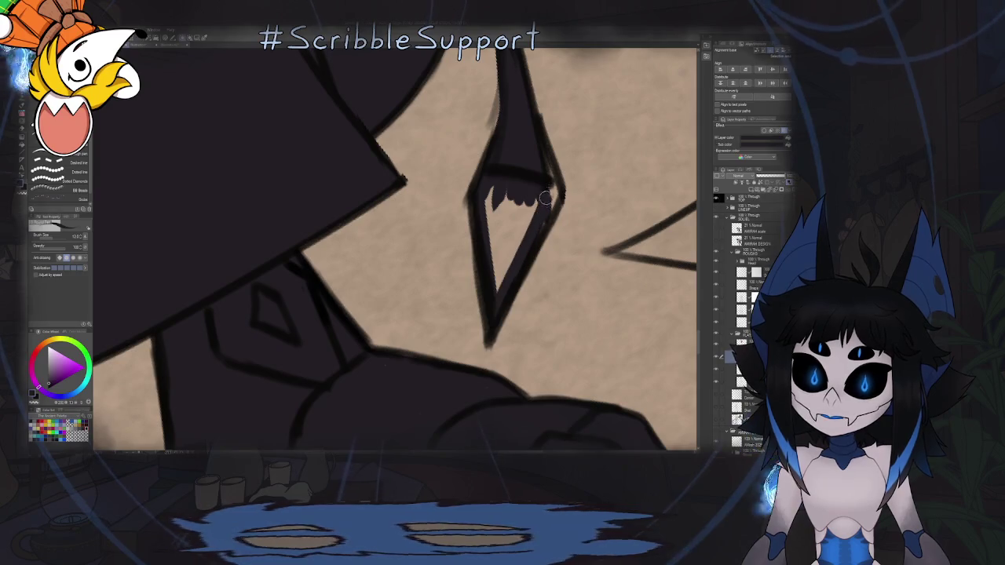
pyautogui.moveTo(550, 168); pyautogui.dragTo(537, 228)
# Fill the diamond spike solid dark and flip the view back to normal.
pyautogui.press('g')
pyautogui.click(511, 229)
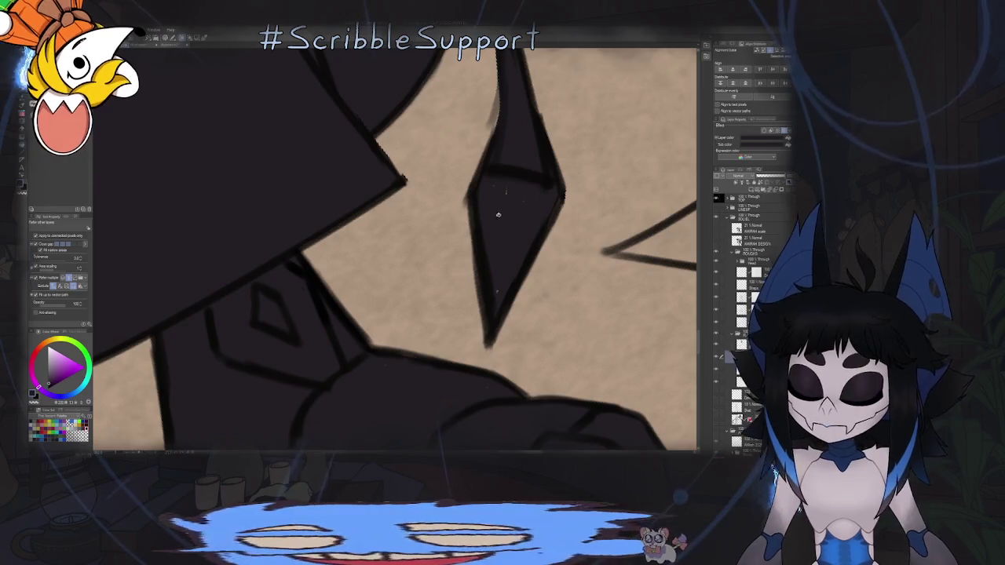
pyautogui.press('b')
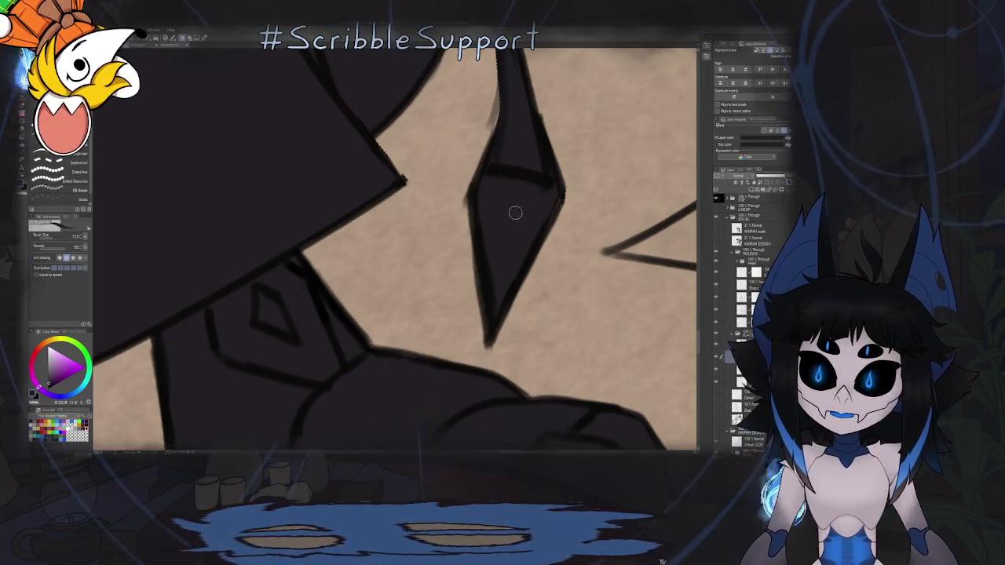
pyautogui.scroll(-3, 497, 263)
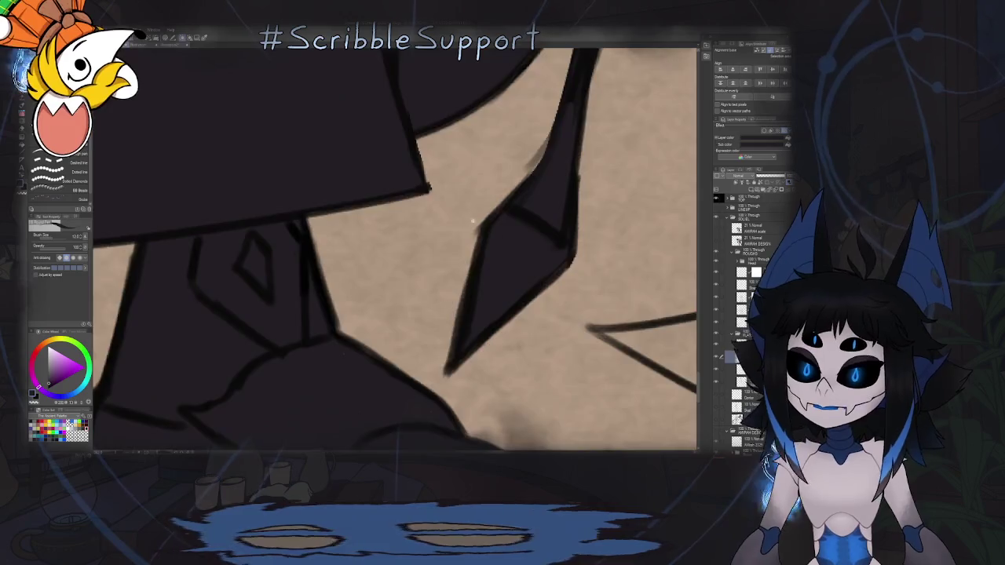
pyautogui.scroll(-5, 471, 244)
pyautogui.scroll(-2, 454, 228)
pyautogui.press('h')
pyautogui.scroll(2, 456, 228)
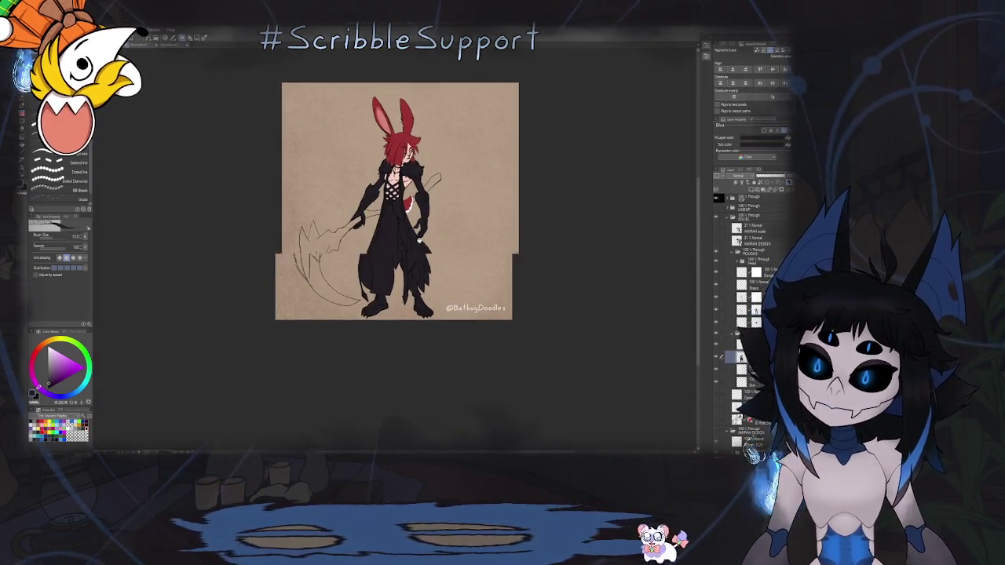
# Hide the scythe sketch layer using its eye icon in the Layer palette.
pyautogui.scroll(2, 459, 225)
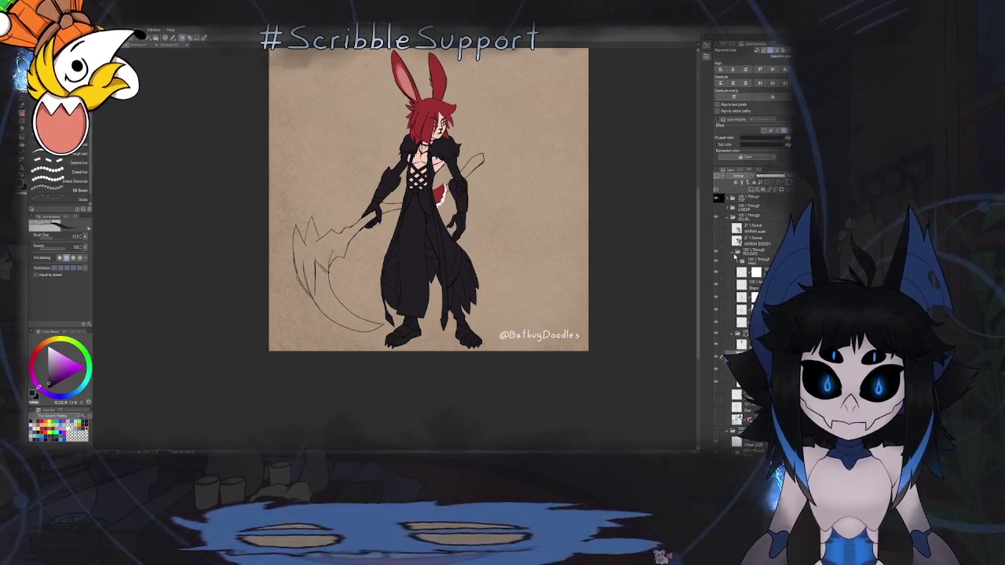
pyautogui.click(715, 327)
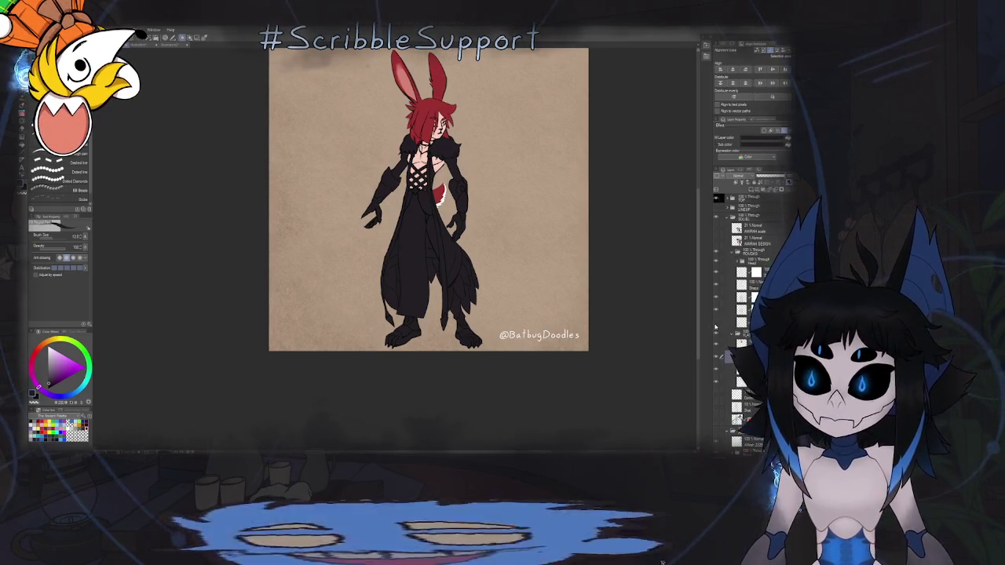
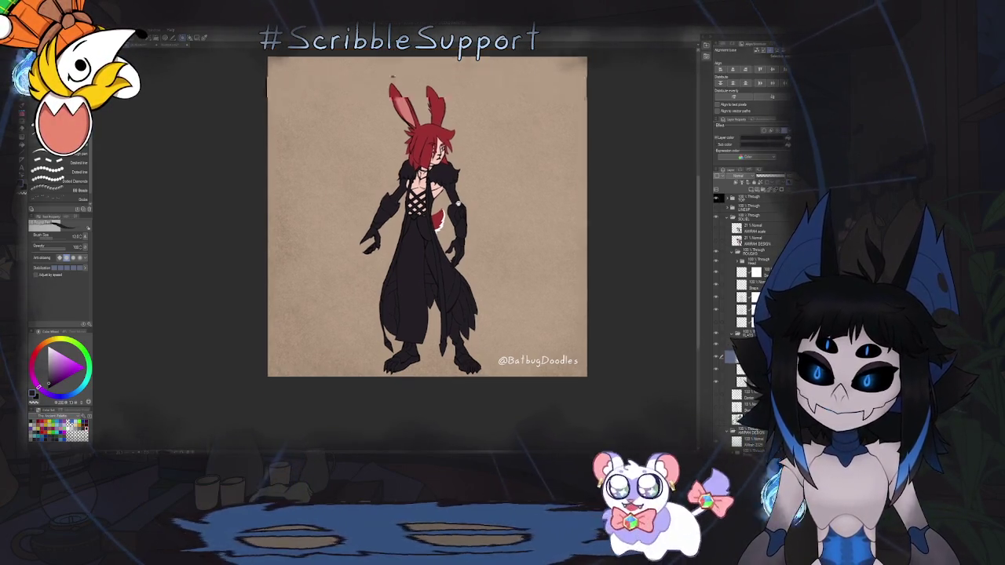
# Select the paint layer and switch to the Lasso Fill tool.
pyautogui.scroll(2, 428, 228)
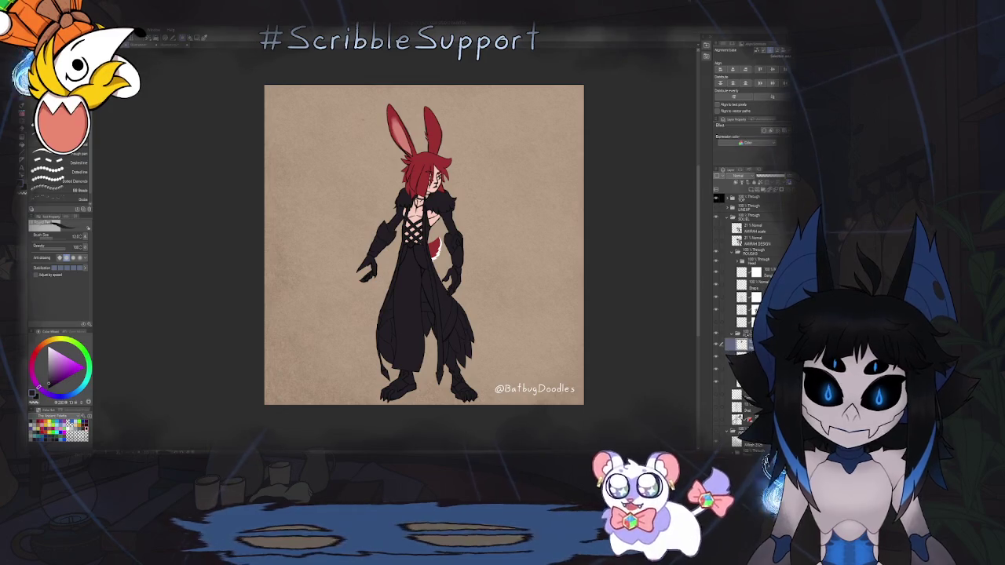
pyautogui.click(754, 344)
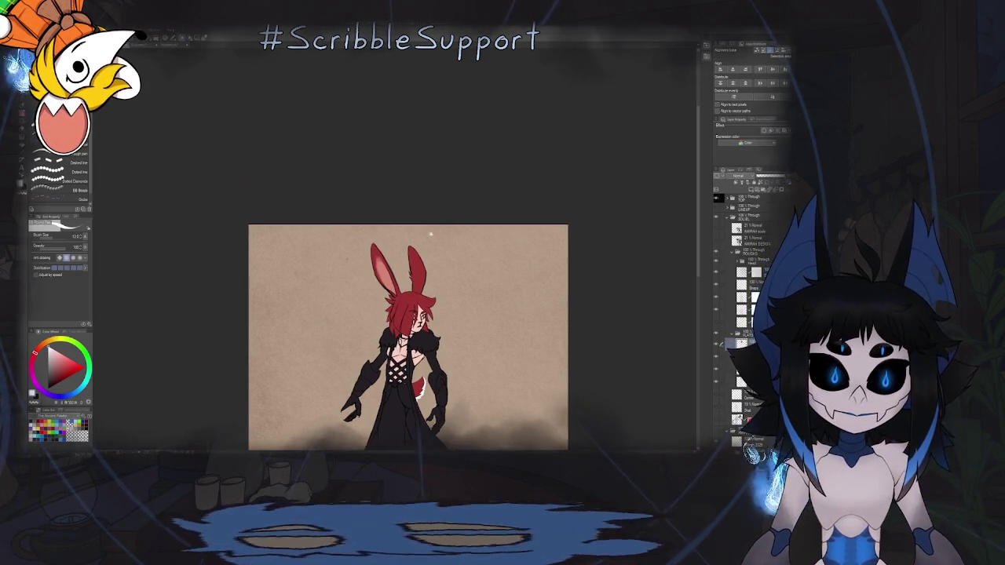
pyautogui.scroll(5, 404, 226)
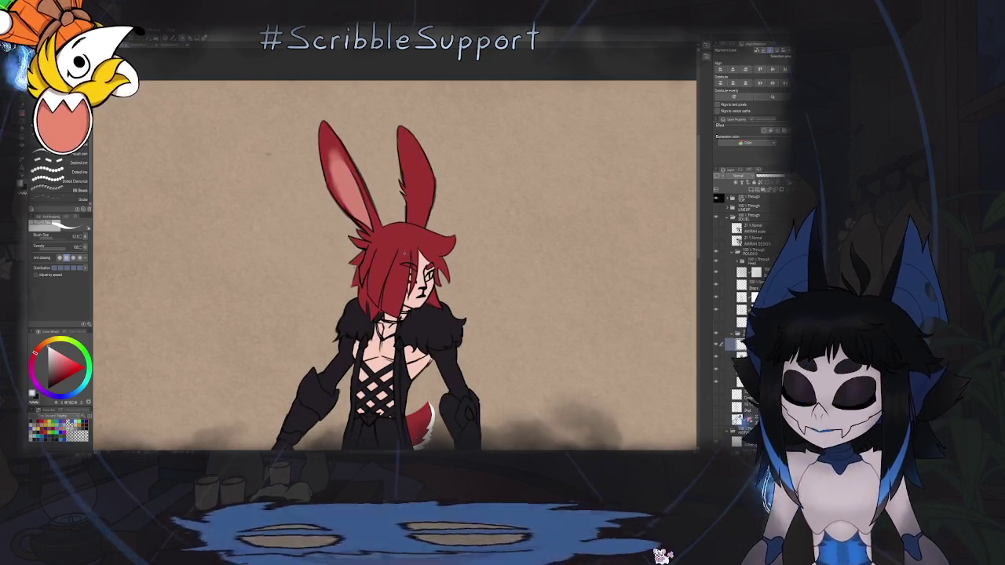
pyautogui.scroll(2, 371, 322)
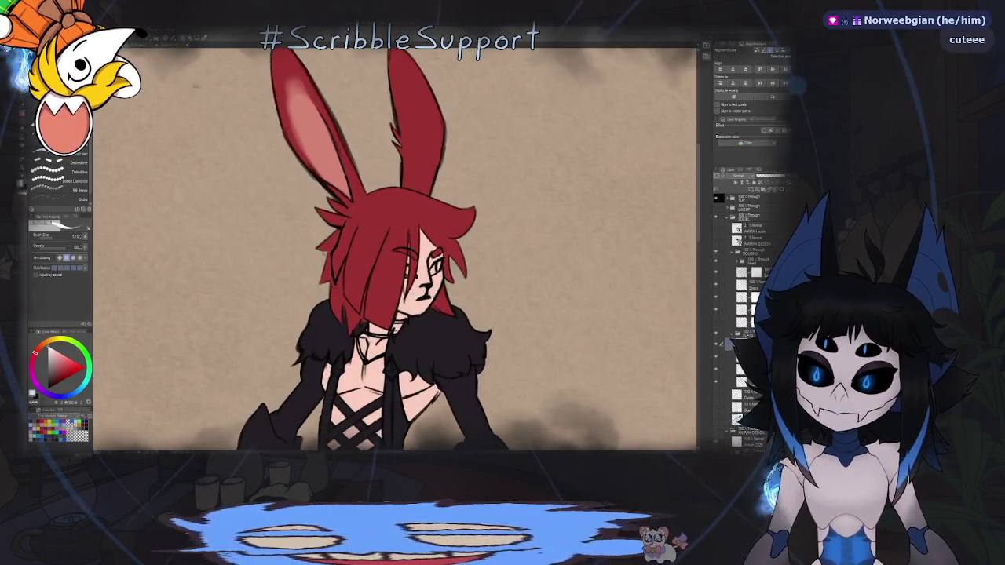
pyautogui.scroll(2, 370, 321)
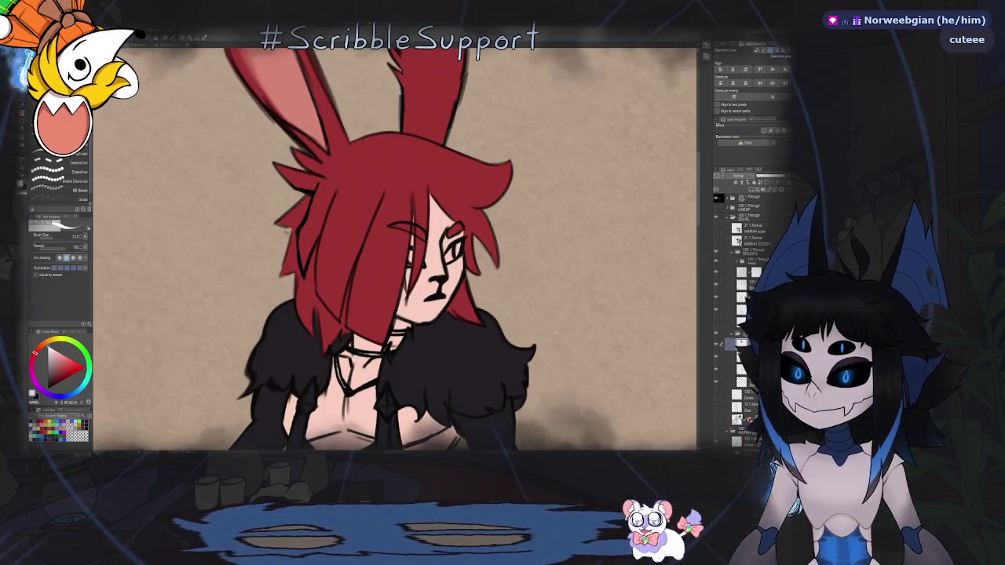
pyautogui.press('g')
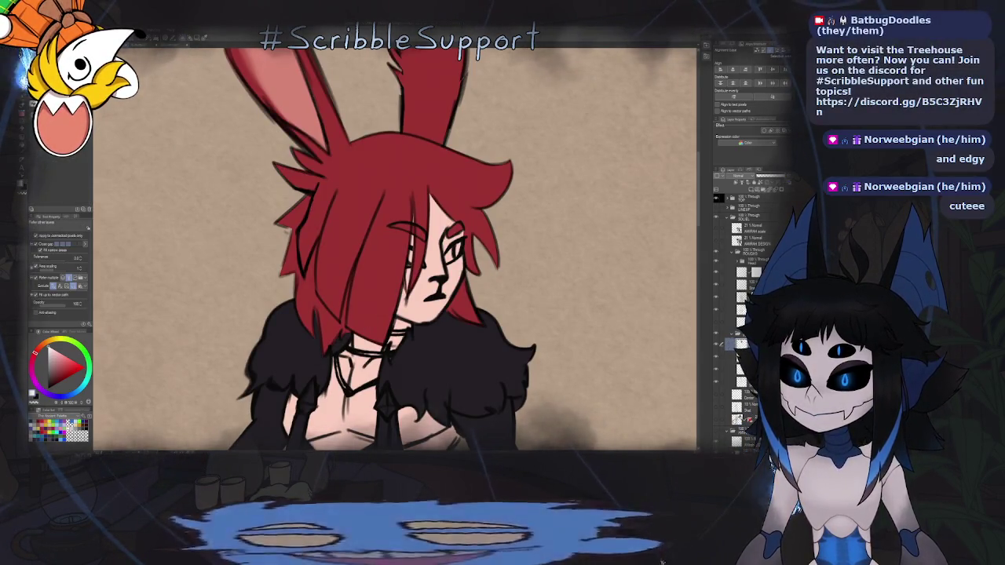
pyautogui.press('g')
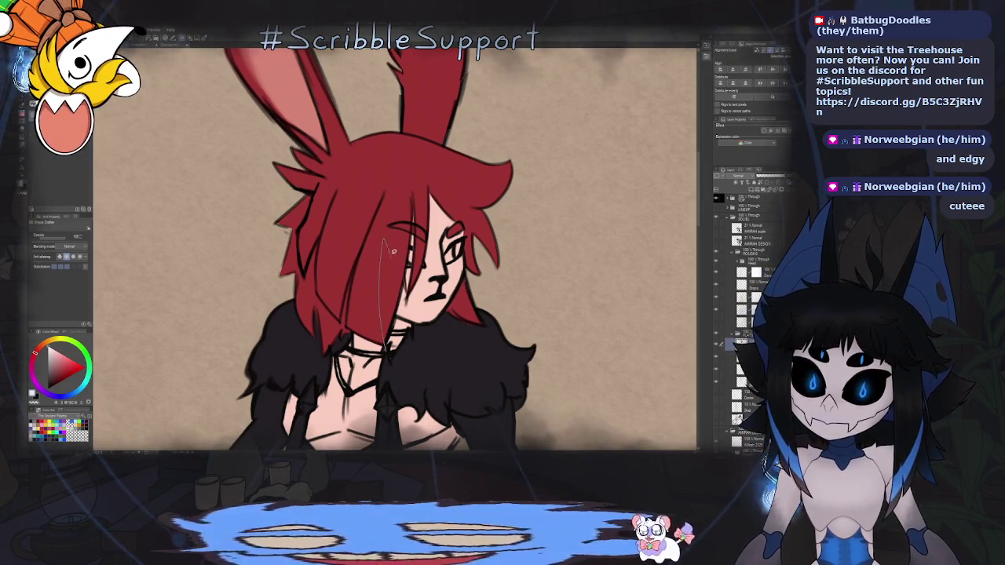
# Lasso-fill a white streak down through the front bangs, redrawing its outline once.
pyautogui.moveTo(393, 252)
pyautogui.mouseDown()
pyautogui.moveTo(410, 165)
pyautogui.moveTo(393, 334)
pyautogui.mouseUp()
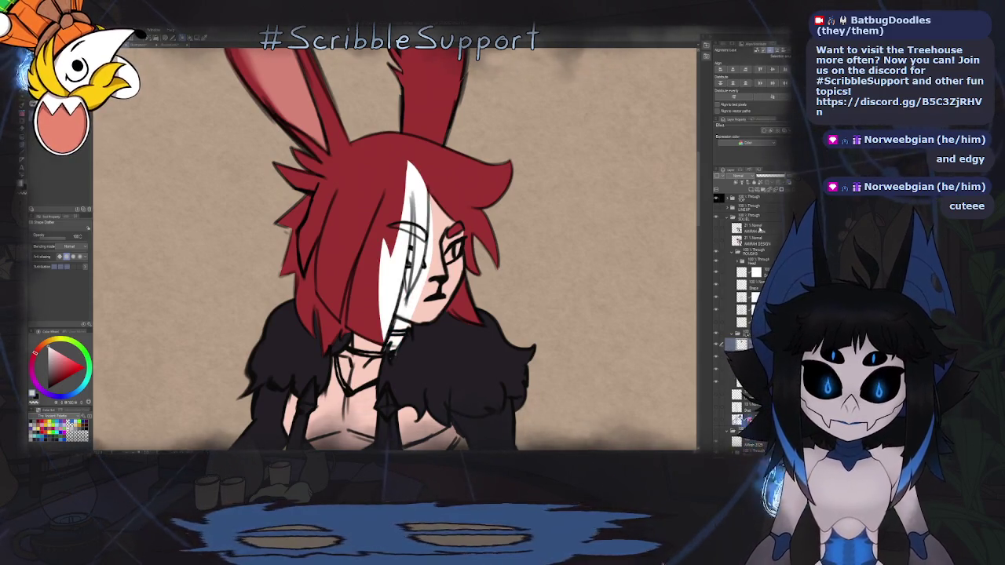
pyautogui.hotkey('ctrl', 'z')
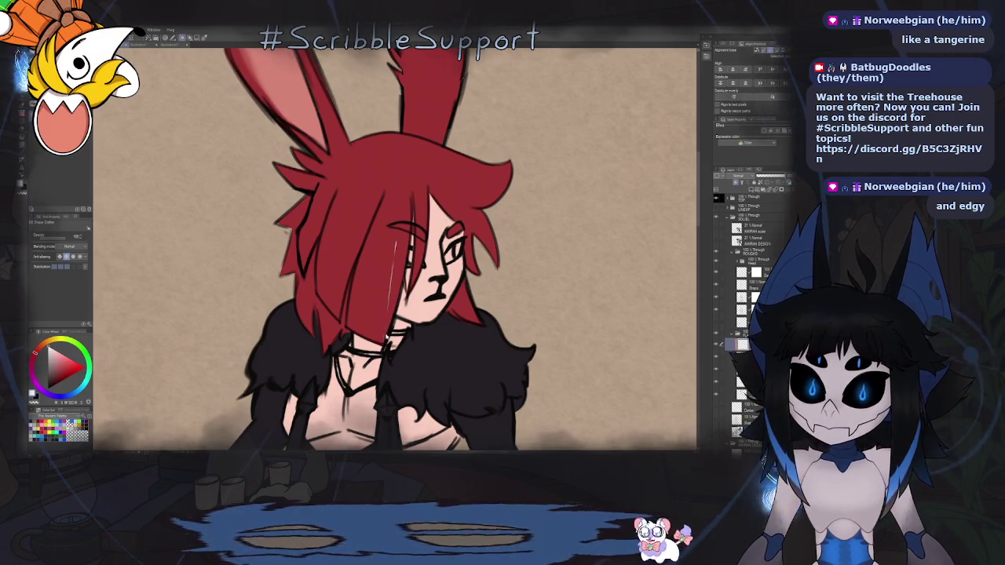
pyautogui.hotkey('ctrl', 'z')
pyautogui.moveTo(393, 295); pyautogui.dragTo(407, 158)
pyautogui.moveTo(382, 362); pyautogui.dragTo(384, 353)
pyautogui.hotkey('ctrl', '0')
pyautogui.moveTo(385, 295); pyautogui.dragTo(394, 250)
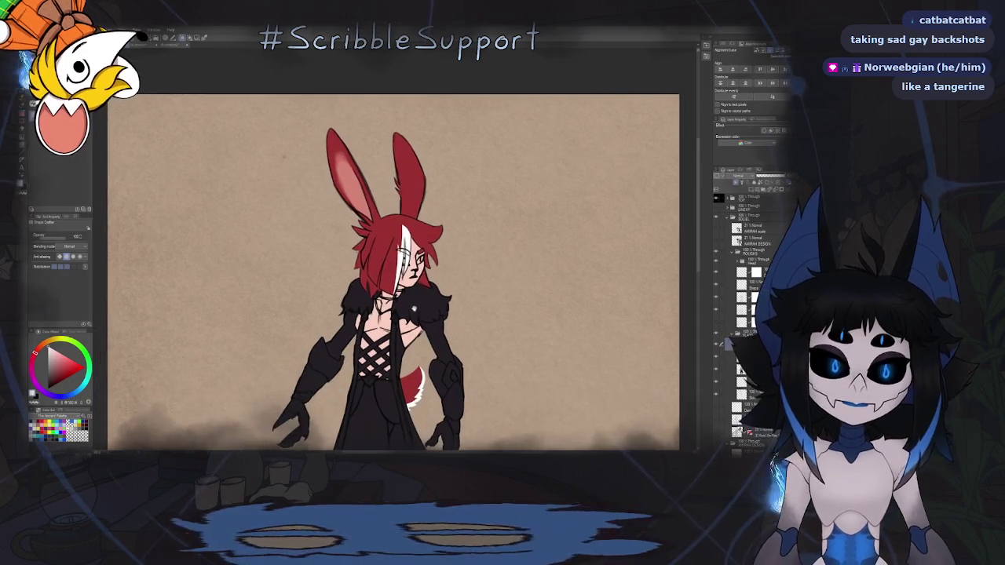
# Lasso-fill another white strand into the hair beside the face.
pyautogui.scroll(5, 418, 265)
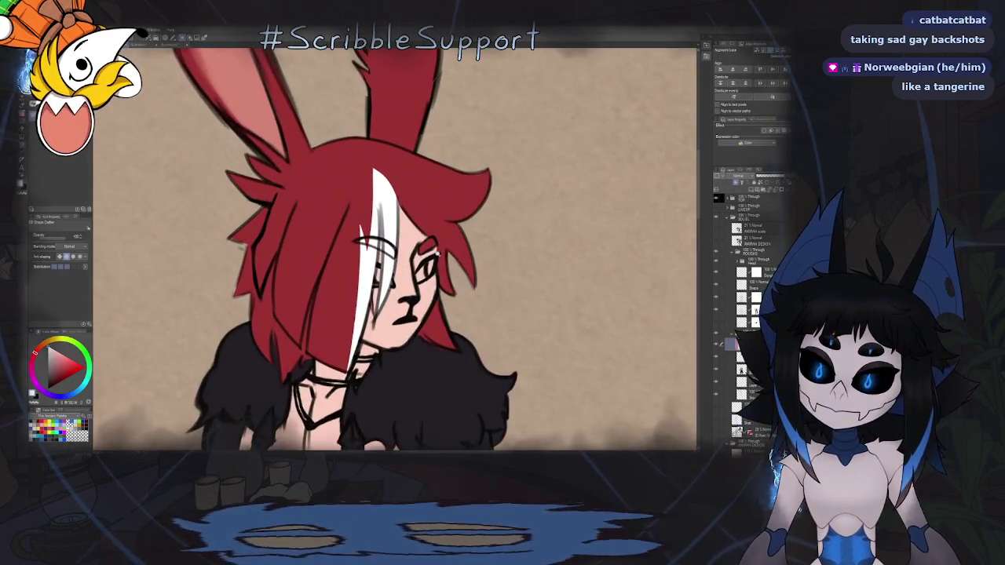
pyautogui.scroll(-1, 424, 267)
pyautogui.scroll(-1, 434, 253)
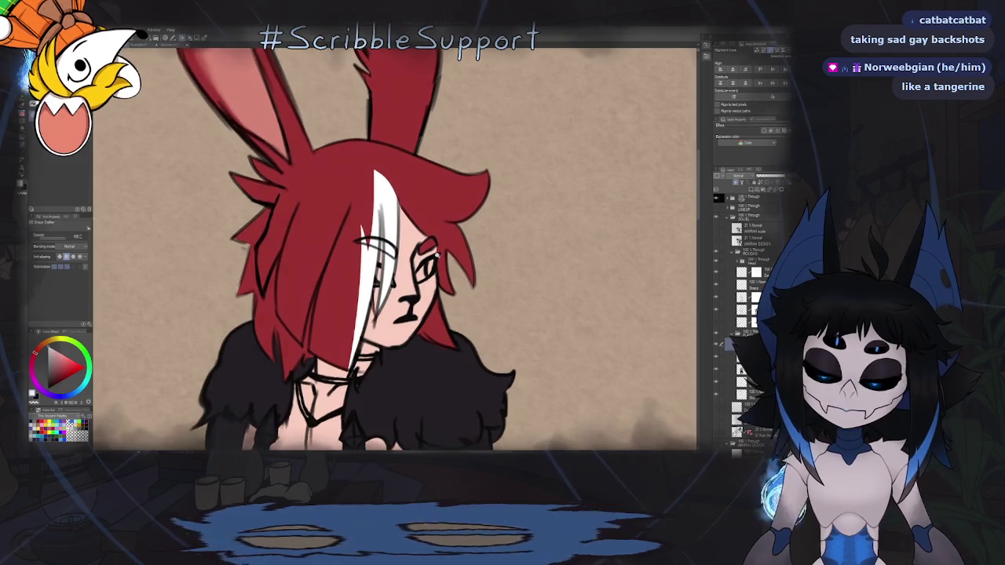
pyautogui.scroll(2, 425, 300)
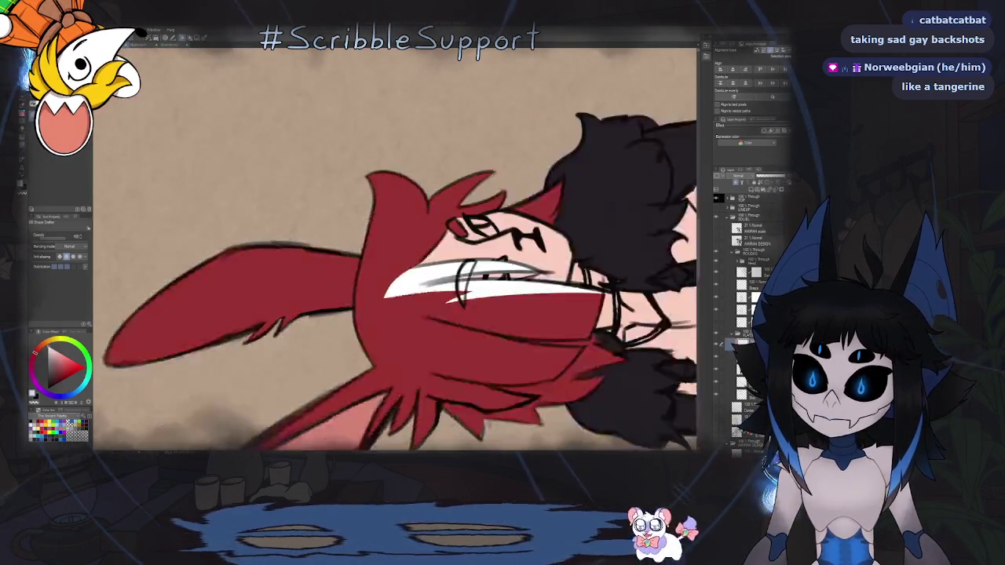
pyautogui.scroll(3, 395, 249)
pyautogui.moveTo(409, 313); pyautogui.dragTo(415, 258)
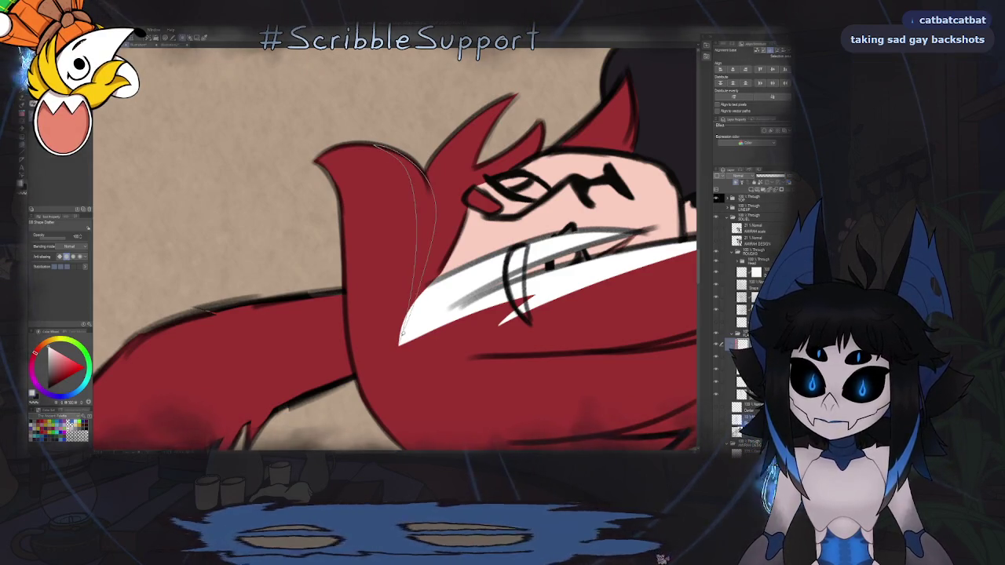
# Widen the white section of the bangs with a larger lasso fill.
pyautogui.scroll(-1, 393, 251)
pyautogui.scroll(-3, 393, 251)
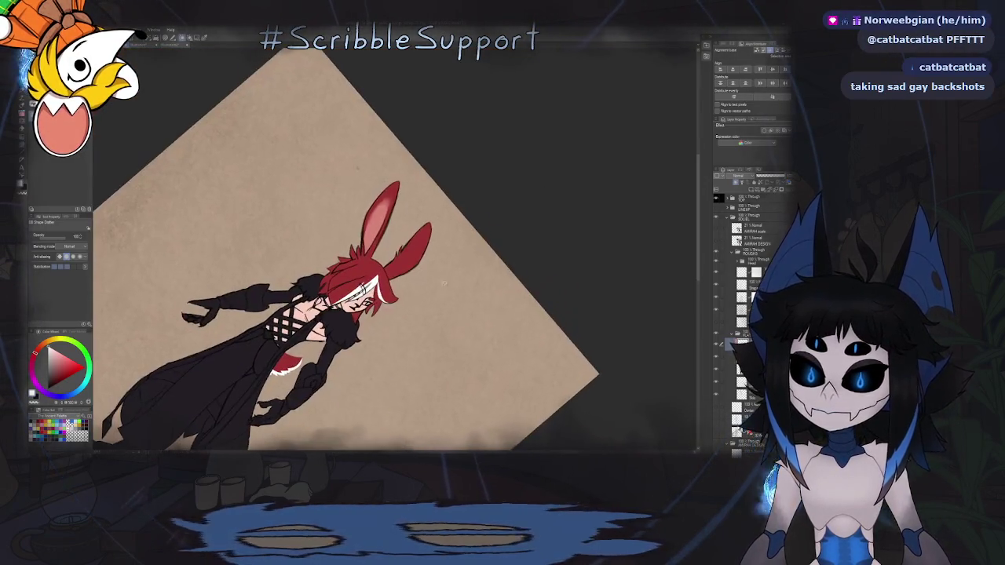
pyautogui.scroll(1, 386, 315)
pyautogui.scroll(1, 392, 306)
pyautogui.scroll(2, 408, 298)
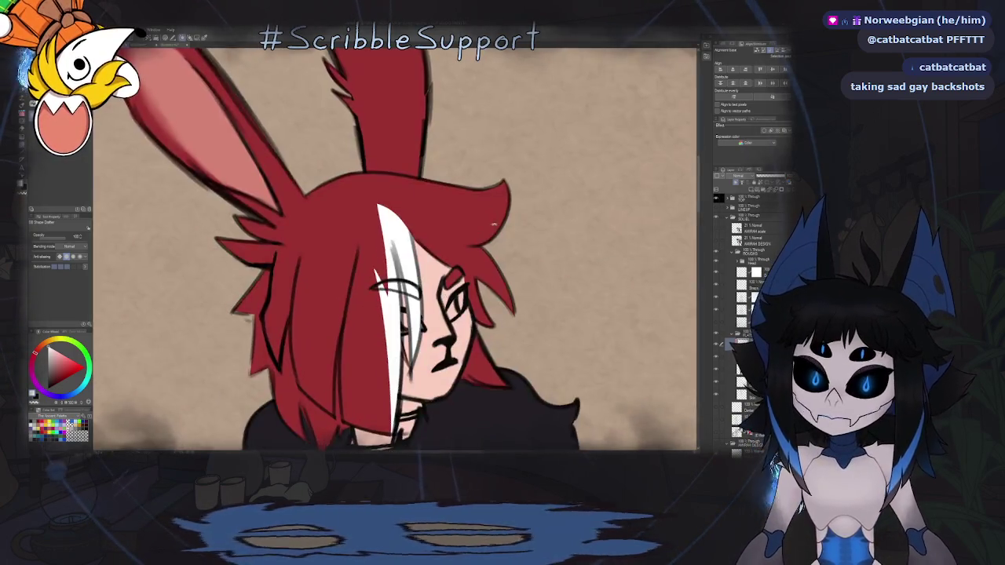
pyautogui.scroll(1, 428, 292)
pyautogui.scroll(1, 428, 292)
pyautogui.scroll(1, 430, 287)
pyautogui.scroll(2, 434, 275)
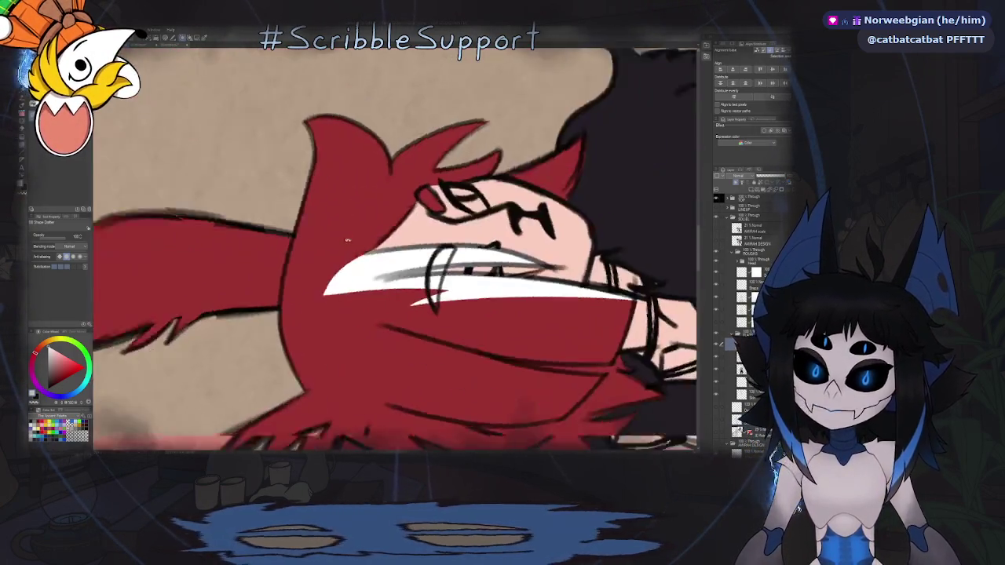
pyautogui.scroll(1, 438, 265)
pyautogui.scroll(1, 438, 265)
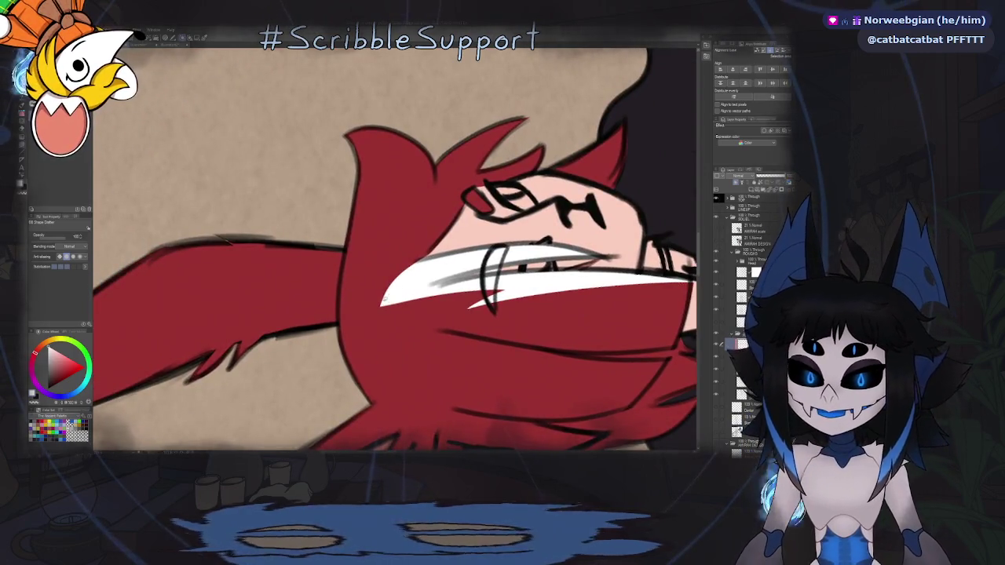
pyautogui.moveTo(406, 261)
pyautogui.mouseDown()
pyautogui.moveTo(441, 157)
pyautogui.moveTo(550, 102)
pyautogui.mouseUp()
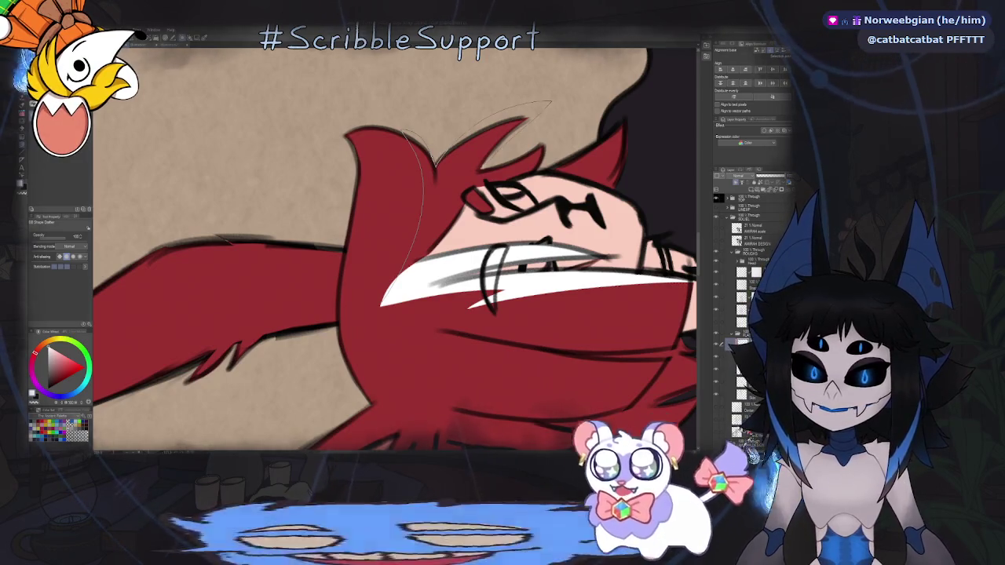
# Fill the tip of one bunny ear white along its edge.
pyautogui.hotkey('ctrl', '0')
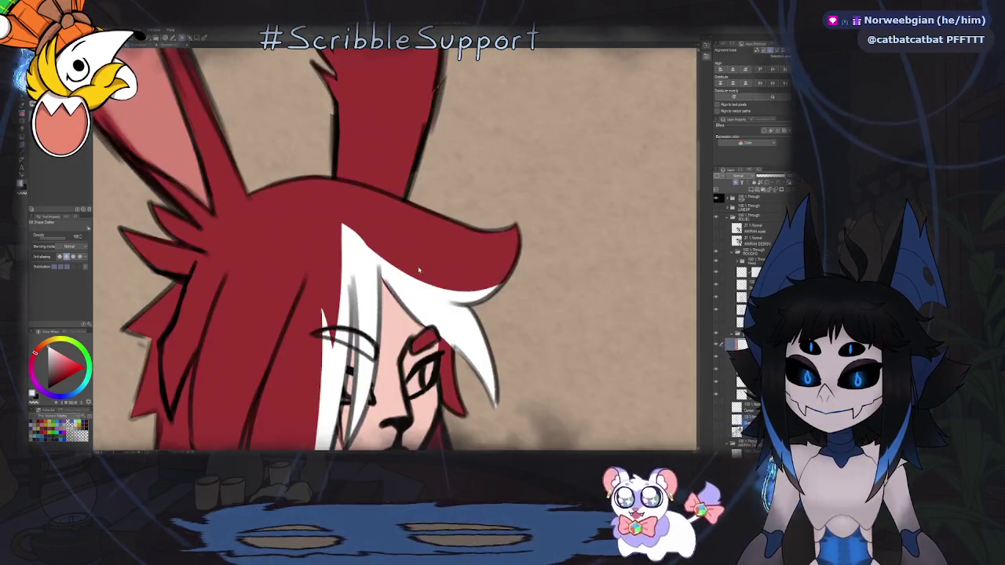
pyautogui.scroll(1, 412, 291)
pyautogui.scroll(4, 413, 291)
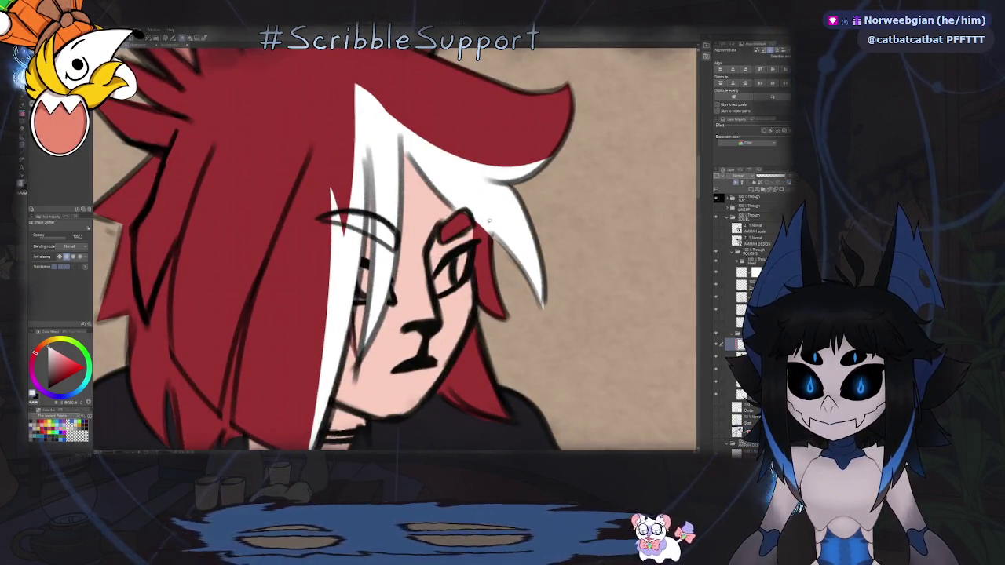
pyautogui.scroll(-3, 443, 244)
pyautogui.scroll(-1, 444, 244)
pyautogui.scroll(-3, 406, 295)
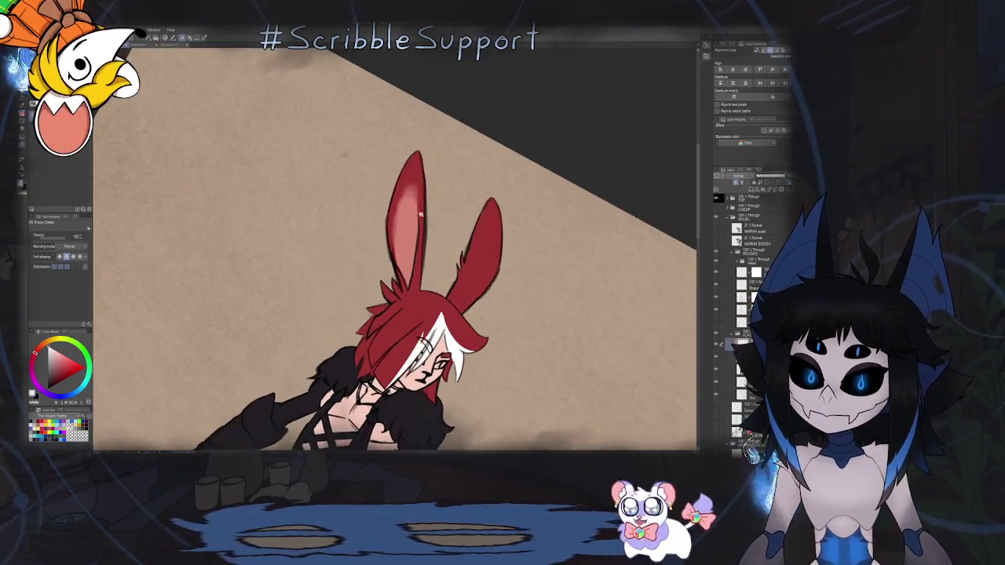
pyautogui.moveTo(354, 294)
pyautogui.mouseDown()
pyautogui.moveTo(399, 209)
pyautogui.moveTo(446, 330)
pyautogui.mouseUp()
pyautogui.moveTo(440, 93); pyautogui.dragTo(454, 354)
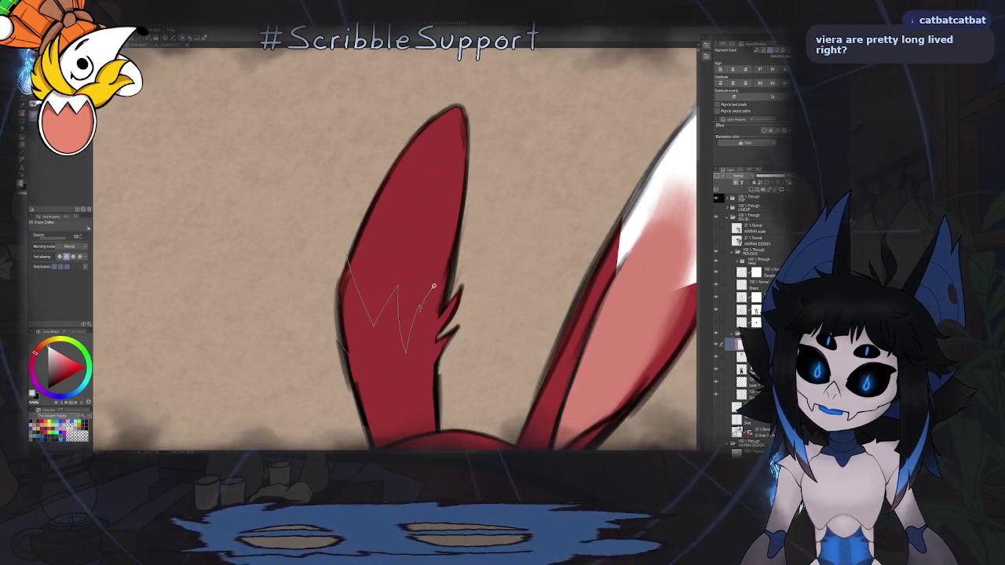
# Fill the second ear's tip white above a zigzag edge, then view the full figure.
pyautogui.moveTo(432, 287); pyautogui.dragTo(439, 313)
pyautogui.click(341, 285)
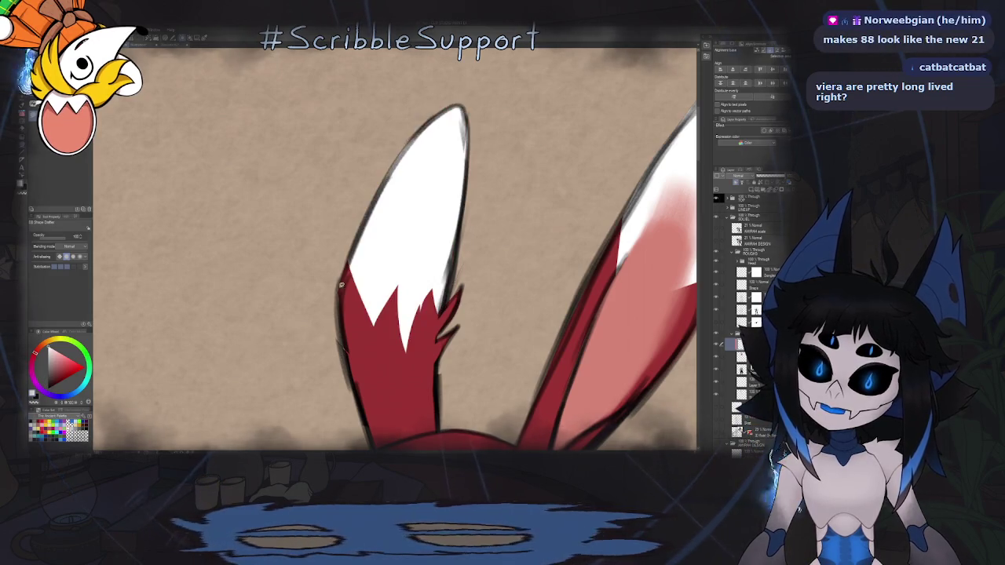
pyautogui.scroll(-5, 421, 291)
pyautogui.scroll(-2, 422, 292)
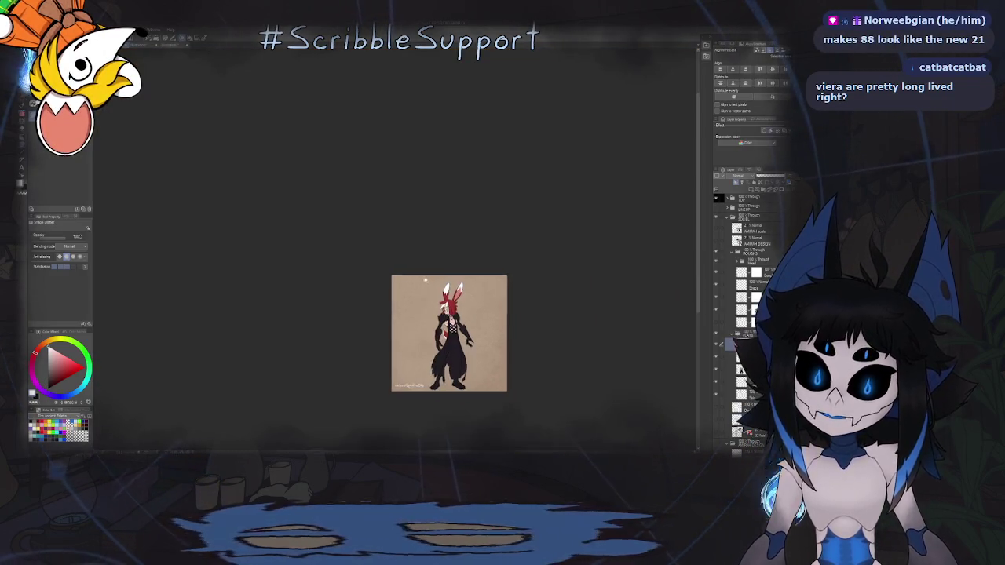
pyautogui.moveTo(477, 352); pyautogui.dragTo(363, 352)
pyautogui.scroll(4, 364, 352)
pyautogui.scroll(1, 363, 353)
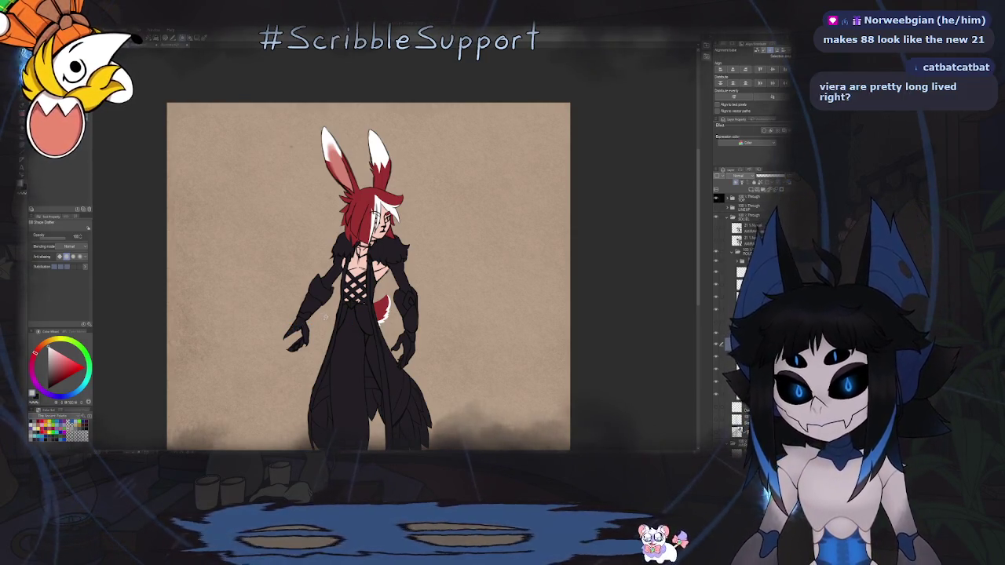
pyautogui.scroll(-3, 324, 318)
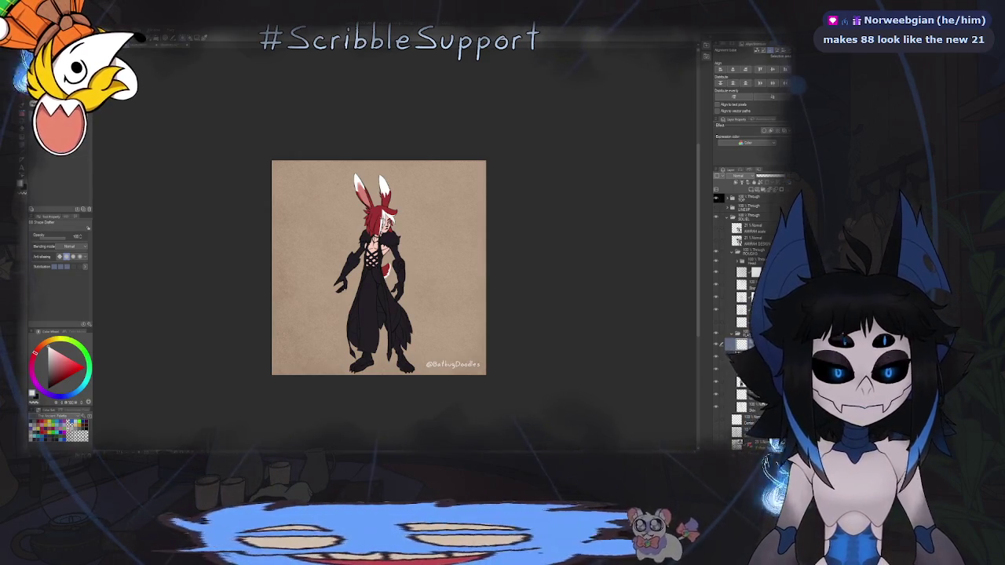
# Close the Dissidia character-grid document without saving.
pyautogui.click(146, 50)
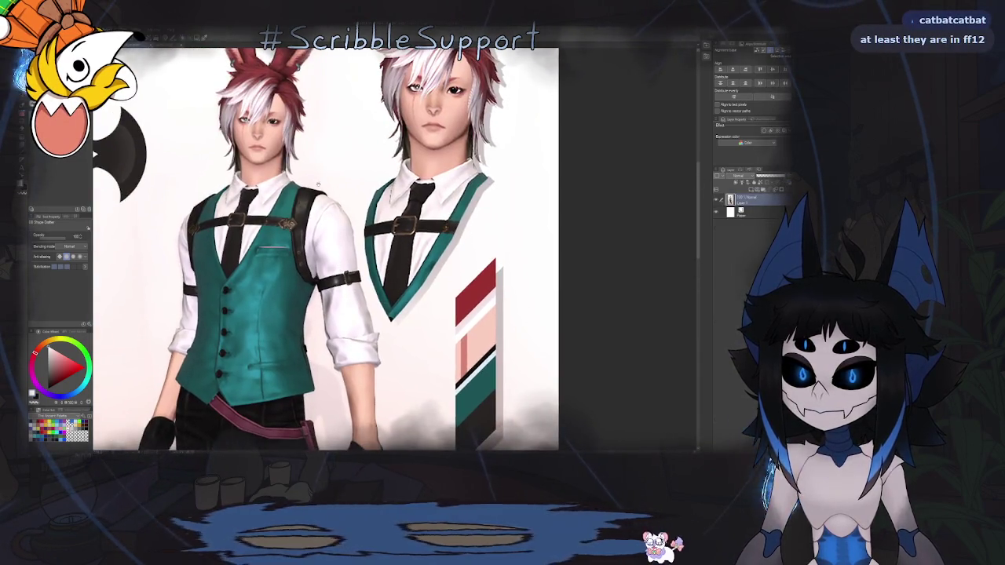
pyautogui.click(172, 39)
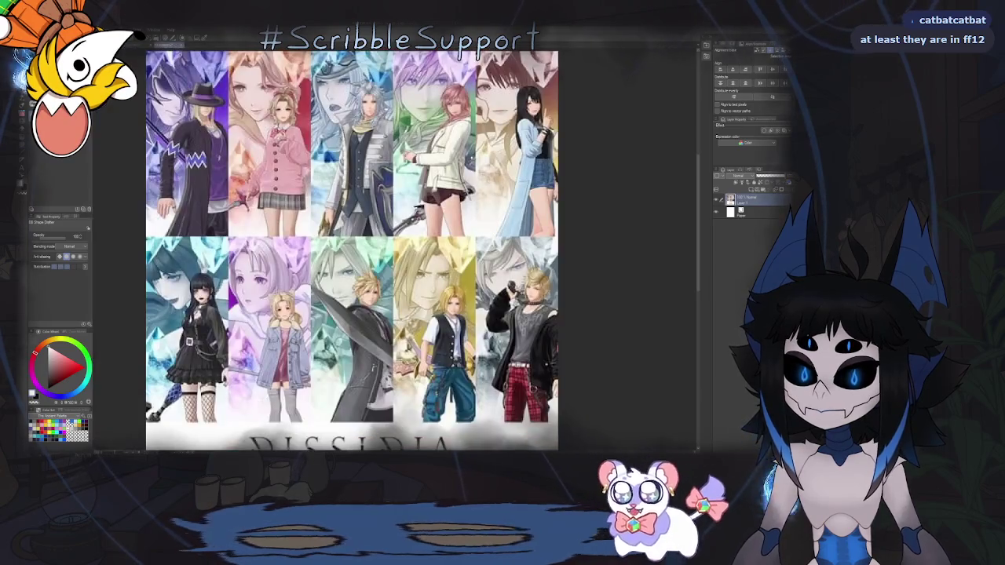
pyautogui.click(182, 45)
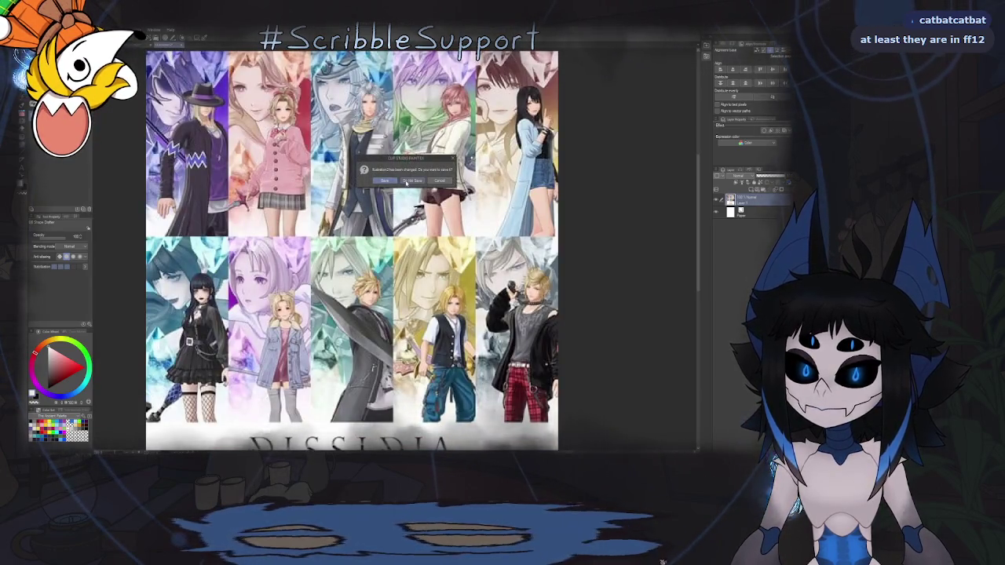
pyautogui.click(406, 180)
pyautogui.click(331, 44)
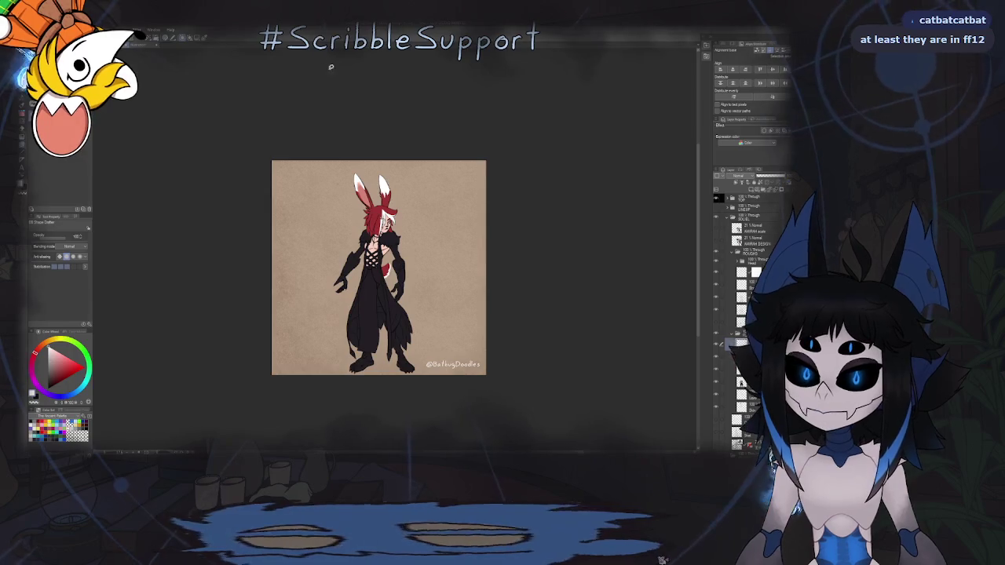
# Fit the bunny artwork to the window, then switch to the Ghosts image document.
pyautogui.hotkey('ctrl', '0')
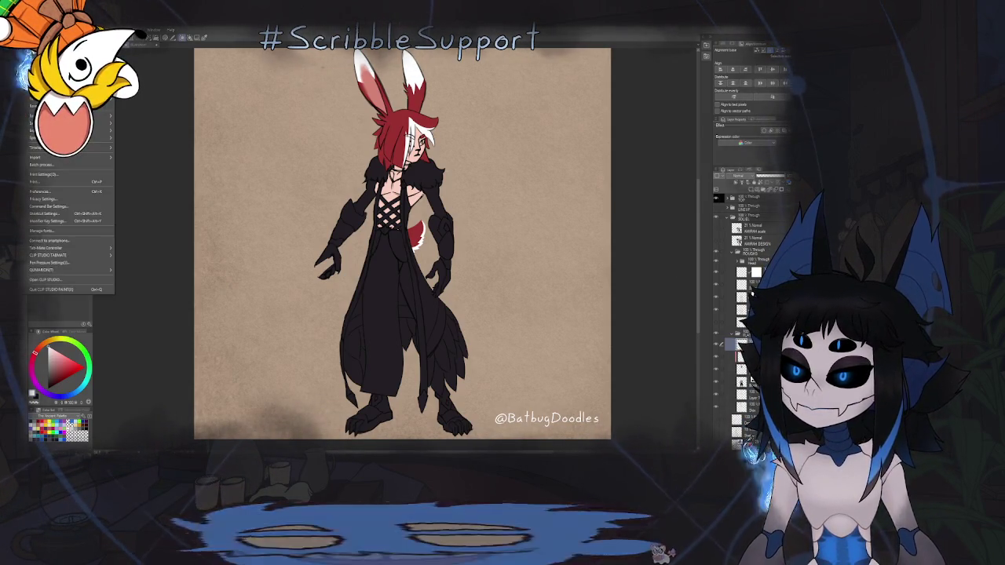
pyautogui.hotkey('ctrl', 'Tab')
pyautogui.scroll(2, 377, 270)
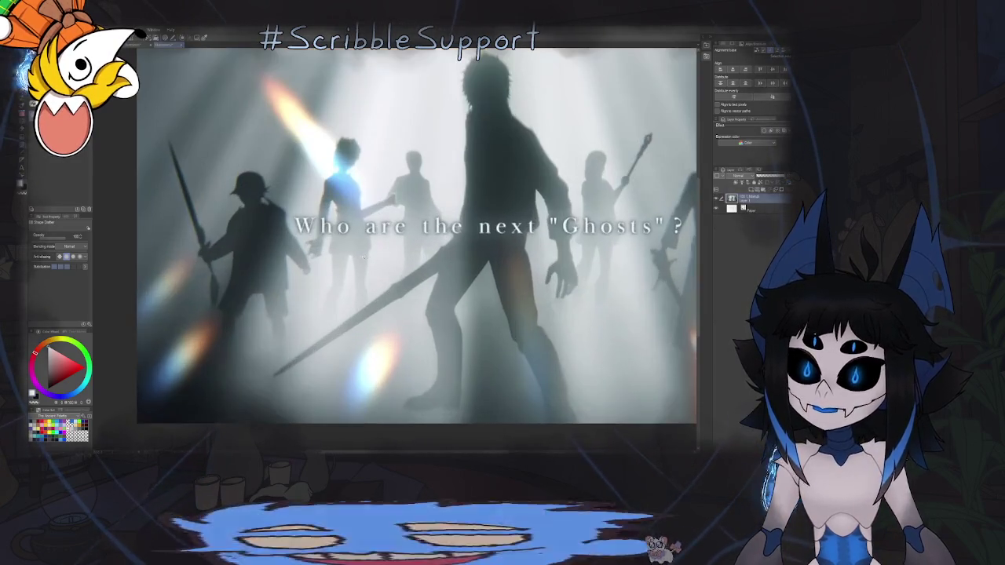
pyautogui.scroll(1, 377, 270)
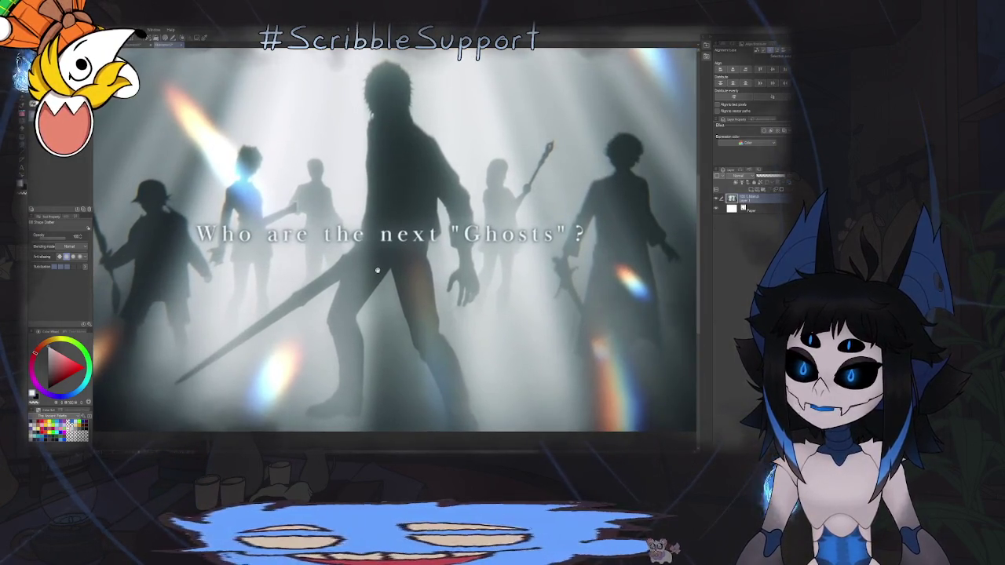
pyautogui.moveTo(378, 270); pyautogui.dragTo(431, 271)
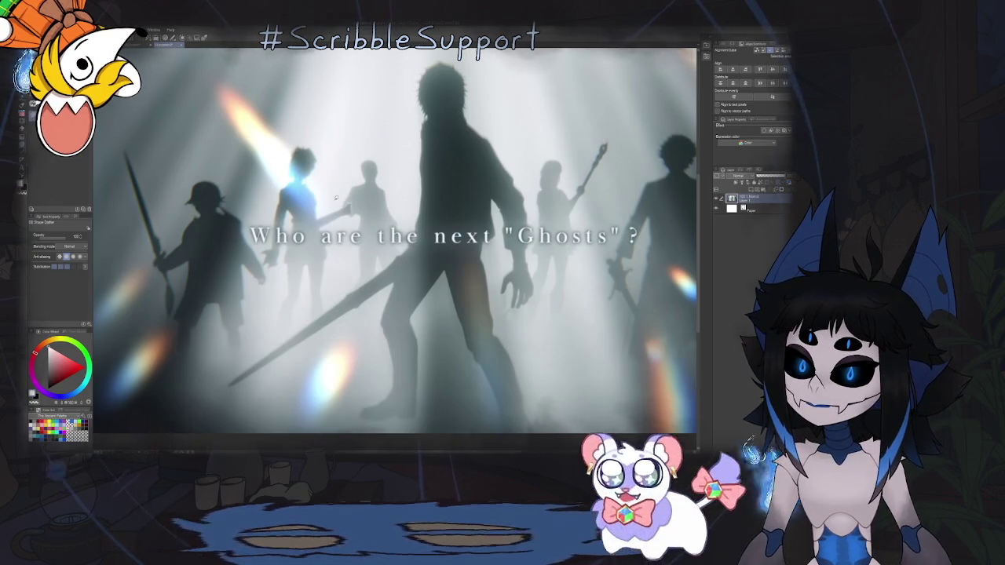
pyautogui.moveTo(336, 198); pyautogui.dragTo(343, 197)
pyautogui.moveTo(221, 175)
pyautogui.mouseDown()
pyautogui.moveTo(296, 168)
pyautogui.moveTo(282, 222)
pyautogui.mouseUp()
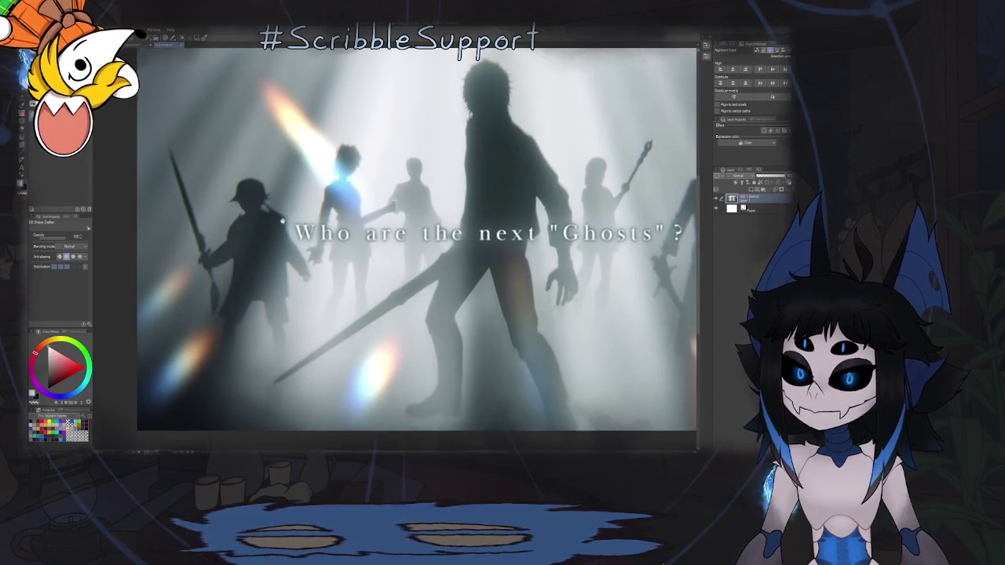
pyautogui.moveTo(372, 202); pyautogui.dragTo(225, 208)
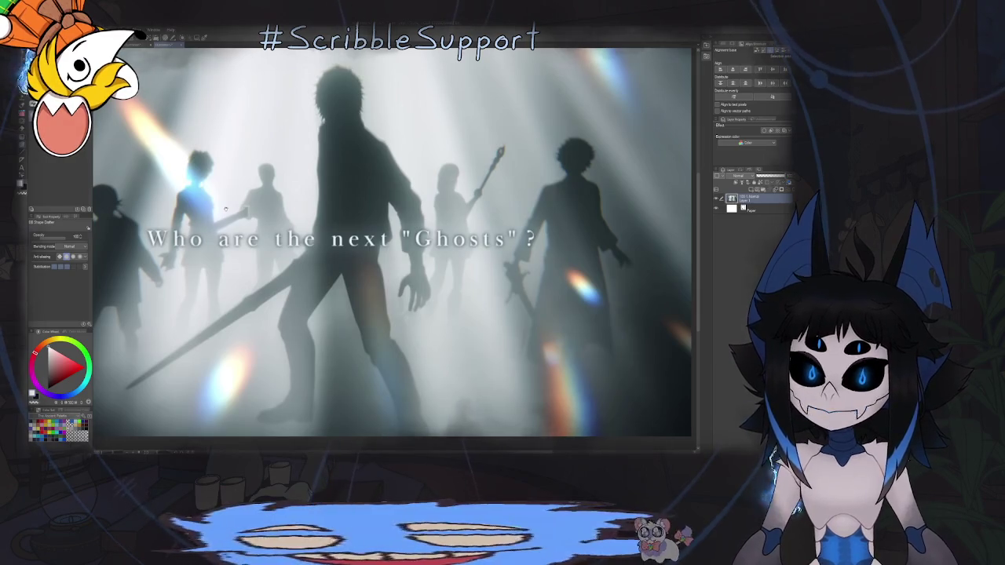
pyautogui.moveTo(225, 208); pyautogui.dragTo(306, 221)
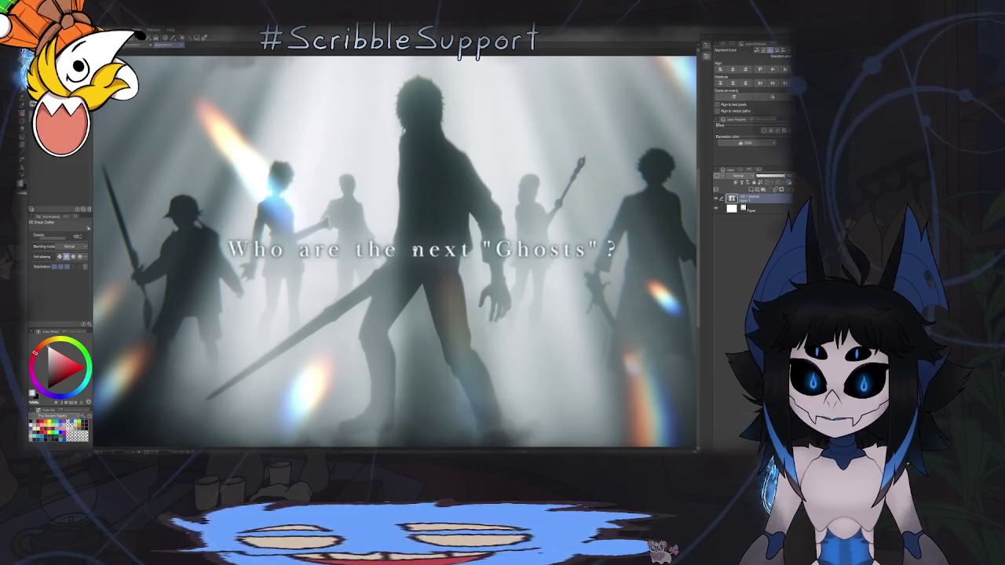
pyautogui.moveTo(415, 249)
pyautogui.mouseDown()
pyautogui.moveTo(311, 228)
pyautogui.moveTo(400, 236)
pyautogui.mouseUp()
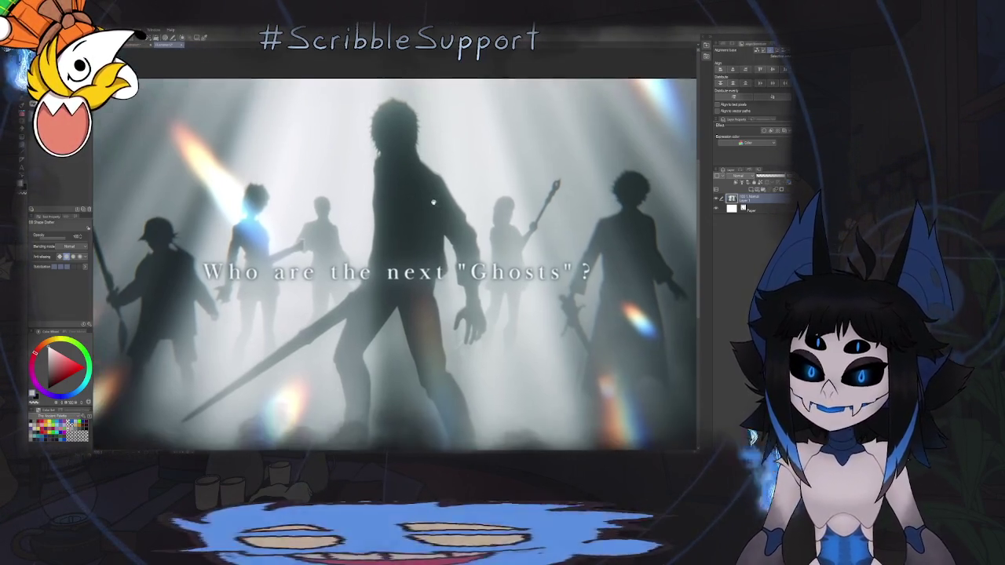
pyautogui.moveTo(446, 97); pyautogui.dragTo(470, 132)
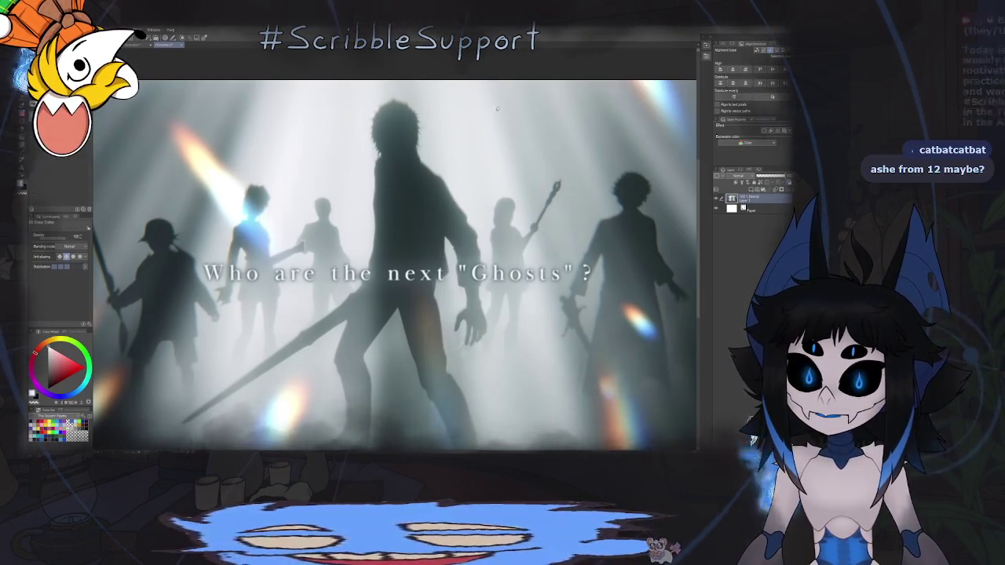
# Draw trial marks on the Ghosts image, undo them and zoom back out.
pyautogui.moveTo(498, 109); pyautogui.dragTo(451, 149)
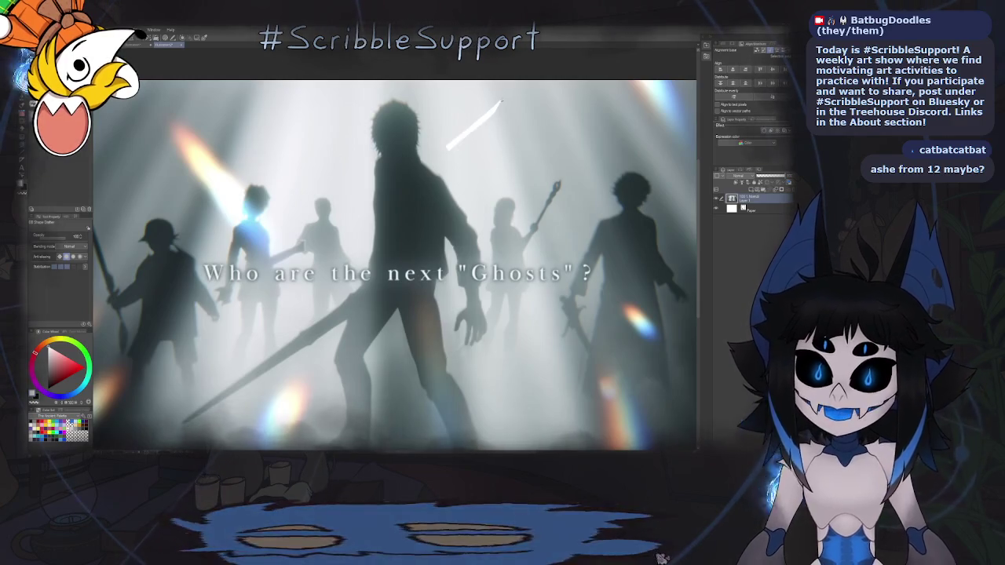
pyautogui.moveTo(606, 131); pyautogui.dragTo(478, 103)
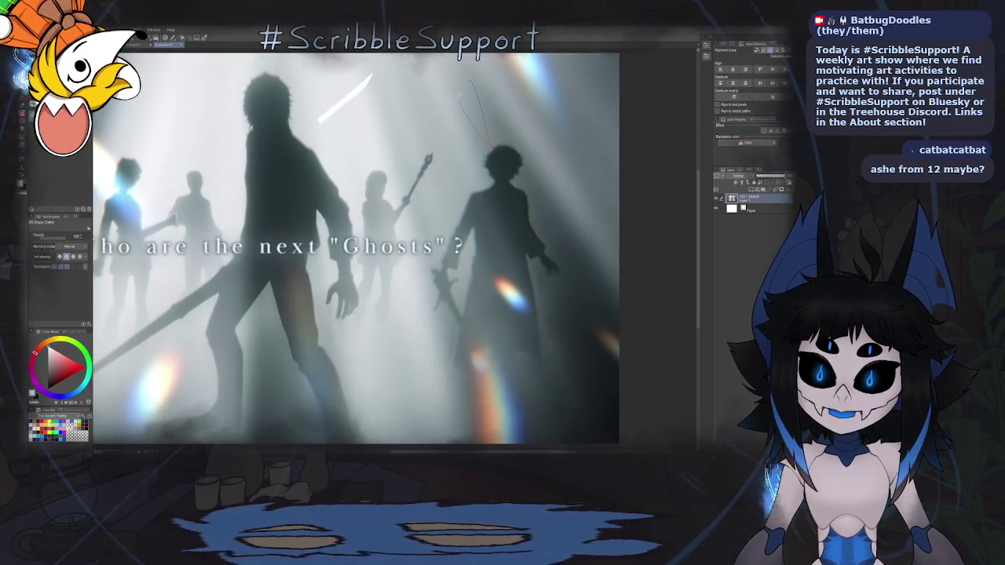
pyautogui.scroll(-1, 510, 157)
pyautogui.scroll(-1, 507, 220)
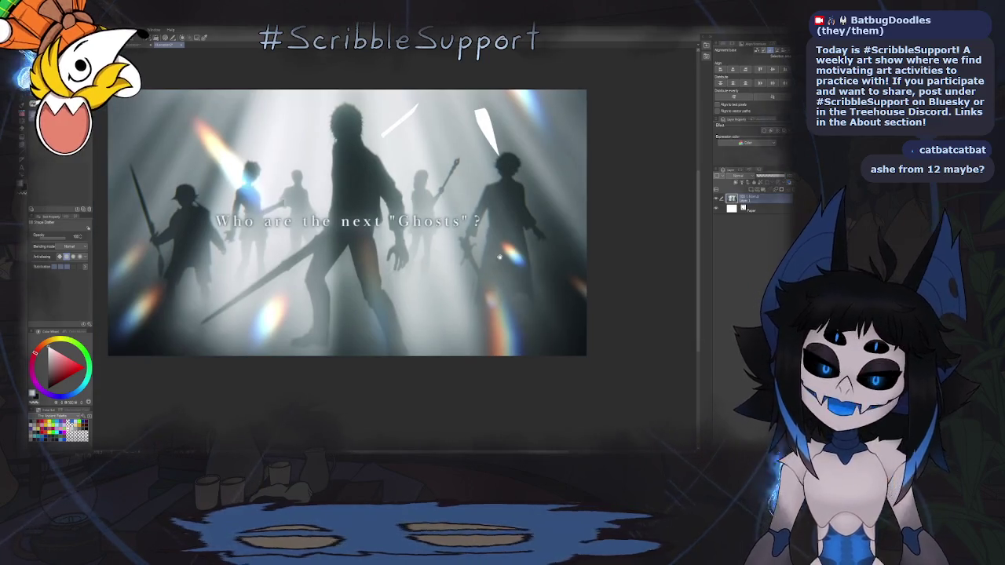
pyautogui.scroll(2, 499, 257)
pyautogui.scroll(-1, 542, 232)
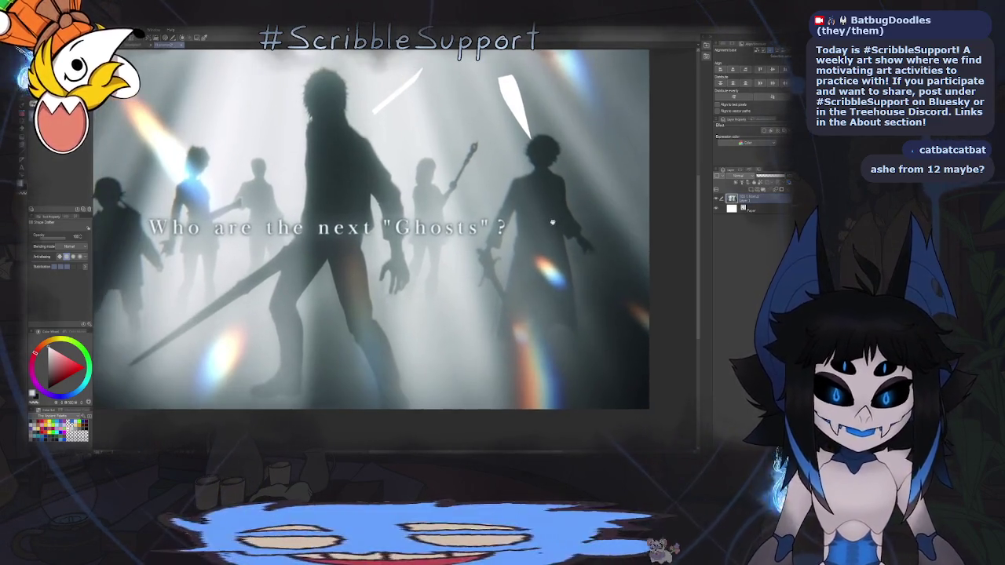
pyautogui.hotkey('ctrl', 'z')
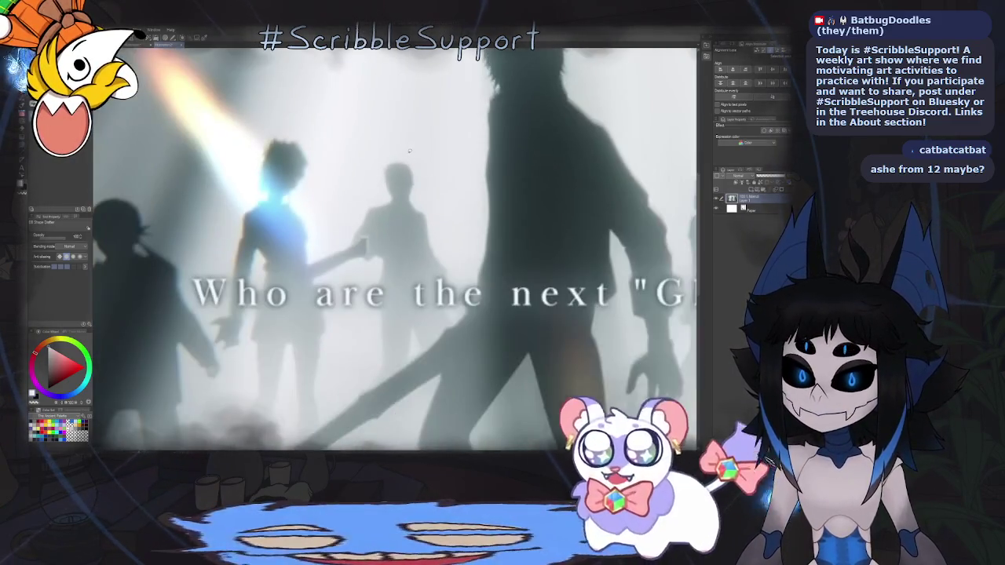
pyautogui.scroll(-1, 490, 179)
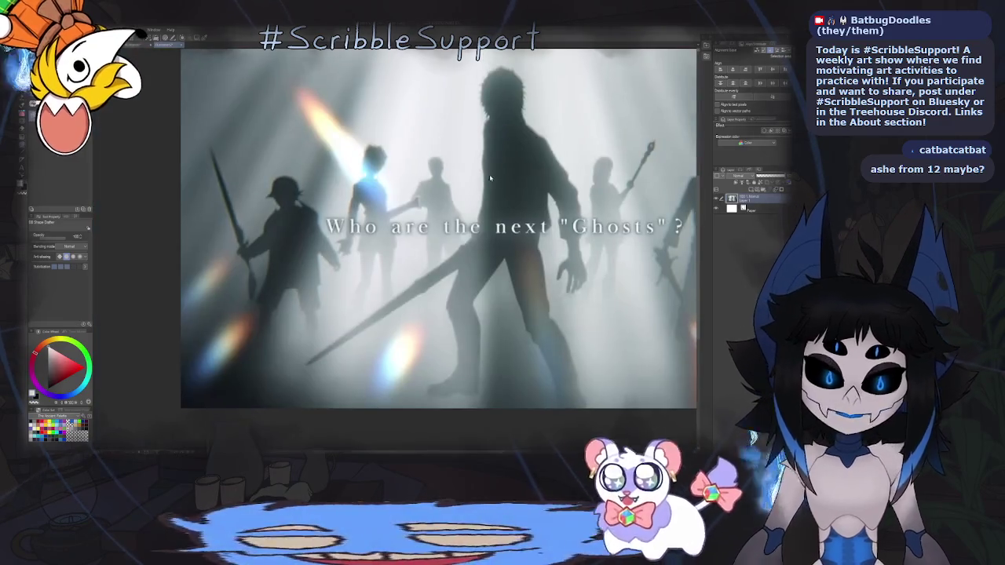
pyautogui.scroll(-2, 490, 179)
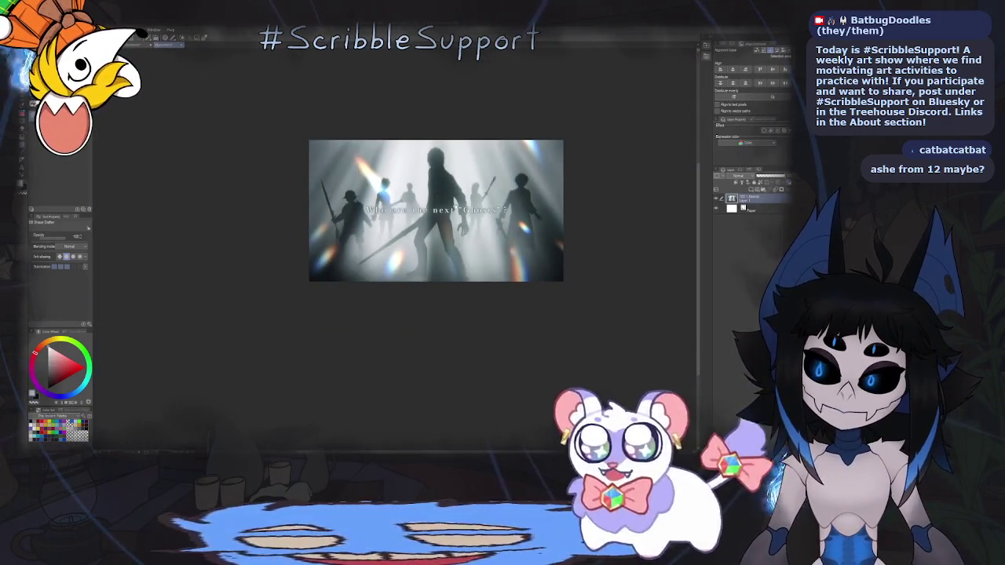
pyautogui.scroll(2, 513, 170)
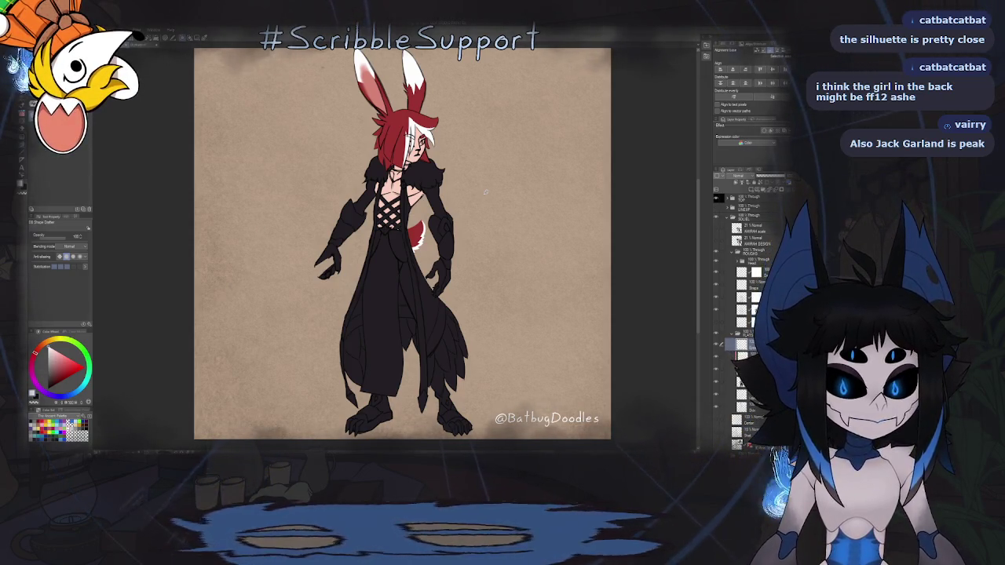
# Step through the Layer panel to select the layer to work on.
pyautogui.scroll(-2, 485, 190)
pyautogui.scroll(-2, 485, 190)
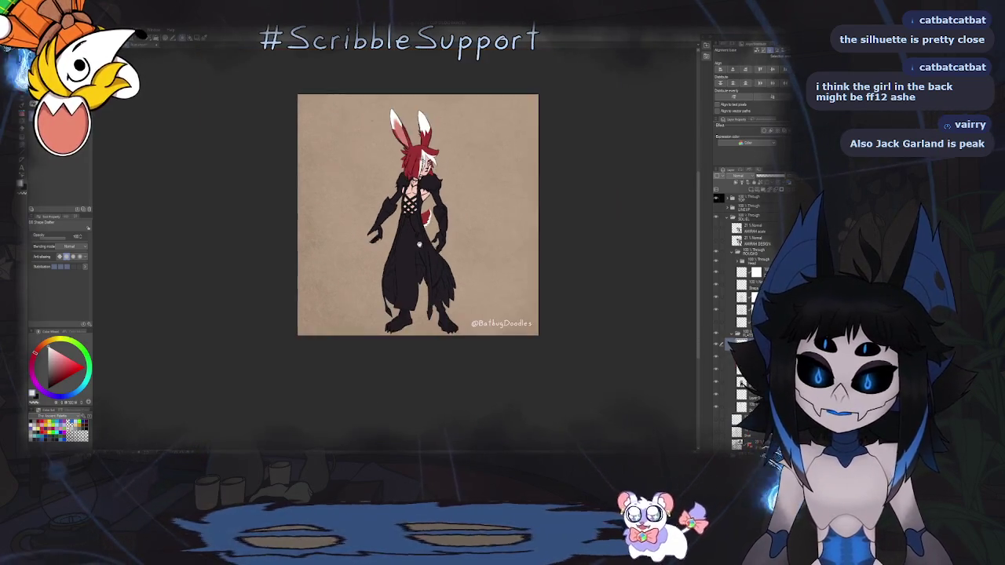
pyautogui.scroll(3, 485, 190)
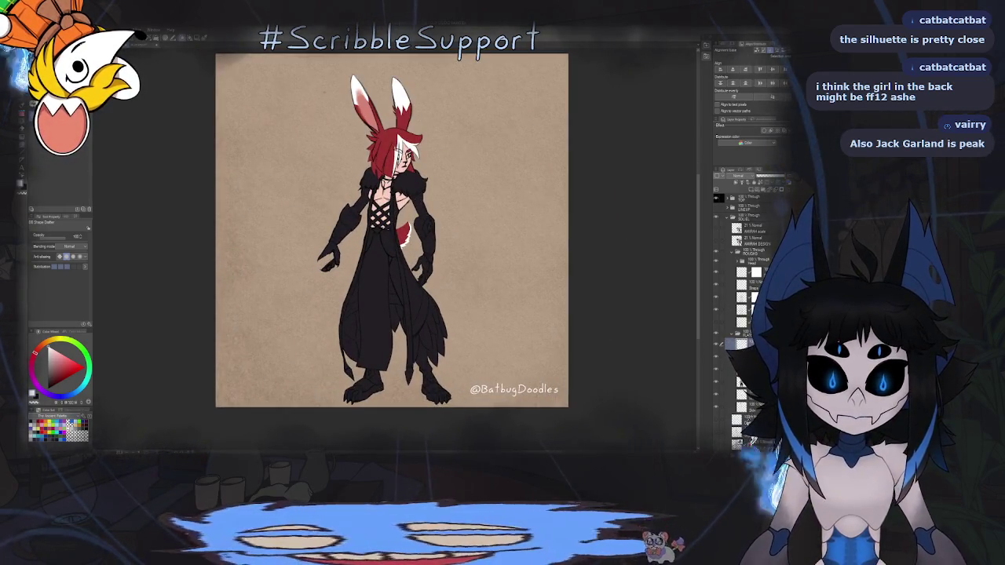
pyautogui.click(739, 382)
pyautogui.click(719, 383)
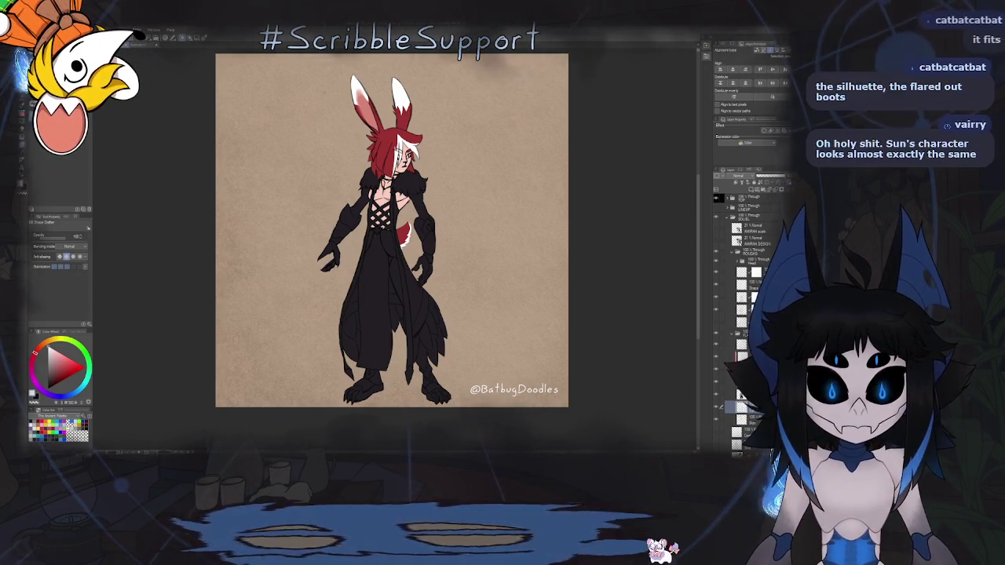
pyautogui.click(742, 395)
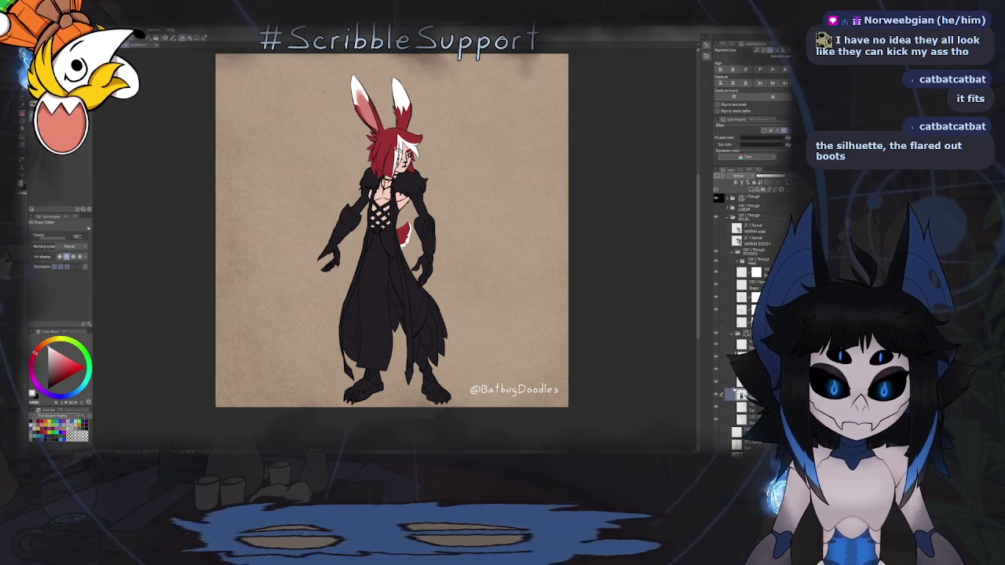
pyautogui.click(742, 382)
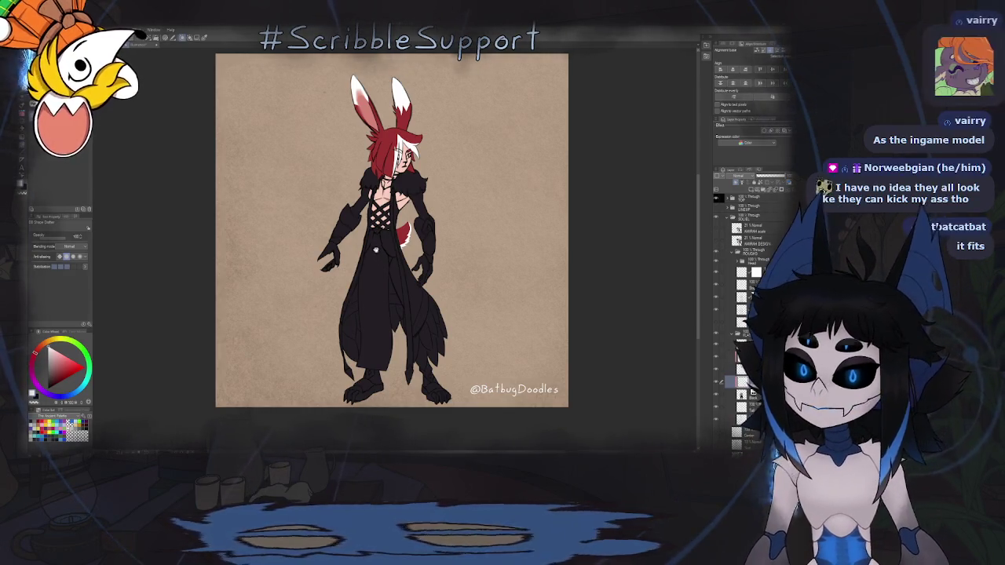
# Zoom in on the character's chest lacing.
pyautogui.scroll(-3, 406, 260)
pyautogui.scroll(1, 407, 260)
pyautogui.scroll(2, 407, 260)
pyautogui.scroll(1, 407, 260)
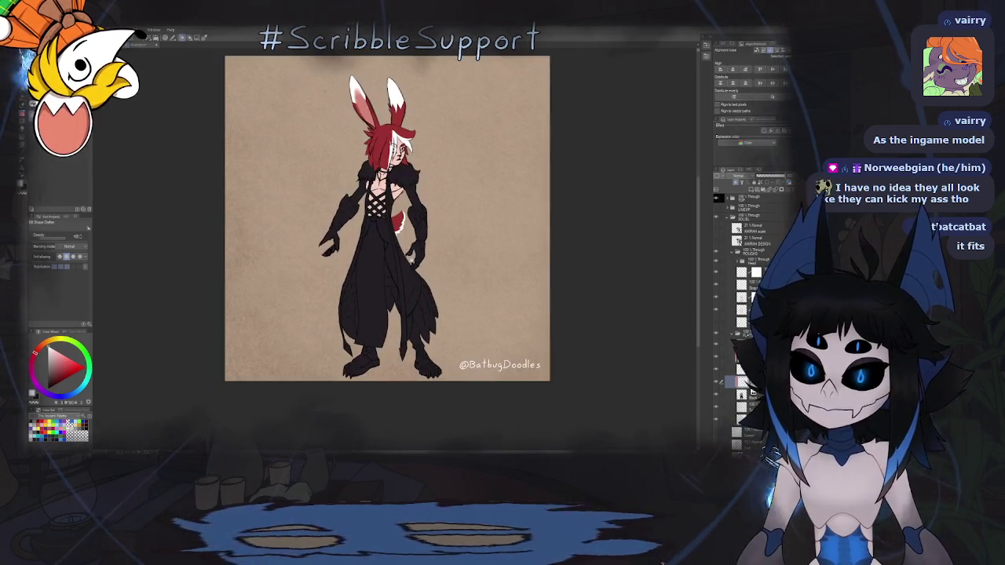
pyautogui.scroll(-1, 433, 300)
pyautogui.scroll(1, 432, 300)
pyautogui.scroll(1, 433, 300)
pyautogui.scroll(1, 433, 300)
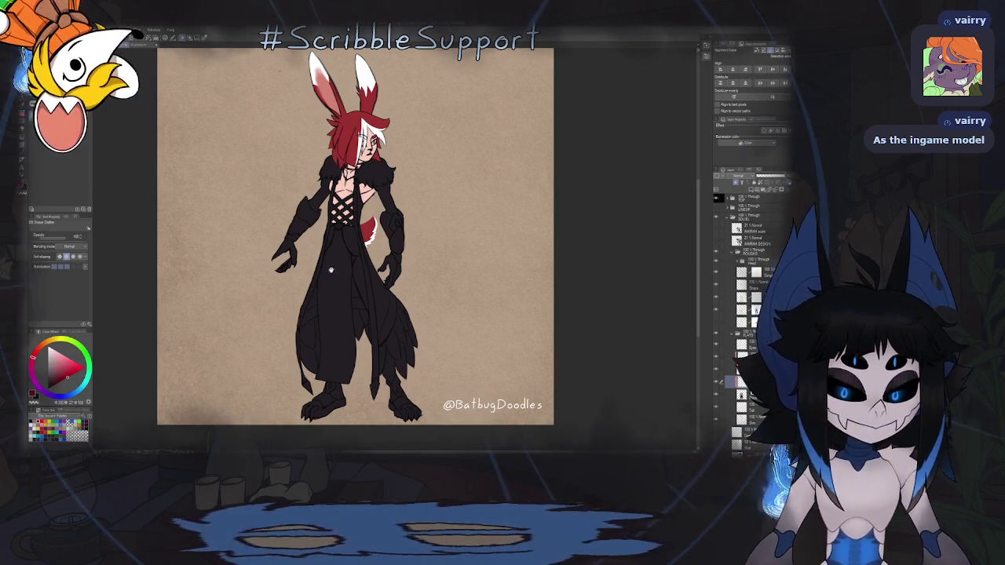
pyautogui.scroll(2, 377, 251)
pyautogui.scroll(3, 379, 266)
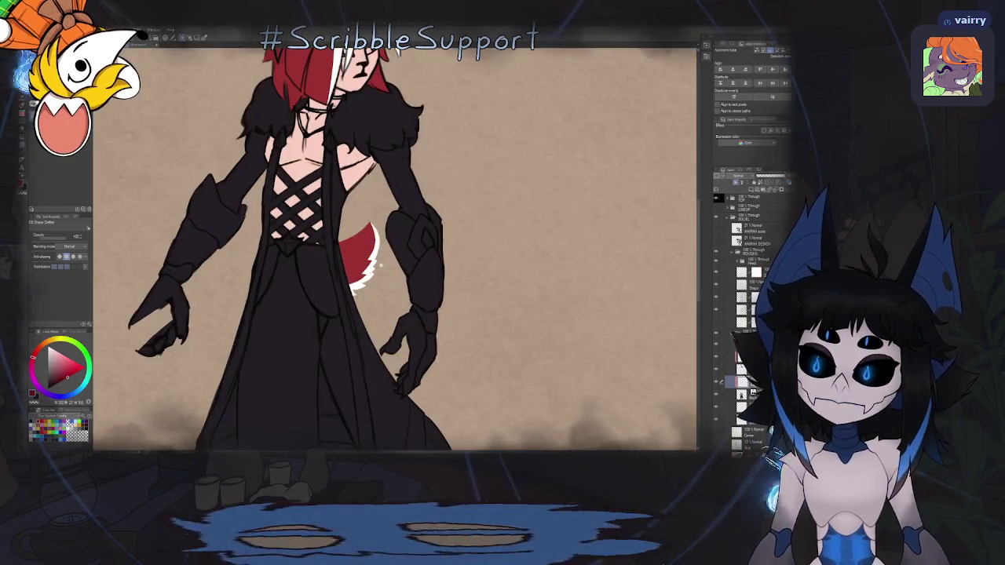
pyautogui.scroll(-3, 380, 265)
pyautogui.scroll(-2, 380, 265)
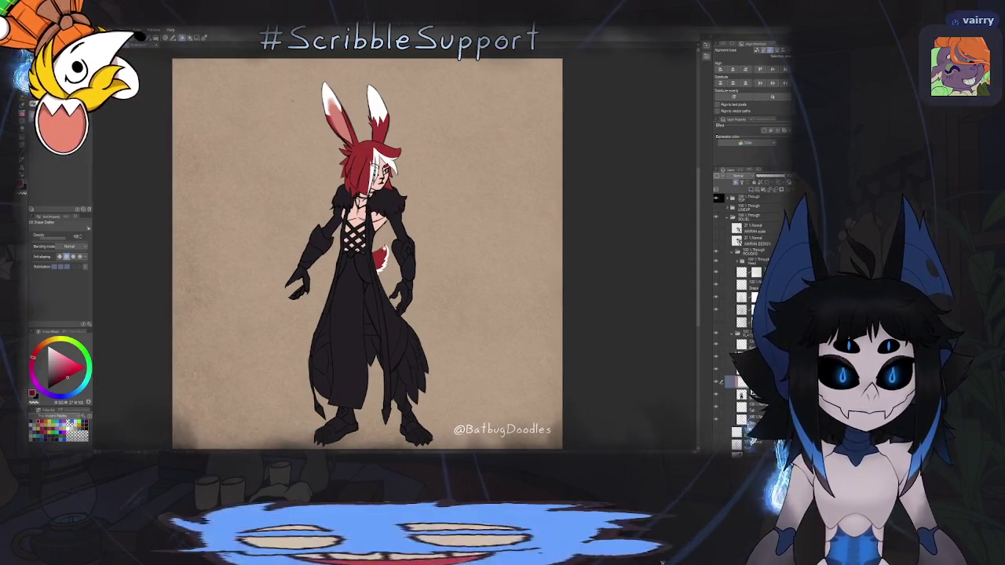
# Reframe the character and switch to the dashed and dotted decoration brushes.
pyautogui.moveTo(369, 259); pyautogui.dragTo(373, 235)
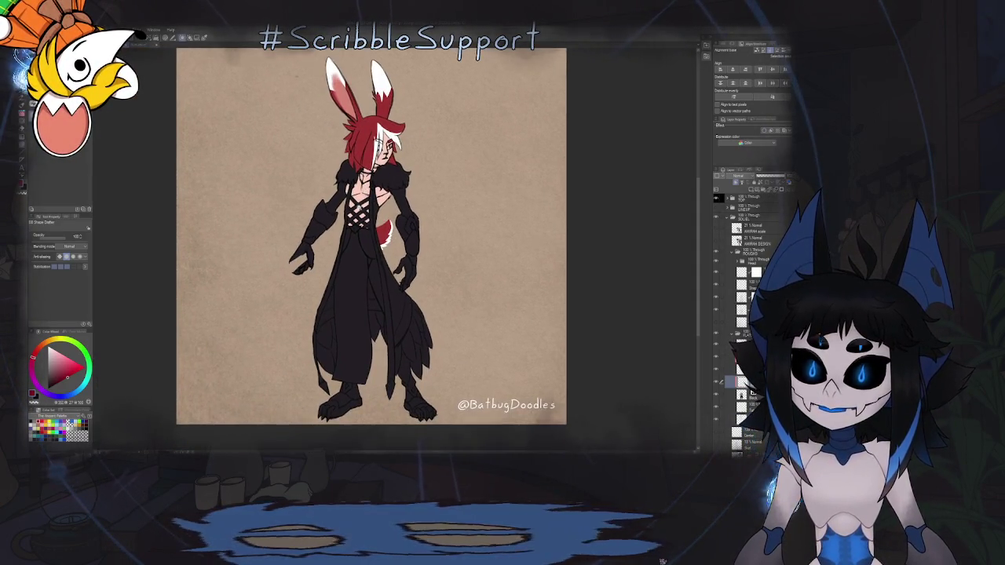
pyautogui.scroll(2, 354, 193)
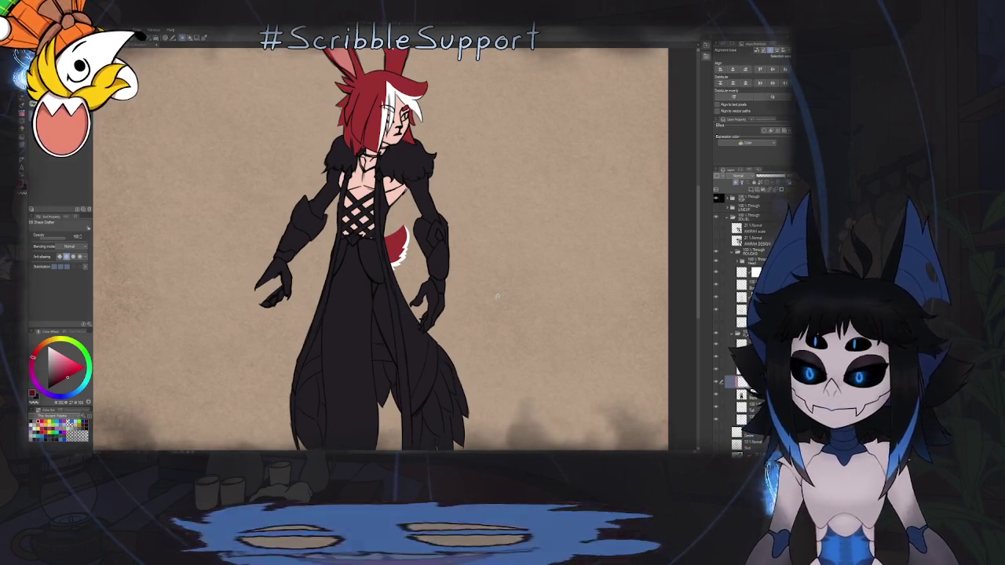
pyautogui.moveTo(497, 297); pyautogui.dragTo(506, 254)
pyautogui.scroll(2, 369, 159)
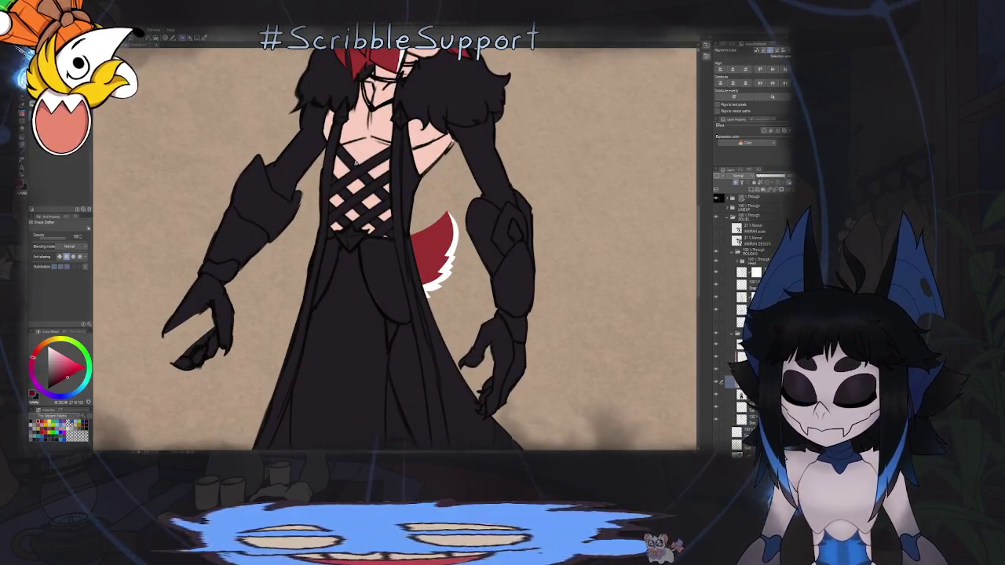
pyautogui.press('b')
pyautogui.scroll(3, 339, 228)
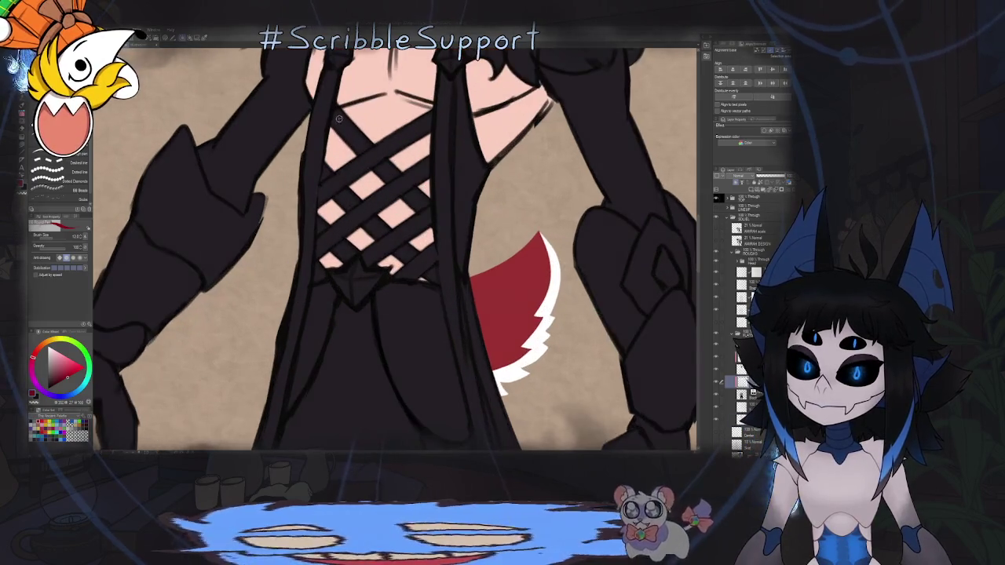
# Draw a thin red line down the chest lacing and along the robe's front edge.
pyautogui.scroll(-1, 339, 228)
pyautogui.moveTo(341, 113); pyautogui.dragTo(328, 200)
pyautogui.moveTo(330, 163); pyautogui.dragTo(325, 236)
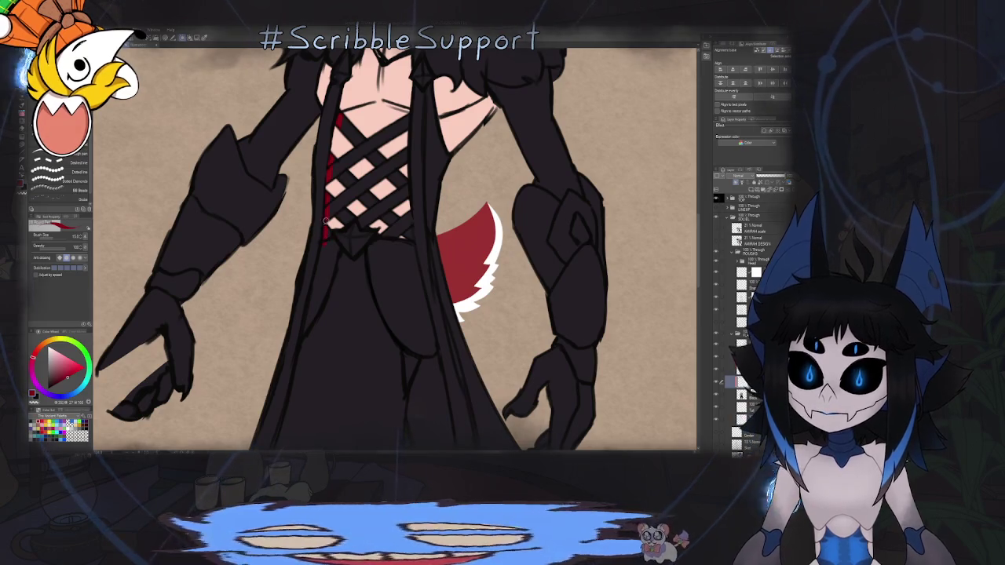
pyautogui.moveTo(361, 194)
pyautogui.mouseDown()
pyautogui.moveTo(385, 139)
pyautogui.moveTo(346, 193)
pyautogui.mouseUp()
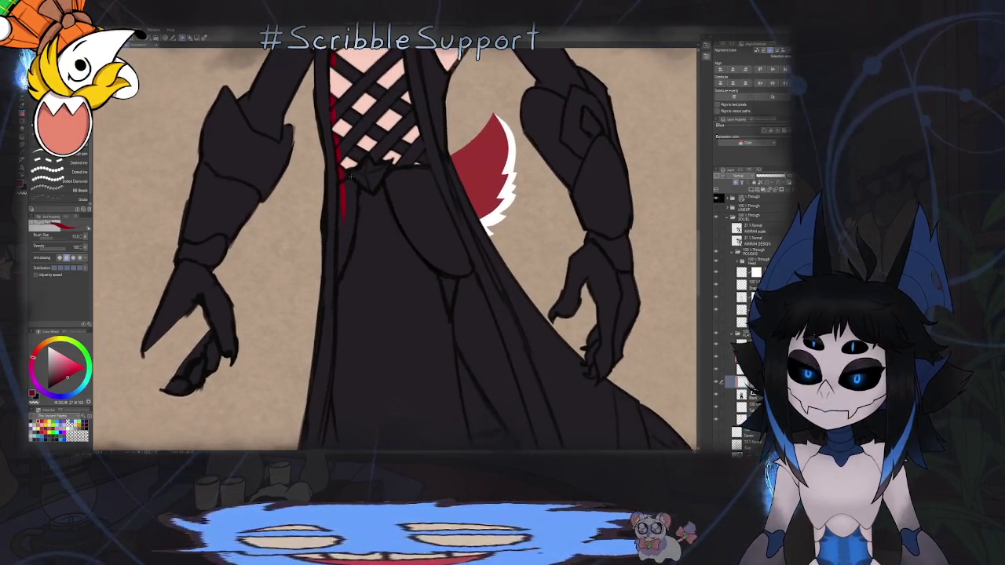
pyautogui.moveTo(345, 251)
pyautogui.mouseDown()
pyautogui.moveTo(344, 293)
pyautogui.moveTo(349, 246)
pyautogui.moveTo(347, 259)
pyautogui.mouseUp()
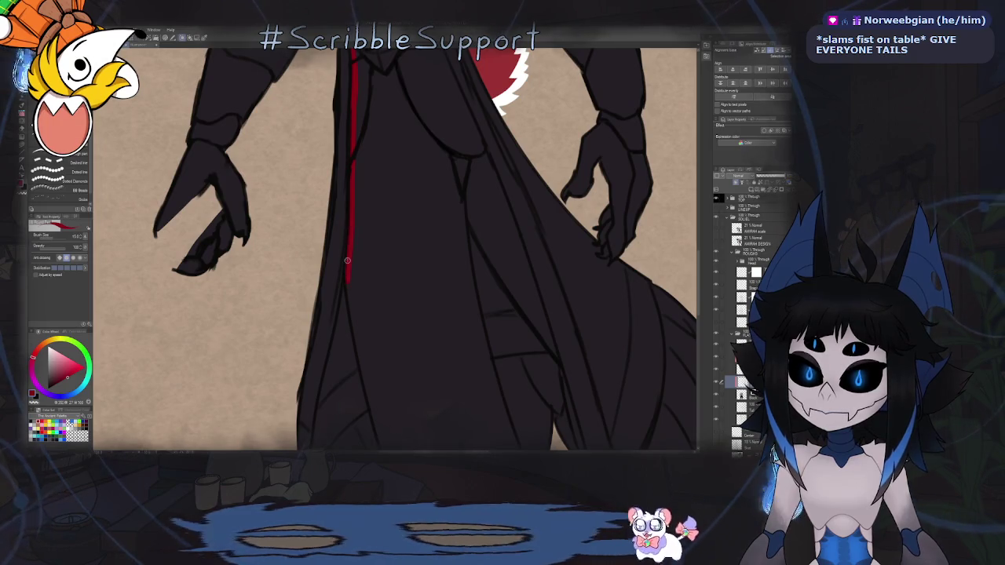
# Continue the red trim down the robe's edge to the hem.
pyautogui.moveTo(351, 322); pyautogui.dragTo(377, 164)
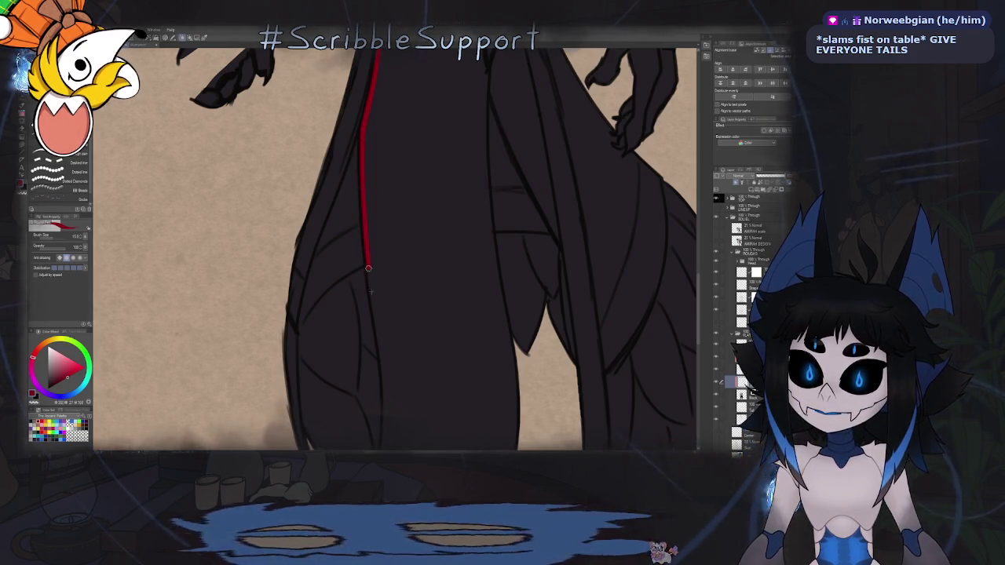
pyautogui.moveTo(371, 259); pyautogui.dragTo(475, 228)
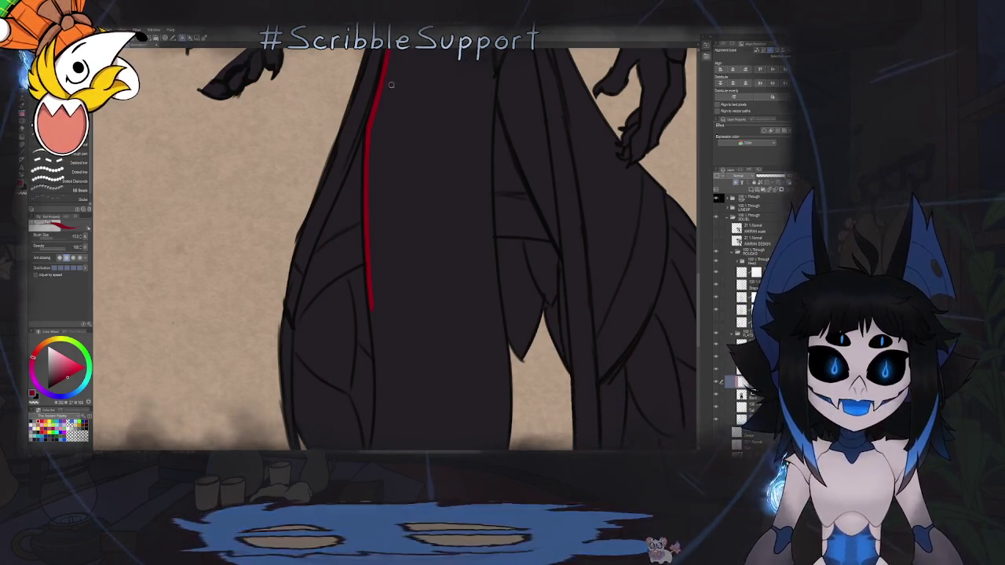
pyautogui.moveTo(386, 233); pyautogui.dragTo(378, 124)
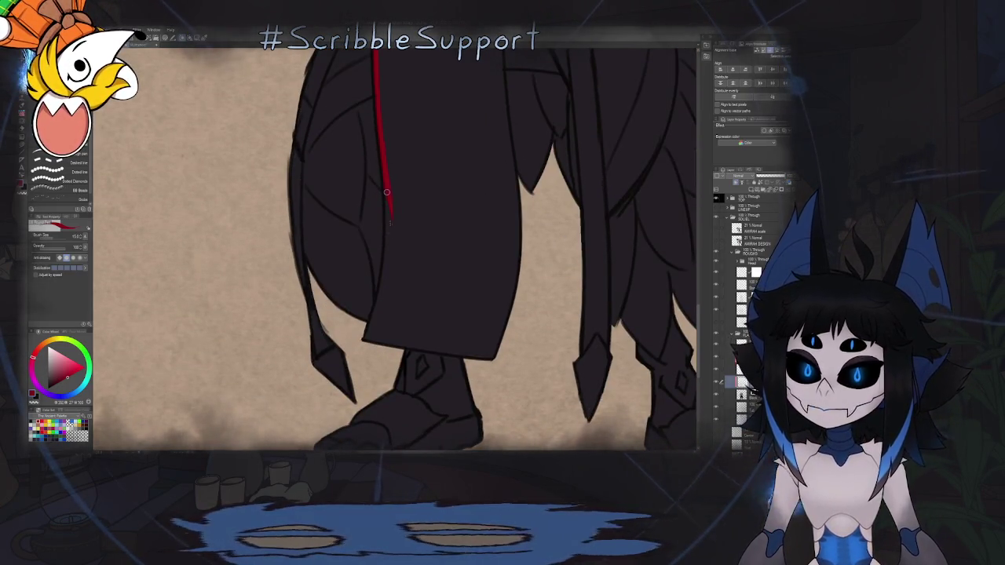
pyautogui.moveTo(388, 236); pyautogui.dragTo(378, 306)
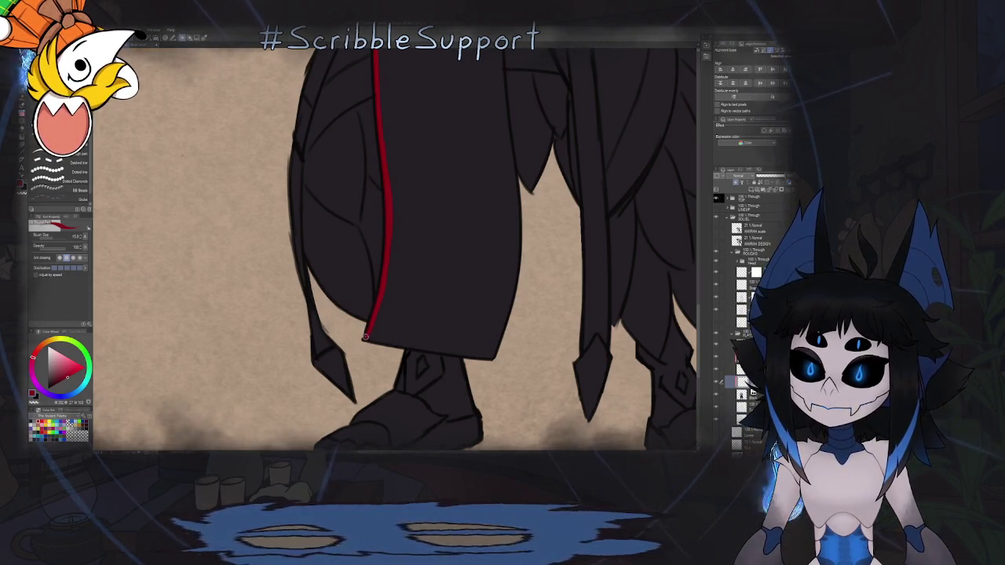
pyautogui.moveTo(387, 338)
pyautogui.mouseDown()
pyautogui.moveTo(460, 330)
pyautogui.moveTo(372, 173)
pyautogui.moveTo(462, 120)
pyautogui.moveTo(461, 168)
pyautogui.moveTo(400, 180)
pyautogui.moveTo(377, 139)
pyautogui.moveTo(386, 121)
pyautogui.moveTo(383, 278)
pyautogui.mouseUp()
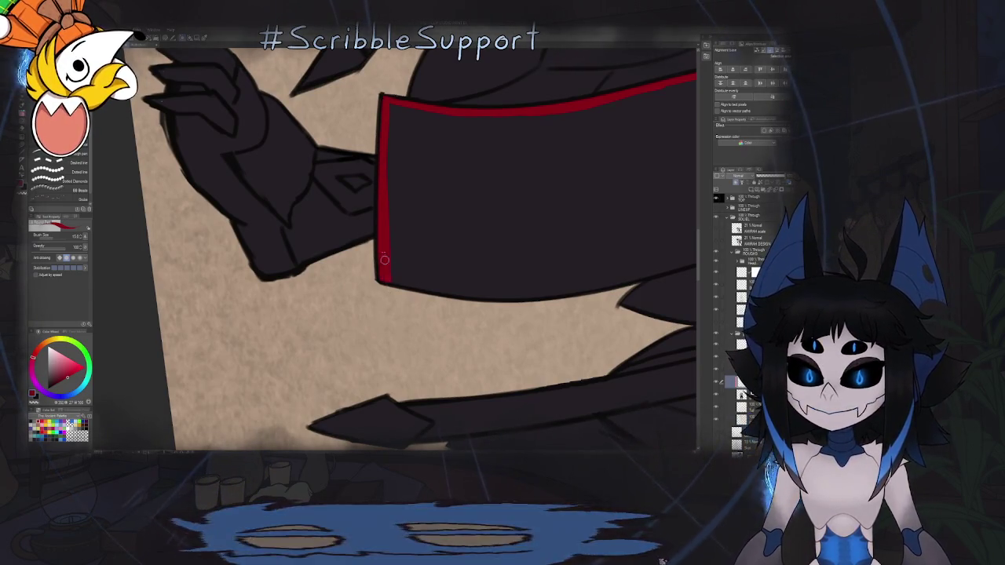
# On a mirrored canvas, run red trim from the cloak's hem corner up its edge.
pyautogui.scroll(-3, 407, 257)
pyautogui.scroll(-2, 400, 207)
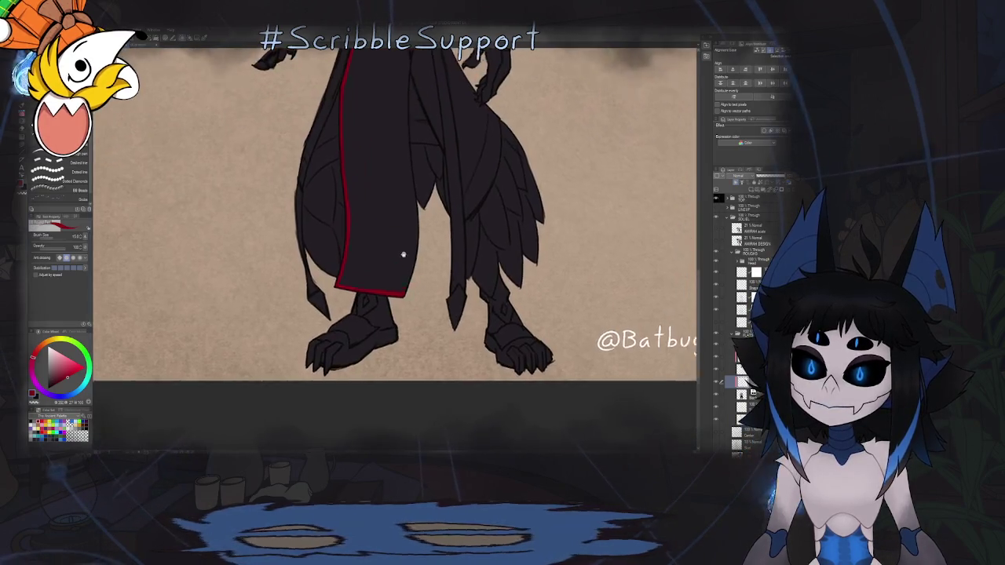
pyautogui.press('h')
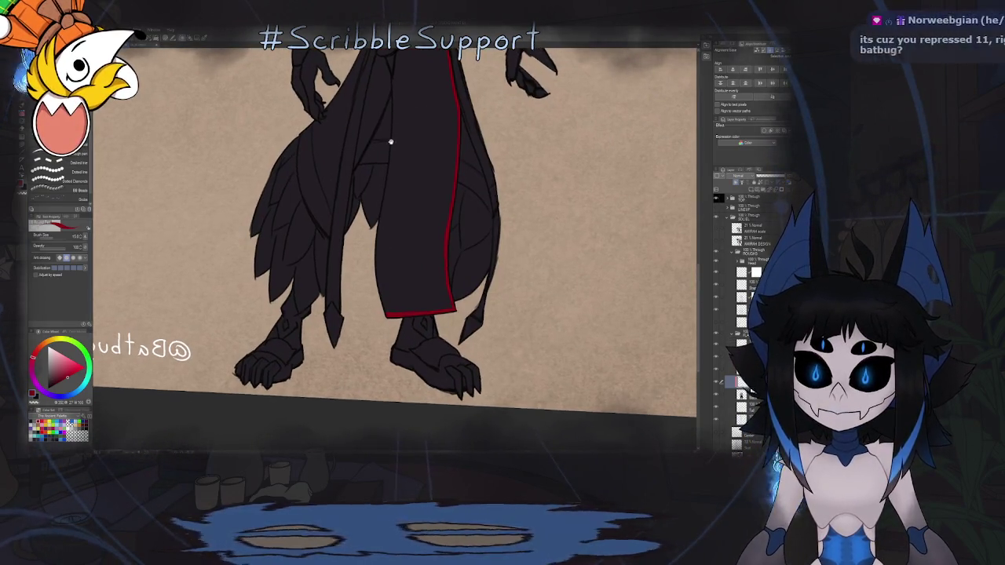
pyautogui.scroll(3, 391, 310)
pyautogui.moveTo(386, 310); pyautogui.dragTo(372, 239)
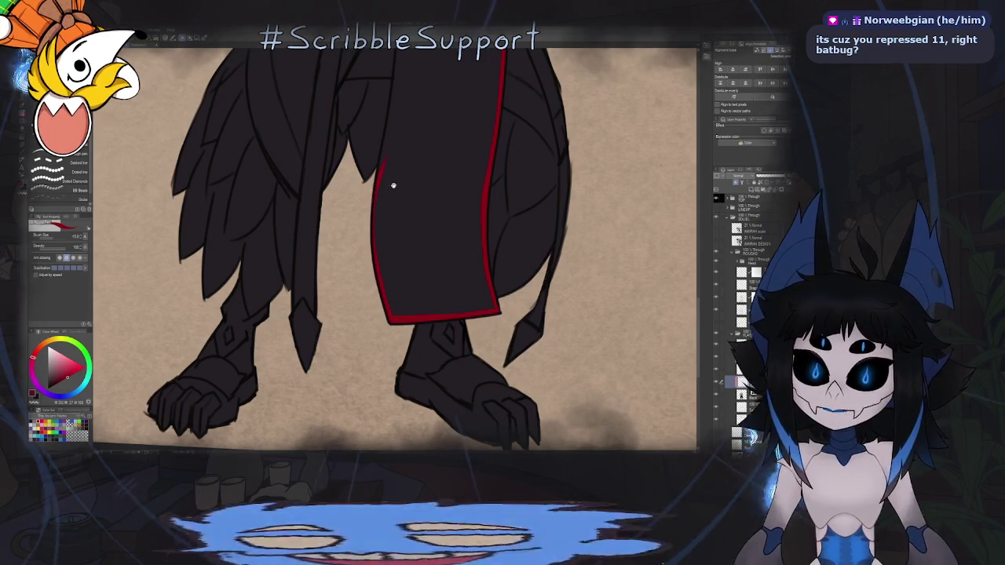
pyautogui.moveTo(385, 146); pyautogui.dragTo(388, 234)
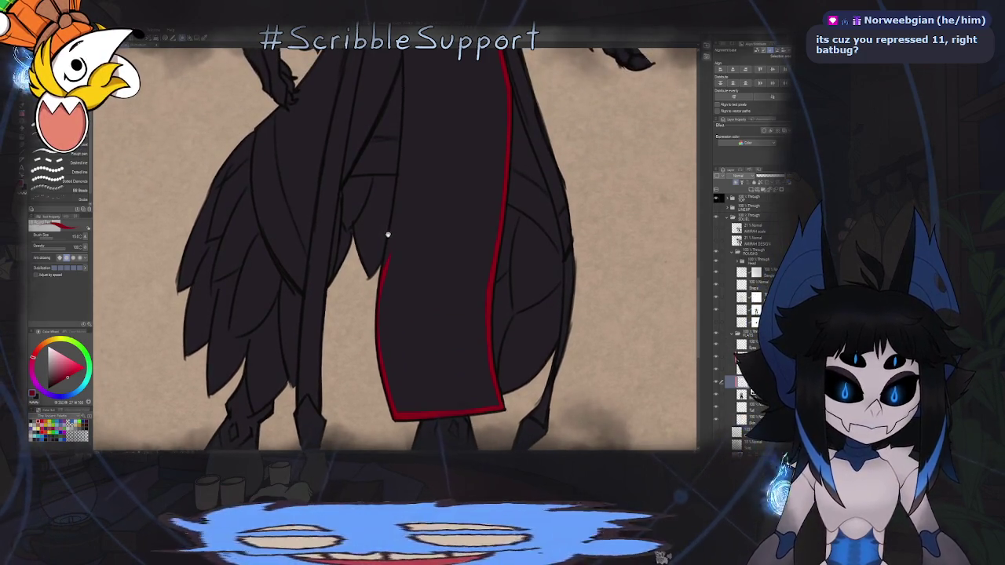
pyautogui.scroll(1, 406, 157)
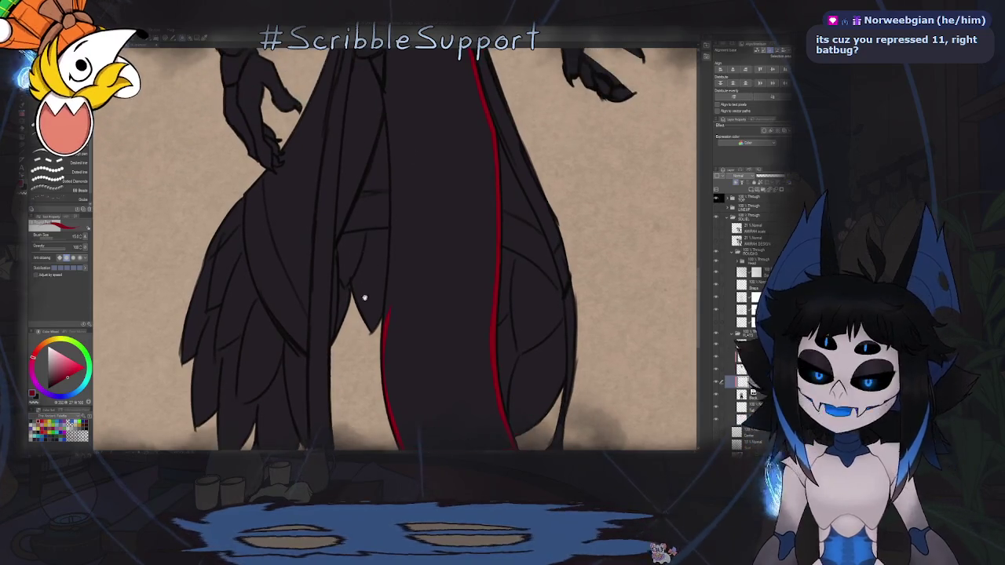
pyautogui.scroll(1, 390, 320)
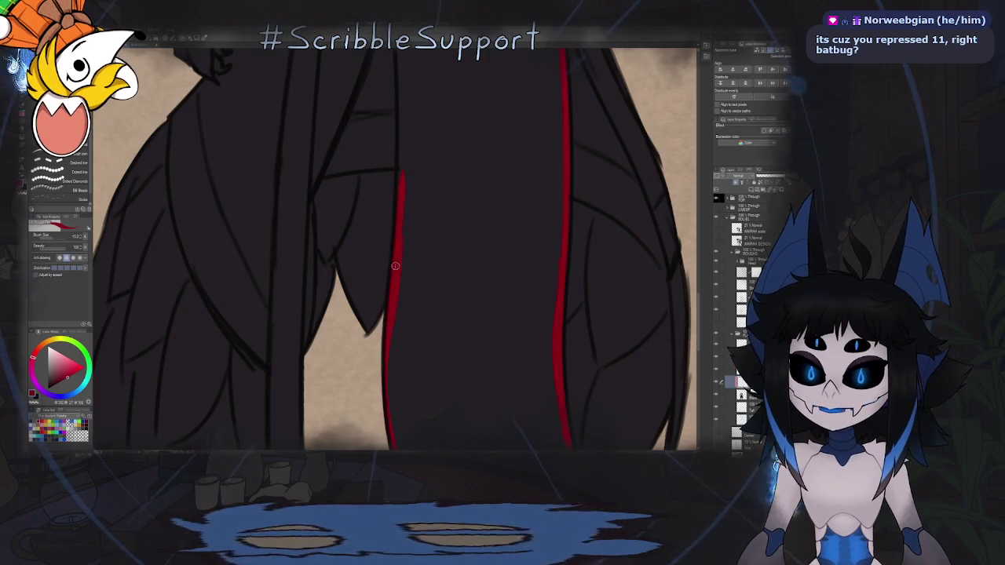
pyautogui.moveTo(395, 266); pyautogui.dragTo(391, 330)
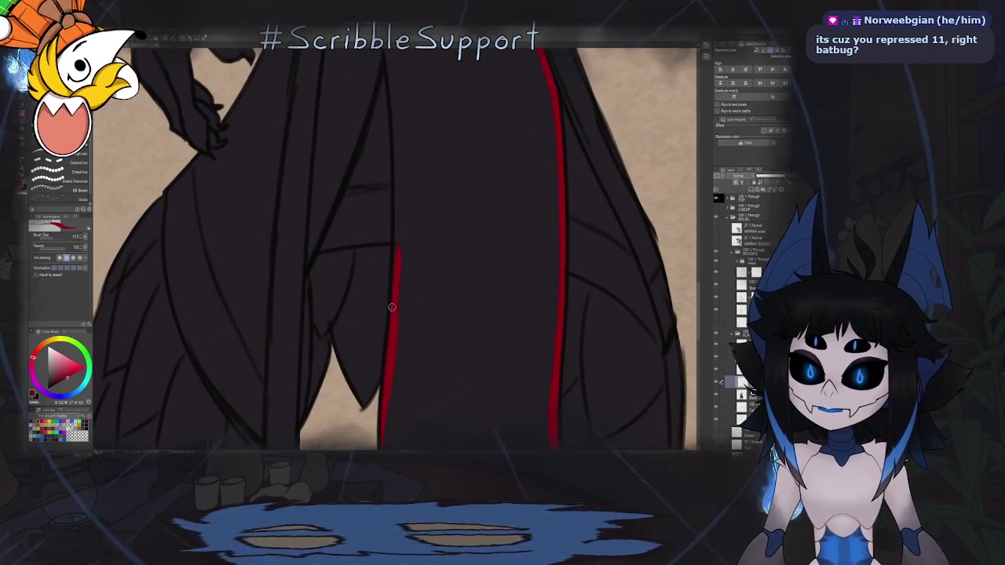
pyautogui.moveTo(397, 255); pyautogui.dragTo(397, 309)
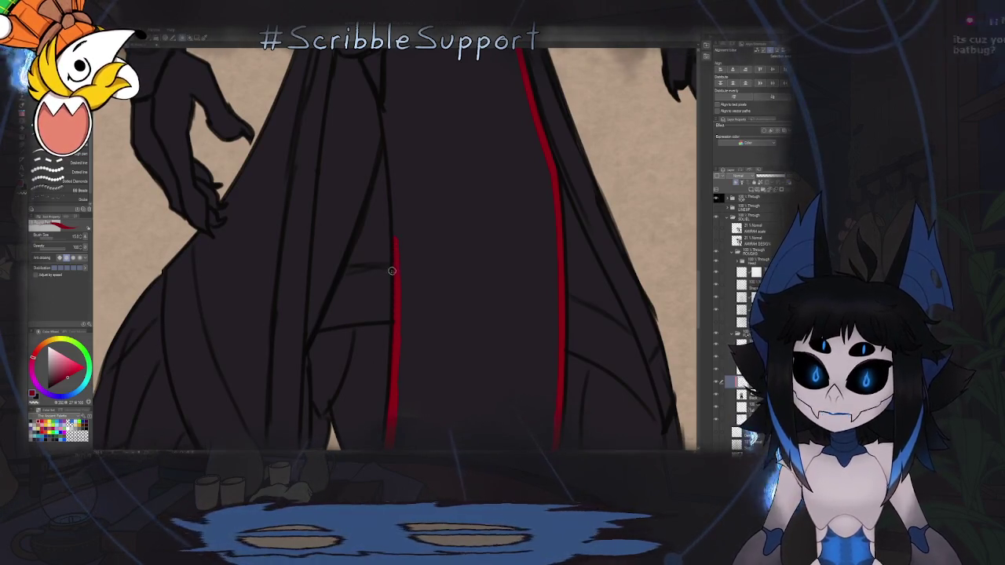
# Unflip the canvas and draw a second vertical red trim line down the robe.
pyautogui.press('h')
pyautogui.scroll(2, 401, 224)
pyautogui.scroll(2, 398, 232)
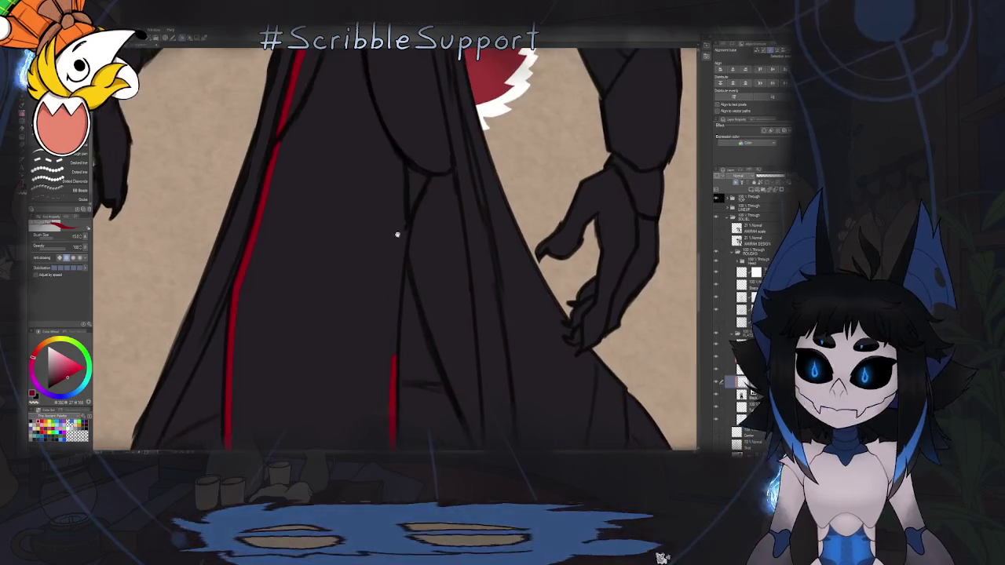
pyautogui.moveTo(401, 162)
pyautogui.mouseDown()
pyautogui.moveTo(402, 235)
pyautogui.moveTo(399, 180)
pyautogui.mouseUp()
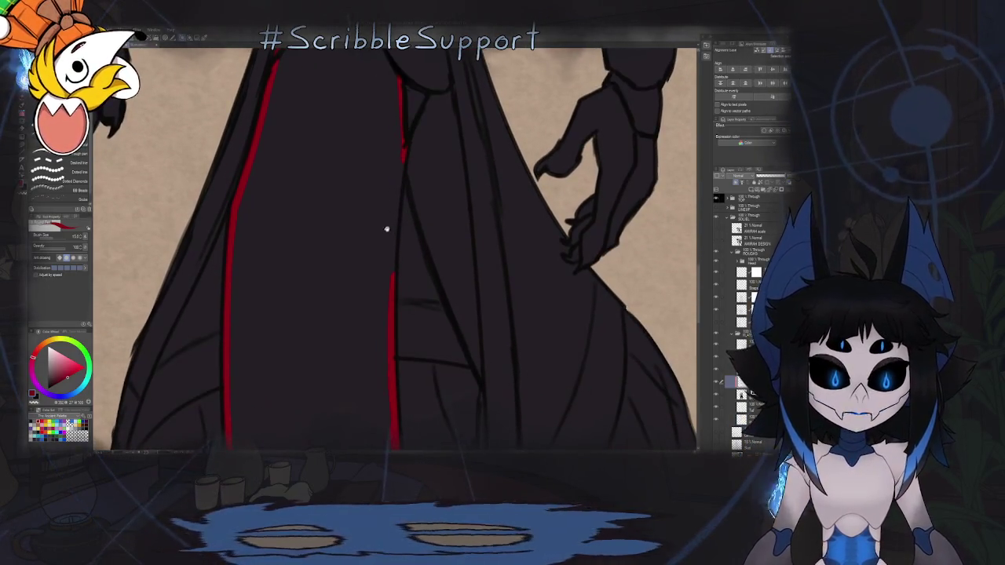
pyautogui.moveTo(390, 247)
pyautogui.mouseDown()
pyautogui.moveTo(403, 153)
pyautogui.moveTo(394, 209)
pyautogui.mouseUp()
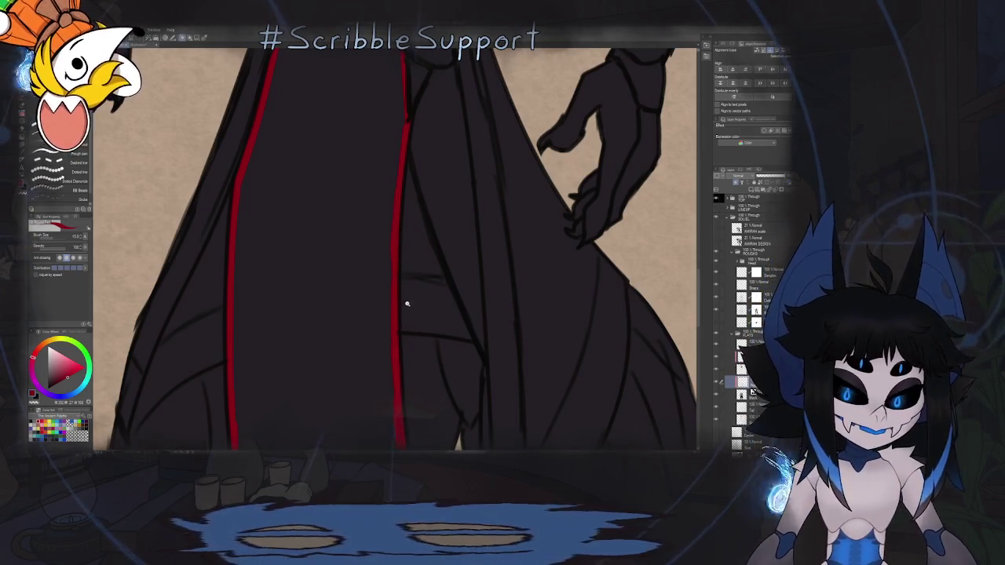
pyautogui.scroll(-3, 407, 304)
# Pan and zoom in on the laced chest, straightening the rotated canvas upright.
pyautogui.moveTo(382, 242); pyautogui.dragTo(399, 225)
pyautogui.scroll(2, 464, 208)
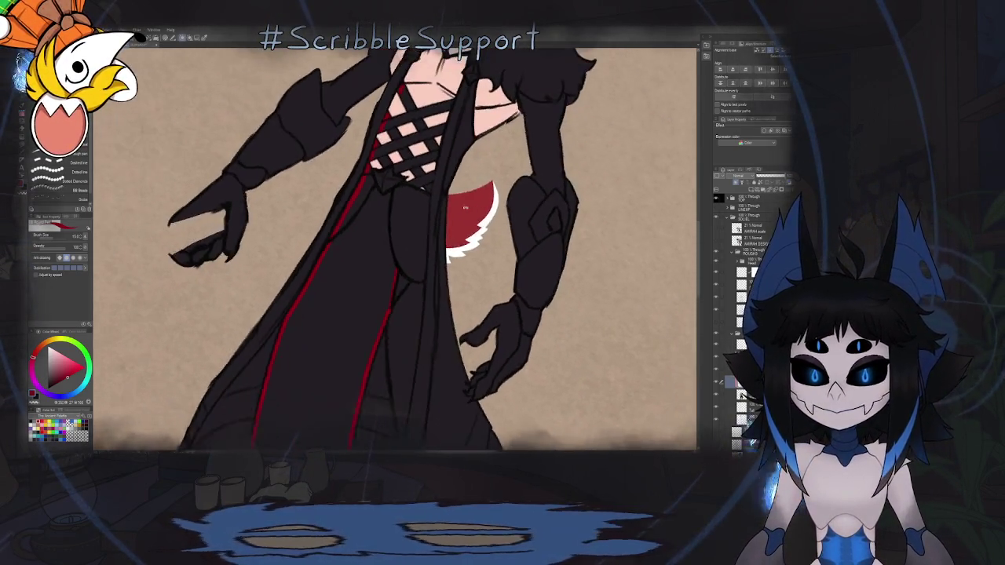
pyautogui.scroll(-1, 465, 208)
pyautogui.scroll(2, 465, 208)
pyautogui.scroll(1, 465, 208)
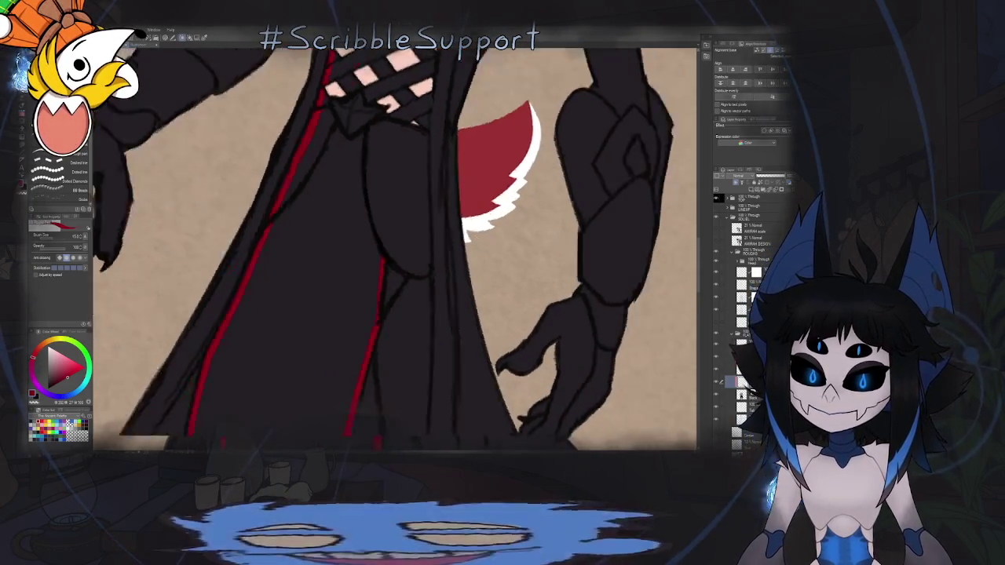
pyautogui.scroll(2, 382, 278)
pyautogui.scroll(2, 388, 296)
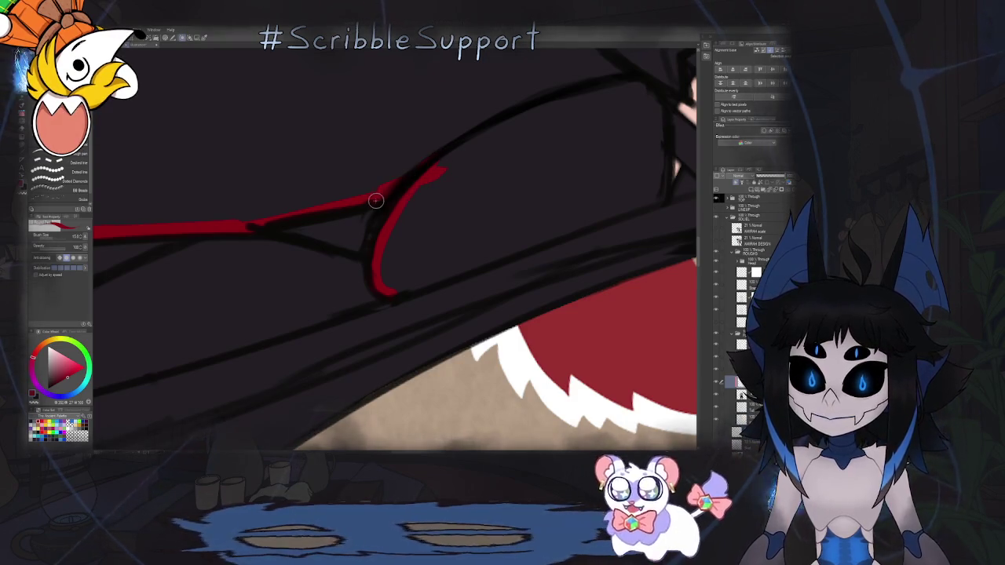
pyautogui.scroll(-3, 444, 193)
pyautogui.hotkey('ctrl', '@')
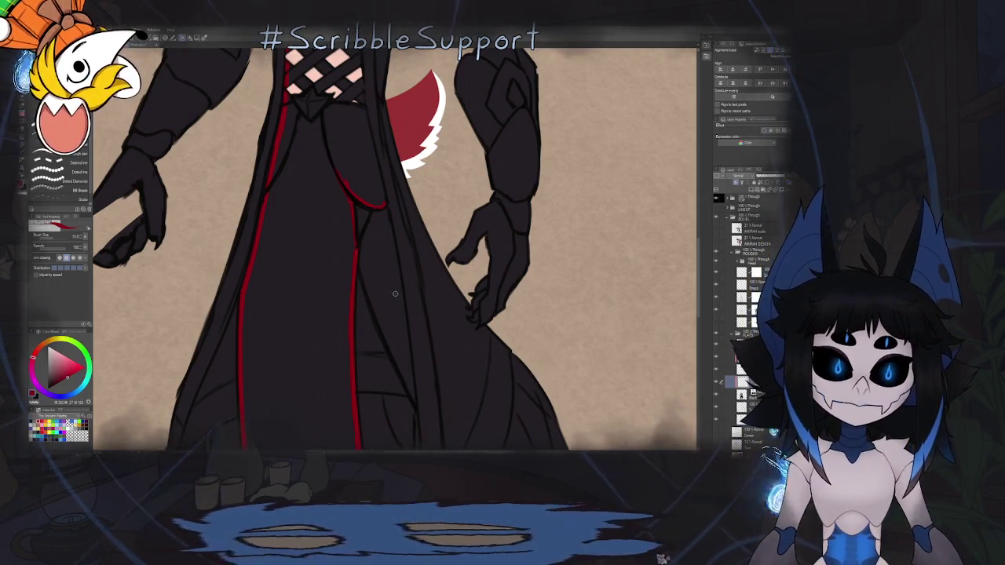
pyautogui.scroll(5, 398, 269)
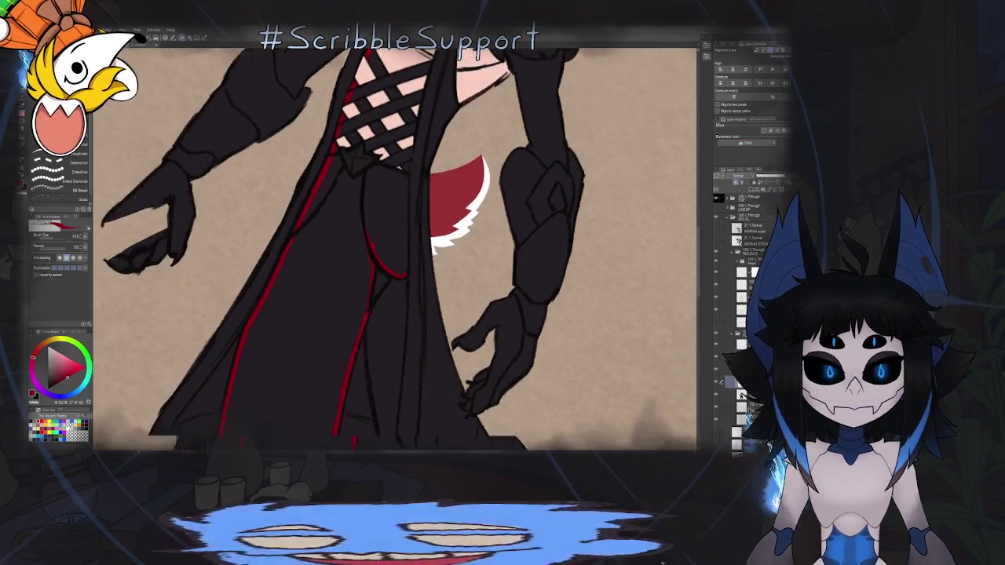
pyautogui.scroll(2, 409, 284)
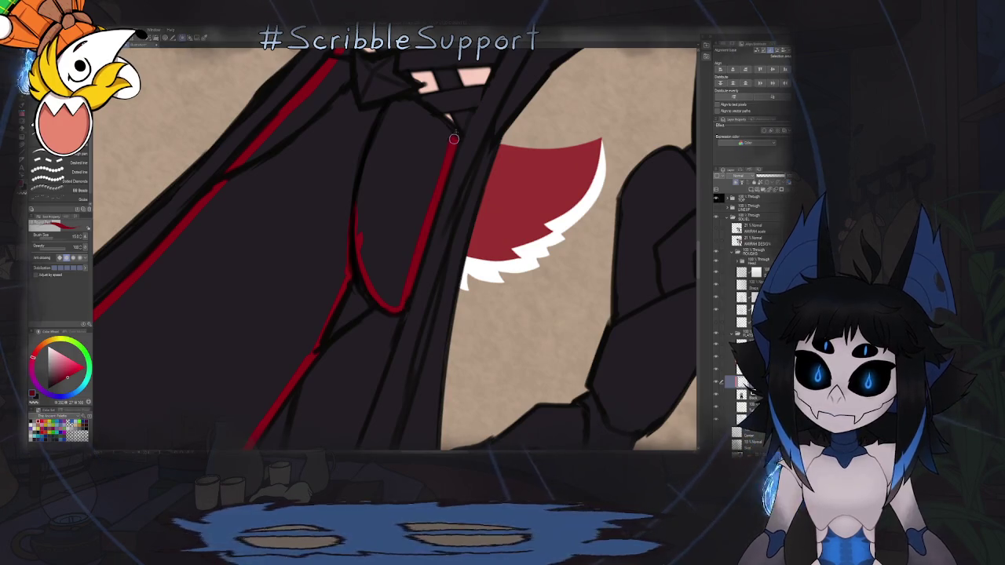
# Reset the view to the whole figure and mirror the canvas horizontally to inspect it.
pyautogui.hotkey('ctrl', '0')
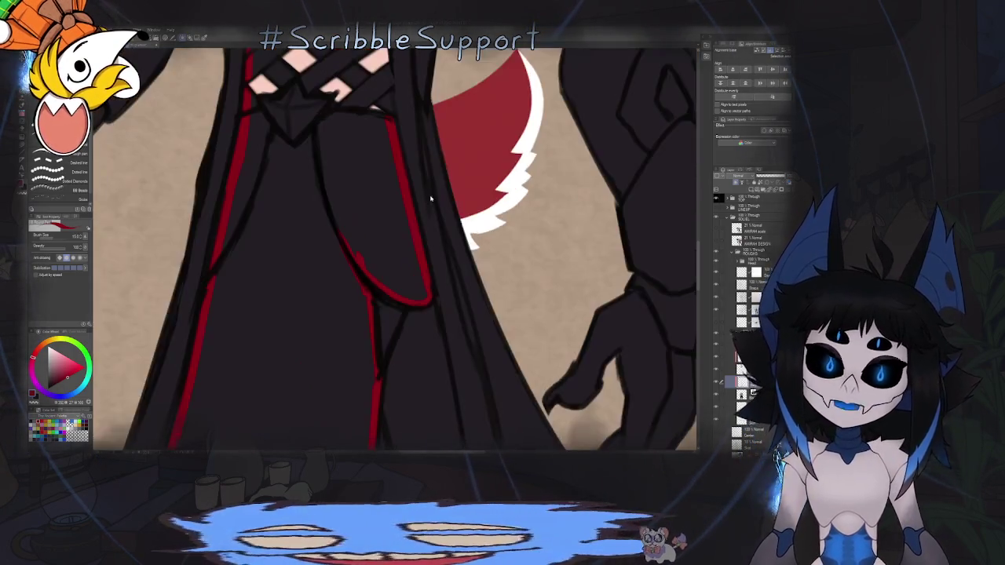
pyautogui.scroll(1, 407, 267)
pyautogui.press('h')
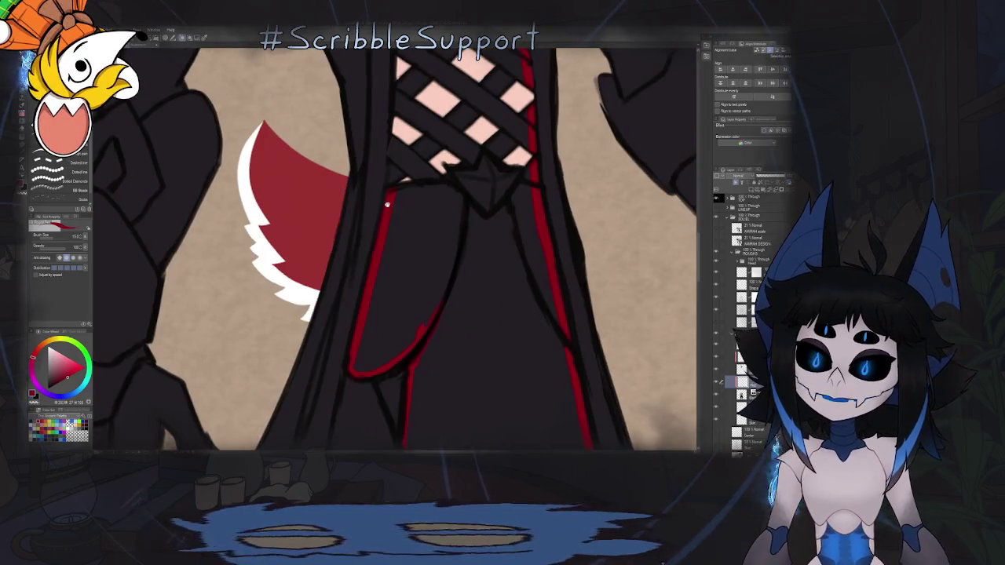
pyautogui.scroll(1, 392, 267)
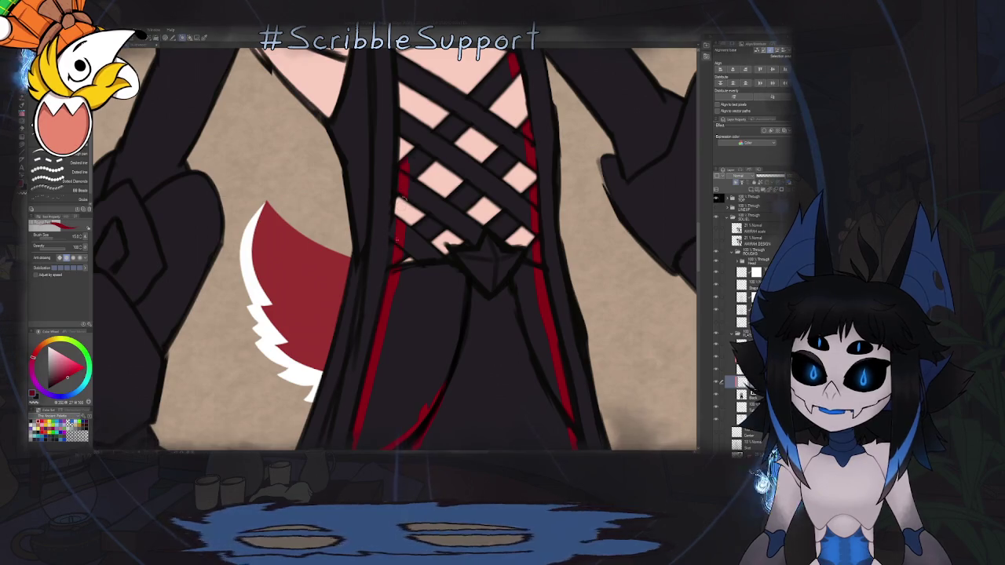
pyautogui.scroll(1, 396, 282)
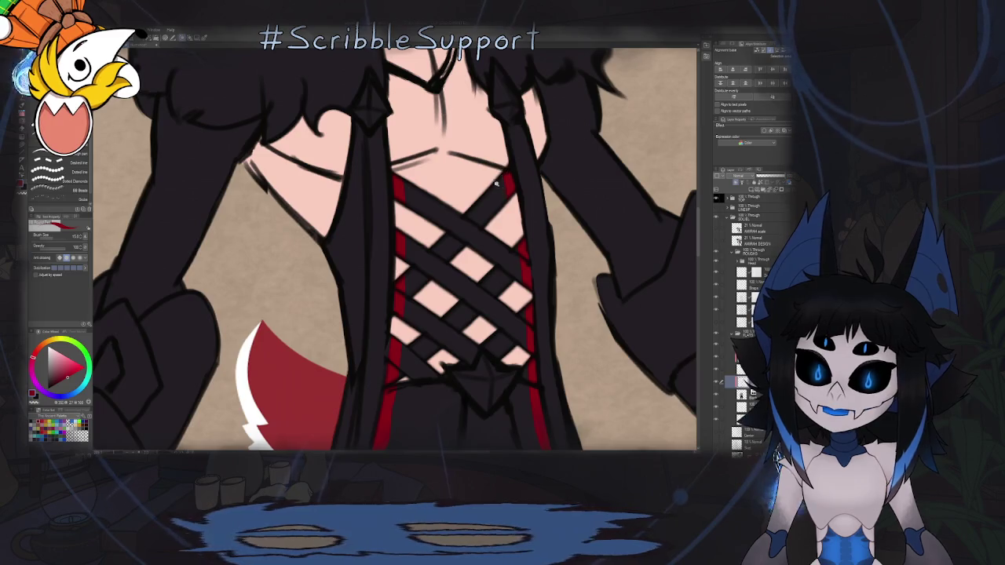
pyautogui.scroll(-3, 396, 248)
pyautogui.scroll(-2, 397, 247)
pyautogui.scroll(-2, 396, 247)
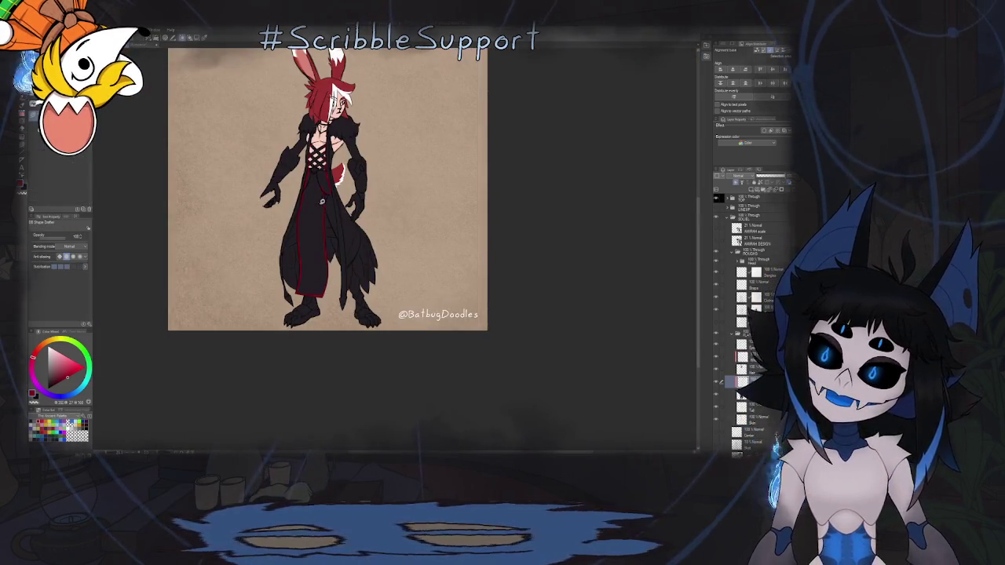
# Fill the robe's central panel with solid red.
pyautogui.press('g')
pyautogui.click(337, 203)
pyautogui.scroll(1, 337, 250)
pyautogui.scroll(-3, 337, 249)
pyautogui.scroll(1, 337, 248)
pyautogui.scroll(1, 346, 235)
pyautogui.scroll(2, 372, 209)
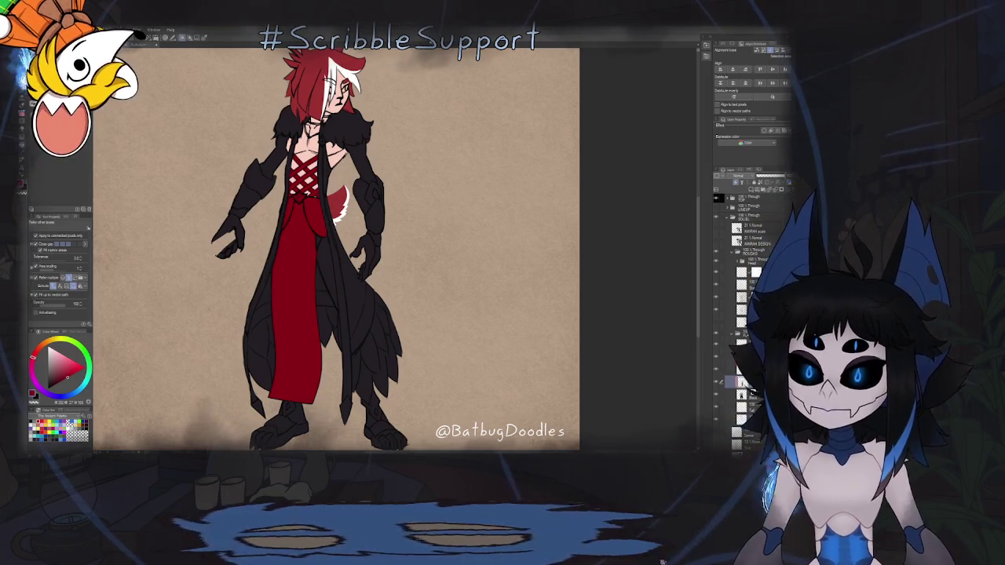
# Paint a thin red stripe down the black coat's inner edge beside the torso.
pyautogui.press('b')
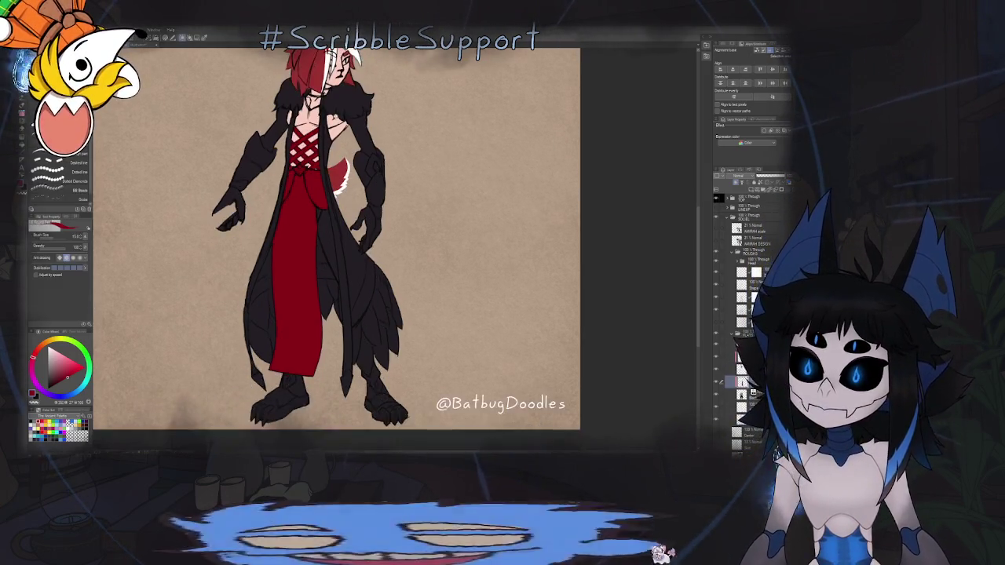
pyautogui.scroll(5, 329, 106)
pyautogui.moveTo(329, 106); pyautogui.dragTo(326, 200)
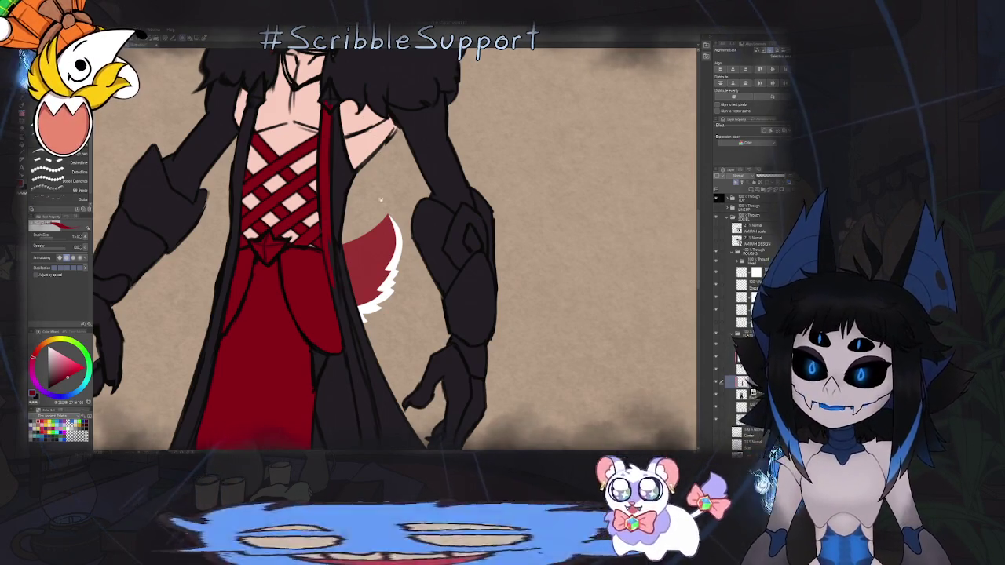
# Paint red trim down the coat's inner edge beside the red dress and tail.
pyautogui.scroll(-2, 392, 248)
pyautogui.scroll(3, 349, 198)
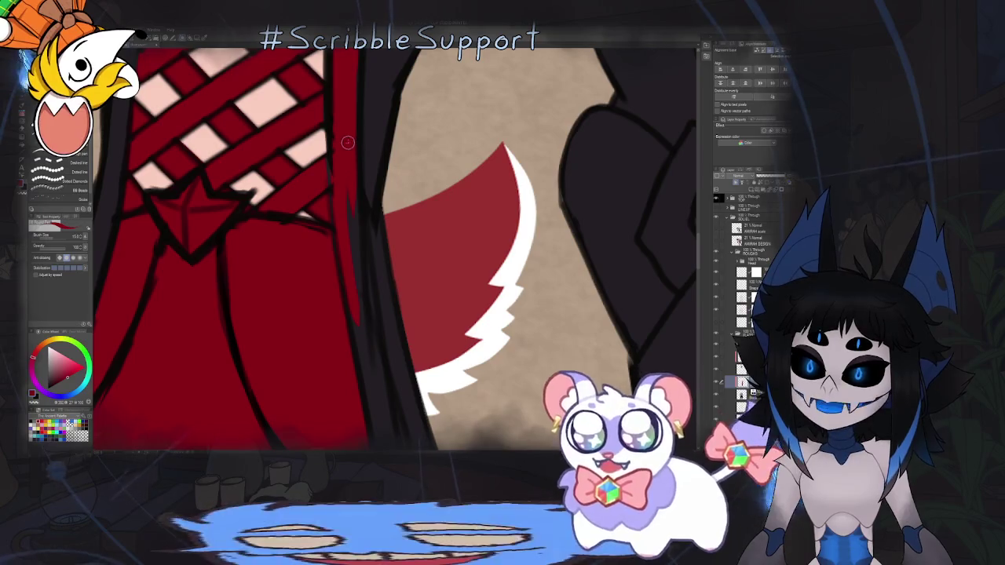
pyautogui.moveTo(357, 267); pyautogui.dragTo(381, 376)
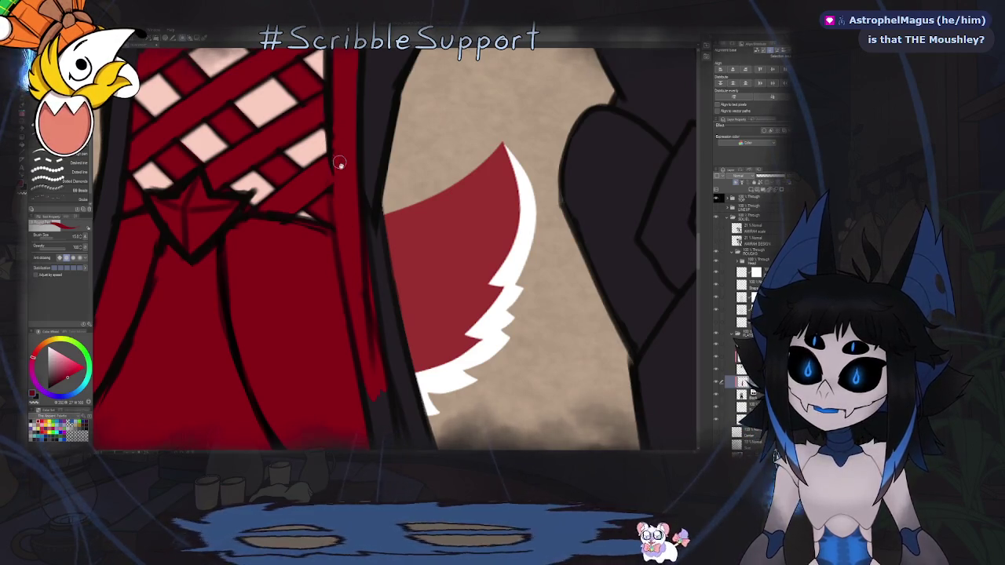
pyautogui.scroll(-5, 340, 163)
pyautogui.scroll(5, 436, 147)
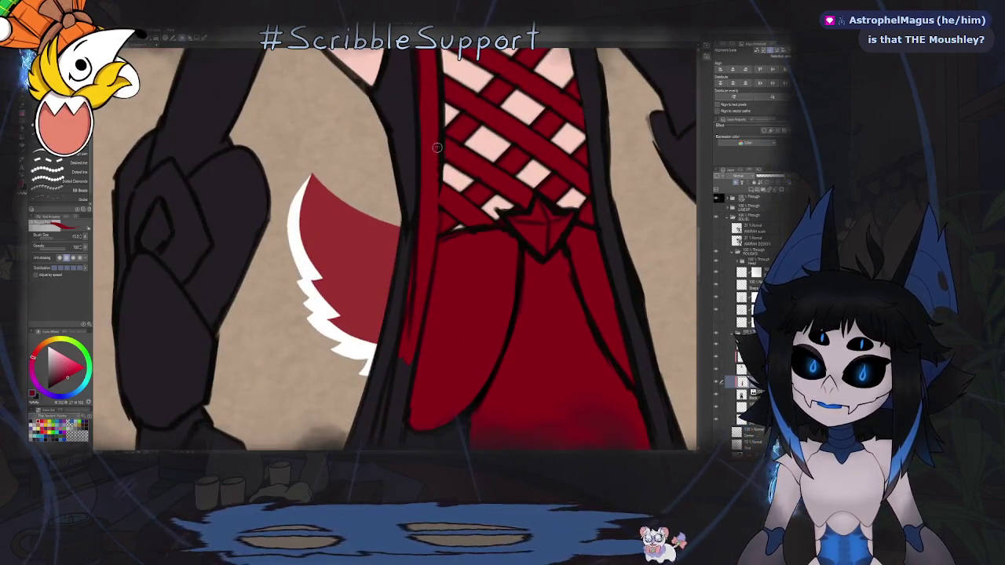
# Mirror the canvas and zoom around the figure to check the new red trim.
pyautogui.press('o')
pyautogui.press('b')
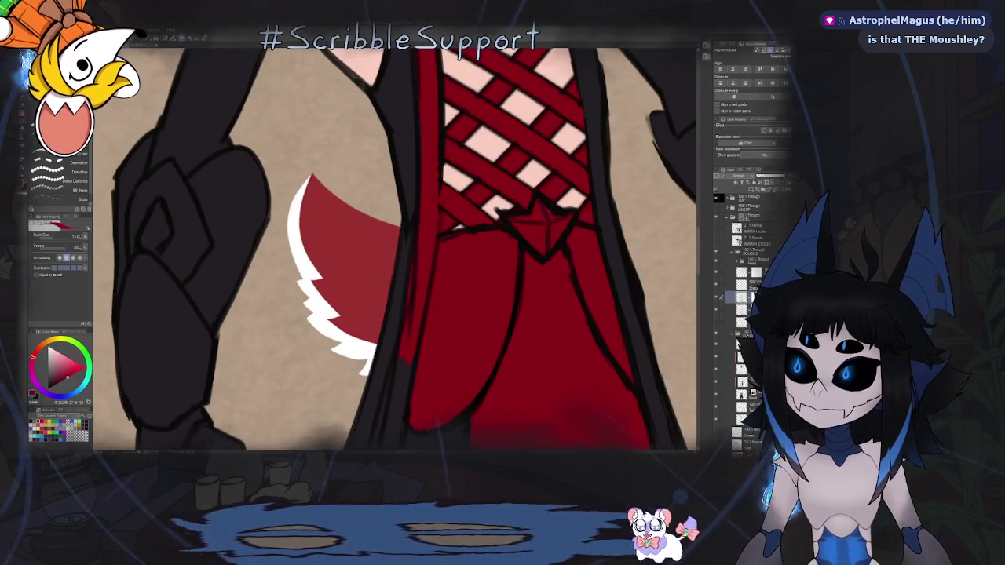
pyautogui.press('e')
pyautogui.press('h')
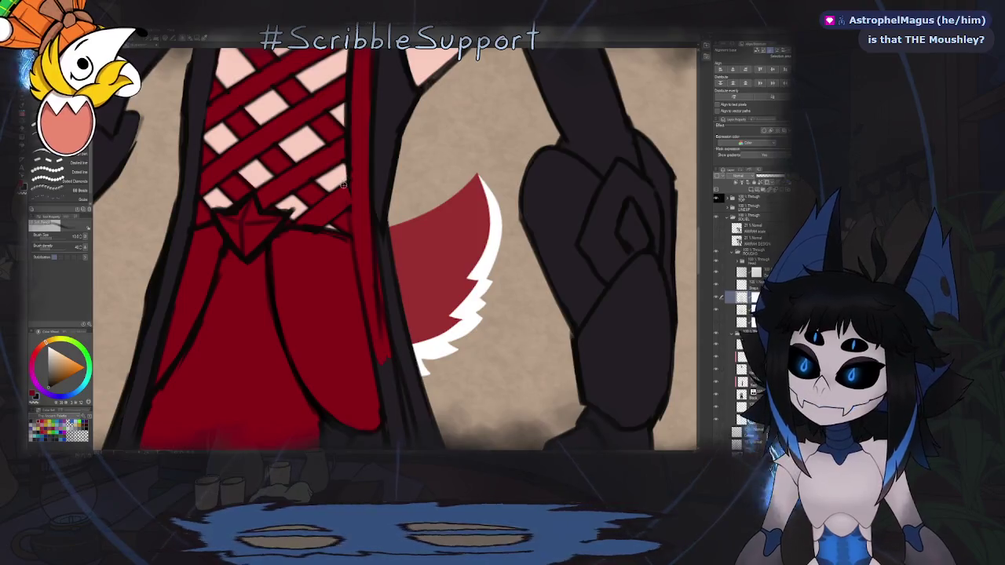
pyautogui.scroll(-1, 349, 177)
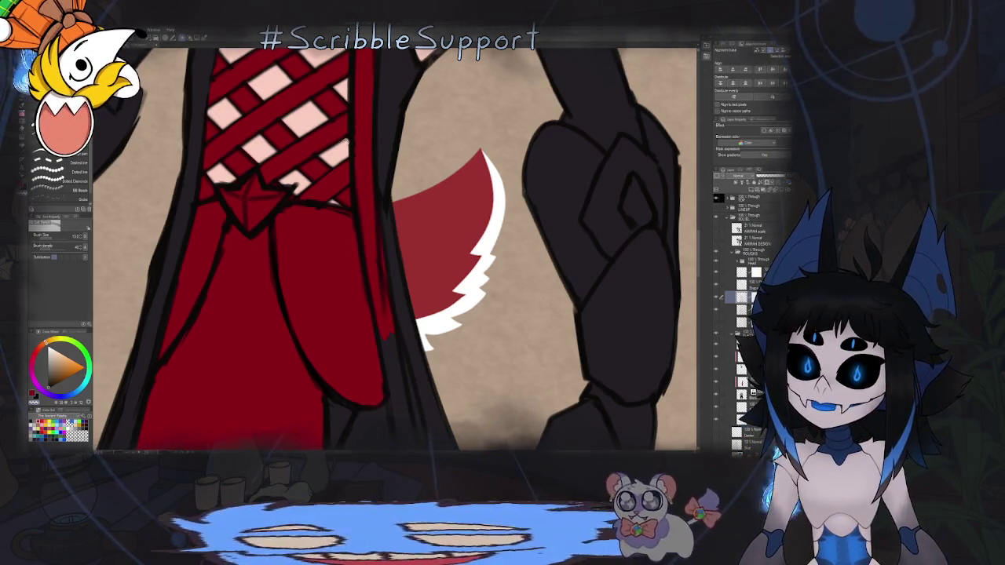
pyautogui.press('o')
pyautogui.press('p')
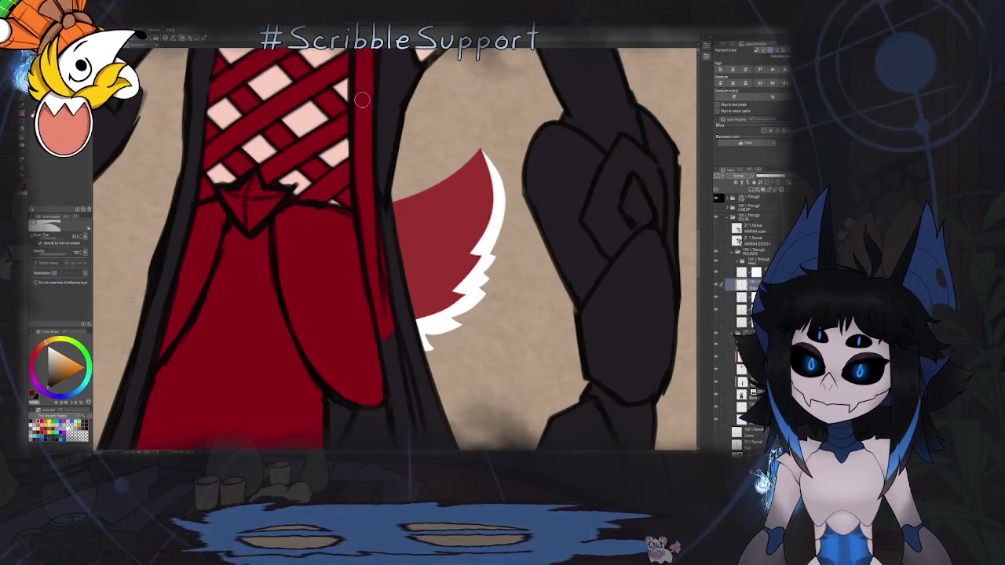
pyautogui.scroll(-3, 343, 124)
pyautogui.scroll(1, 287, 249)
pyautogui.scroll(1, 287, 249)
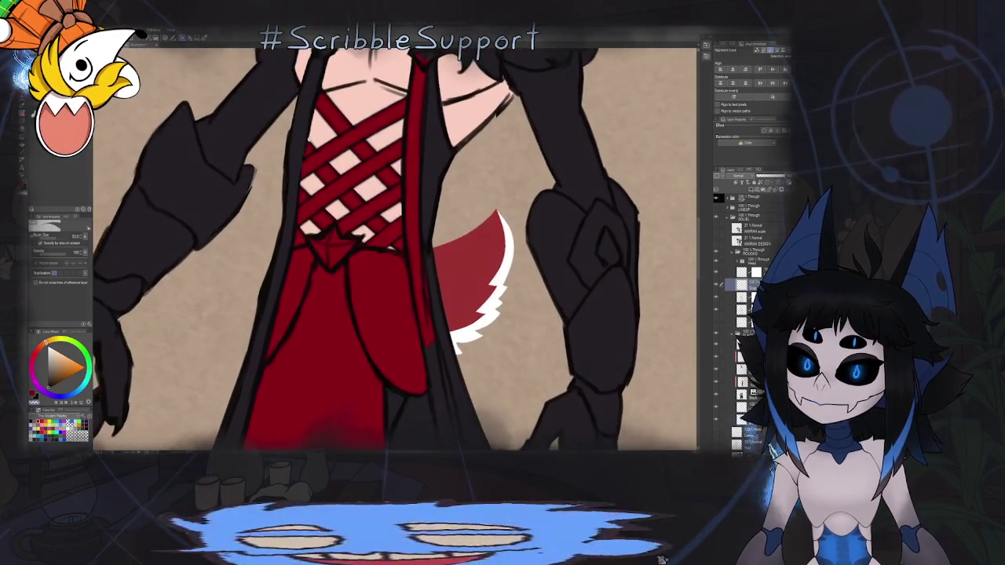
pyautogui.scroll(1, 287, 249)
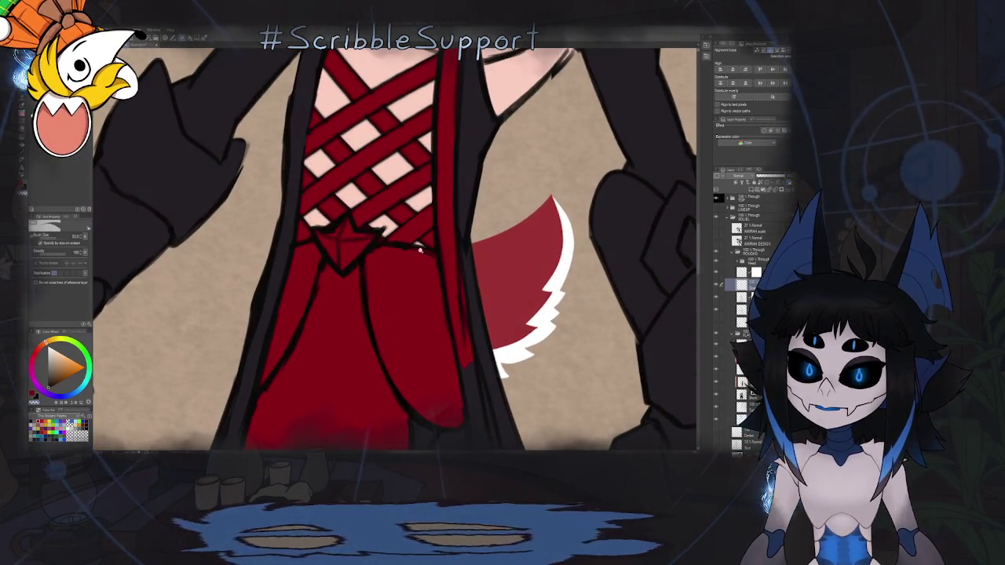
pyautogui.scroll(-3, 442, 258)
pyautogui.scroll(3, 435, 252)
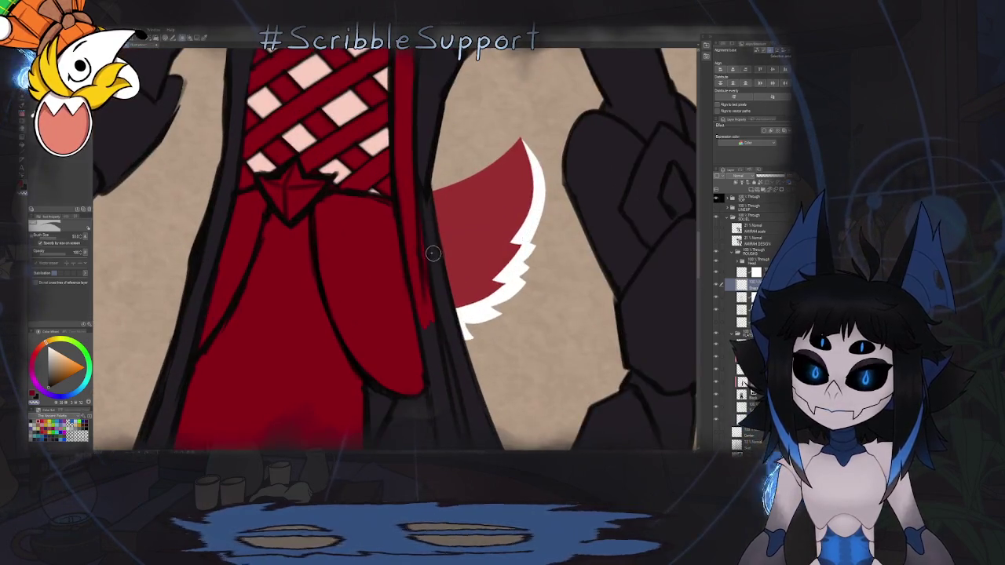
# Switch to a simpler brush variant and pan up along the coat.
pyautogui.press('o')
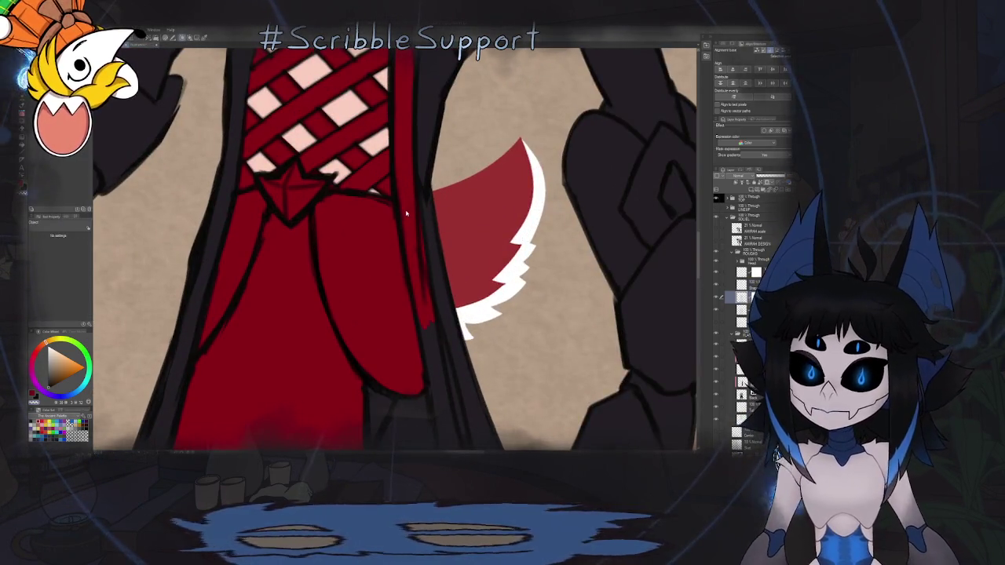
pyautogui.press('b')
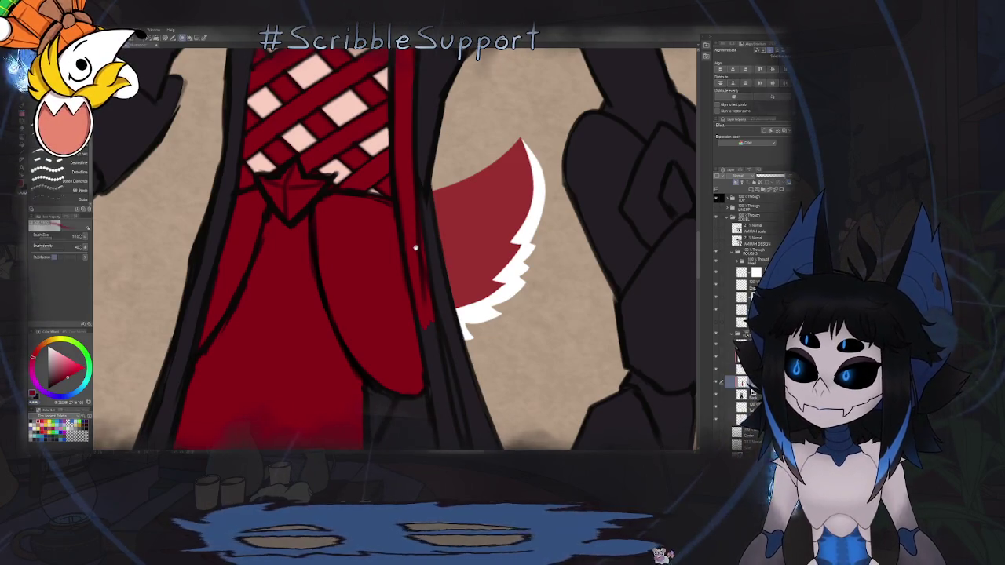
pyautogui.scroll(-3, 416, 248)
pyautogui.scroll(2, 416, 248)
pyautogui.press('p')
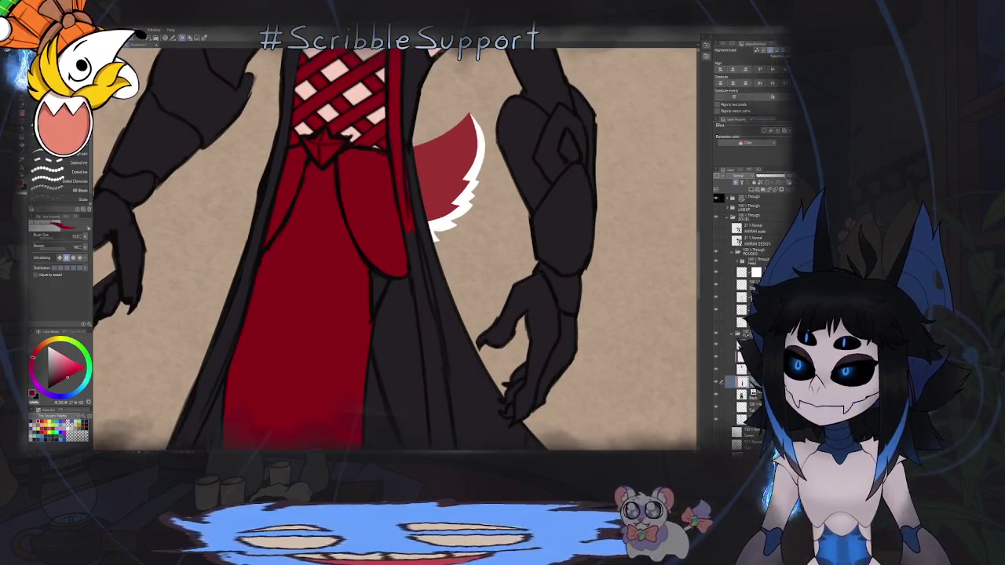
pyautogui.press('b')
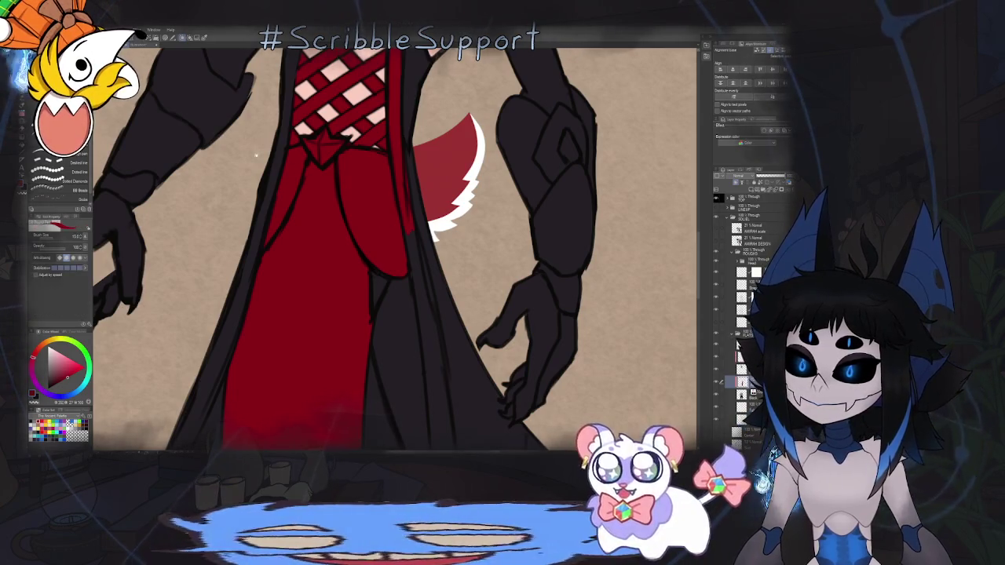
pyautogui.moveTo(415, 203)
pyautogui.mouseDown()
pyautogui.moveTo(391, 140)
pyautogui.moveTo(401, 221)
pyautogui.mouseUp()
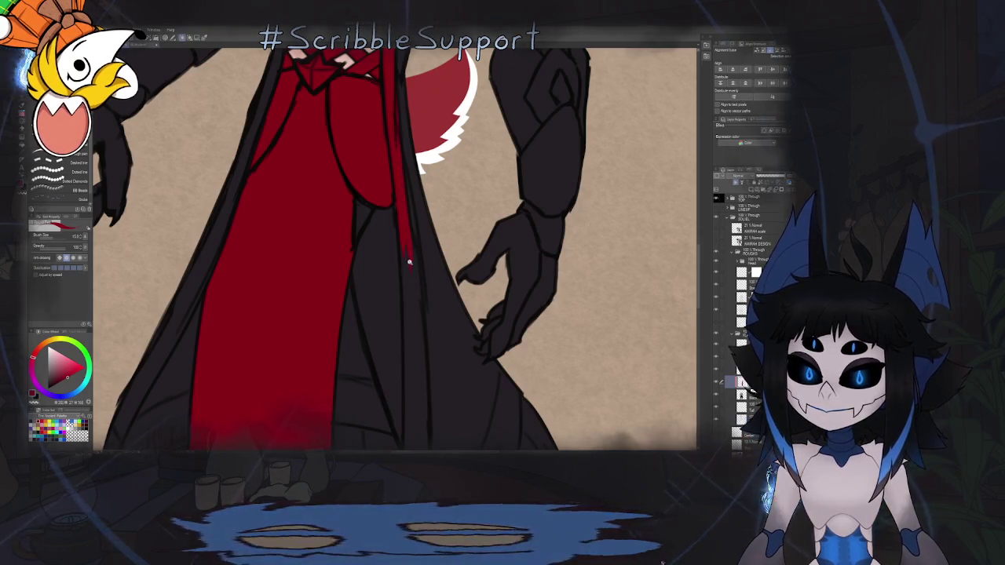
# View the whole figure mirrored, then zoom in on the lower coat.
pyautogui.hotkey('ctrl', '0')
pyautogui.press('h')
pyautogui.scroll(1, 362, 223)
pyautogui.scroll(3, 370, 204)
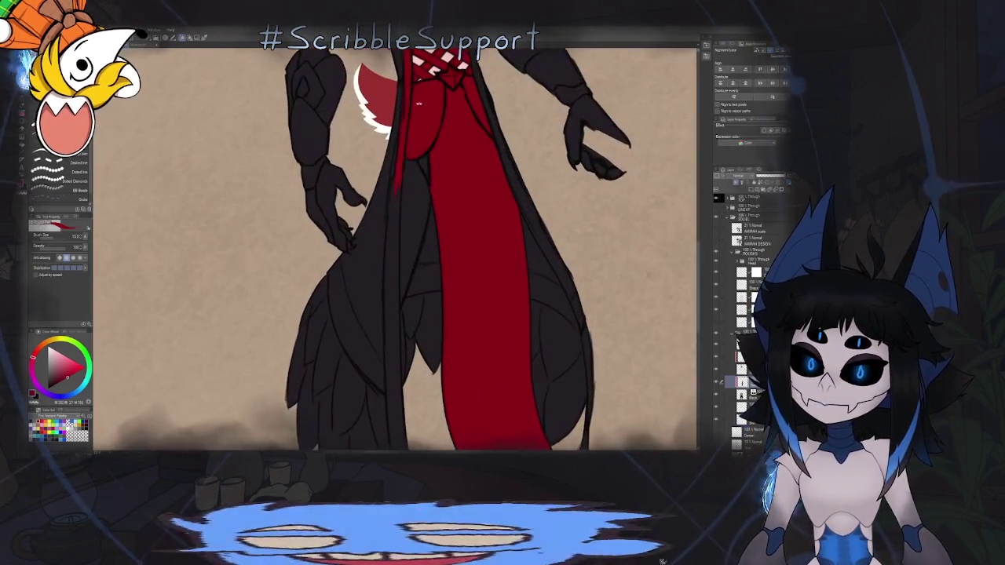
pyautogui.scroll(2, 381, 165)
pyautogui.scroll(1, 389, 135)
pyautogui.scroll(1, 390, 135)
pyautogui.scroll(2, 386, 139)
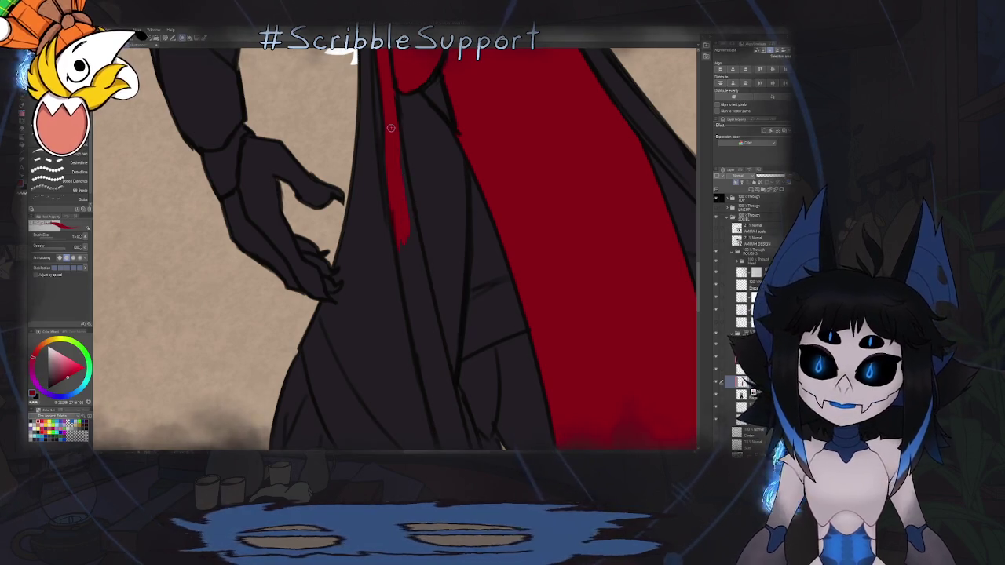
pyautogui.scroll(-1, 397, 188)
pyautogui.scroll(-1, 408, 188)
pyautogui.scroll(-1, 417, 192)
pyautogui.scroll(-1, 440, 157)
pyautogui.scroll(-1, 451, 118)
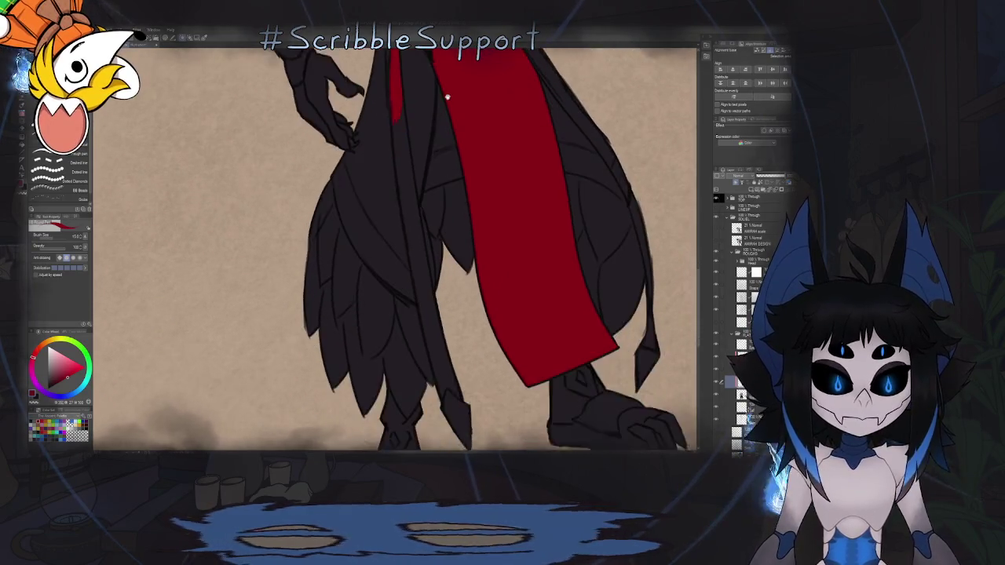
pyautogui.scroll(-1, 420, 101)
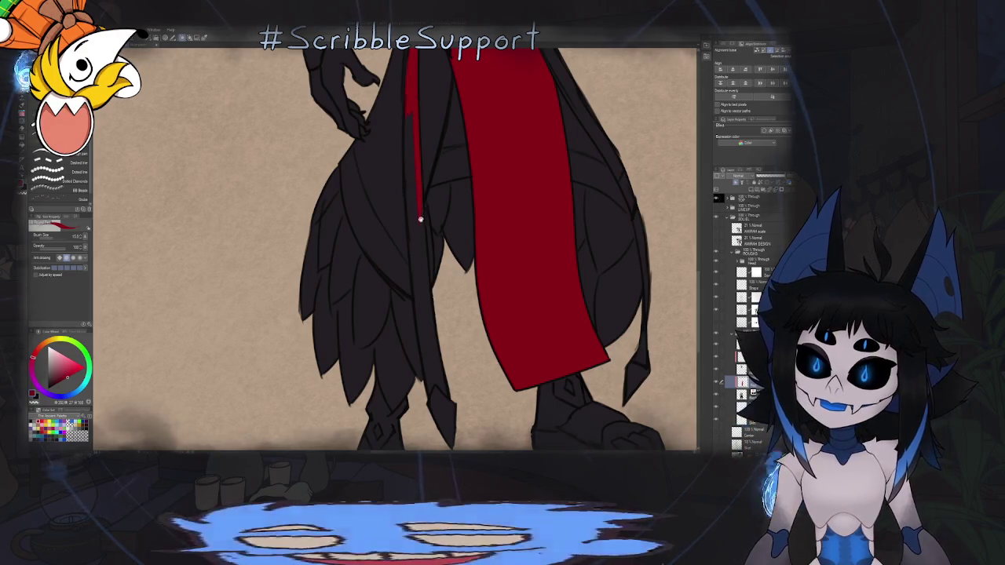
pyautogui.scroll(-2, 412, 161)
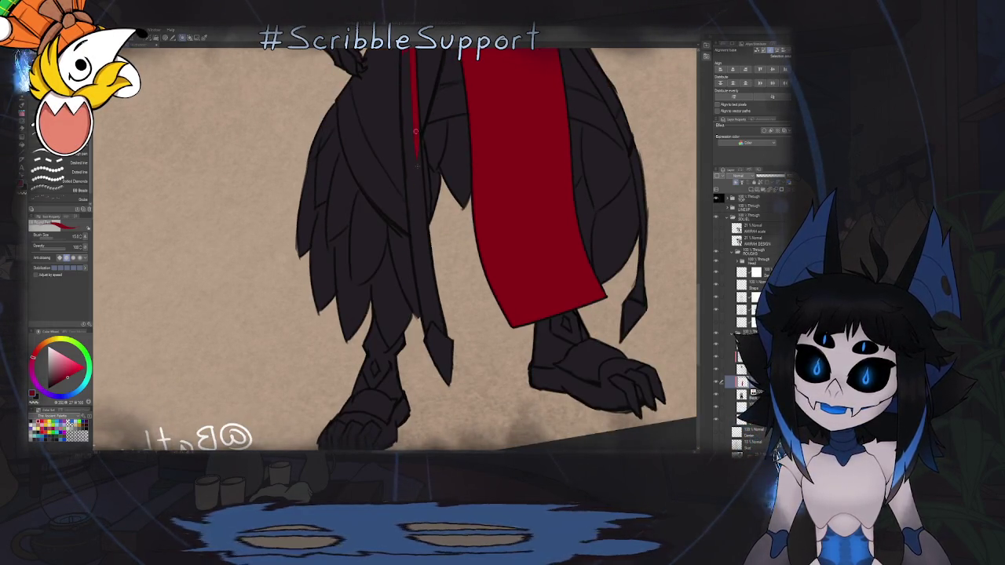
# Extend the red trim down the coat's edge to its hem, redrawing the lower stroke.
pyautogui.moveTo(415, 114); pyautogui.dragTo(435, 279)
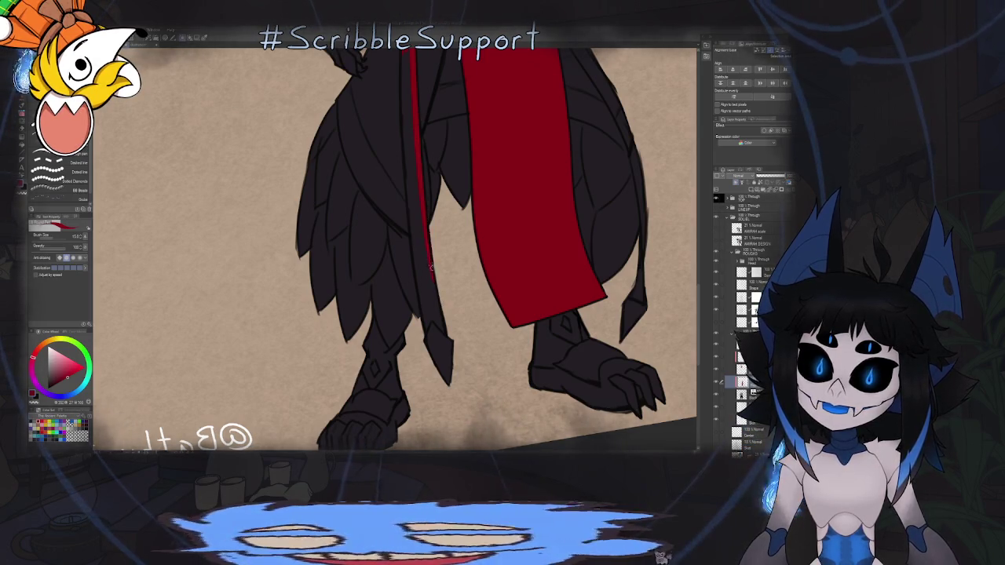
pyautogui.hotkey('ctrl', 'z')
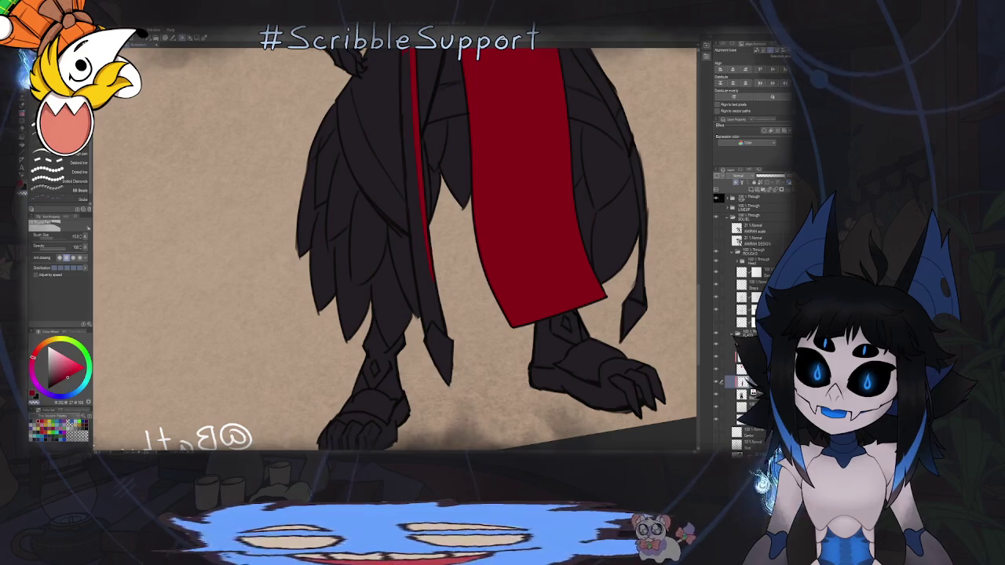
pyautogui.moveTo(424, 262); pyautogui.dragTo(434, 279)
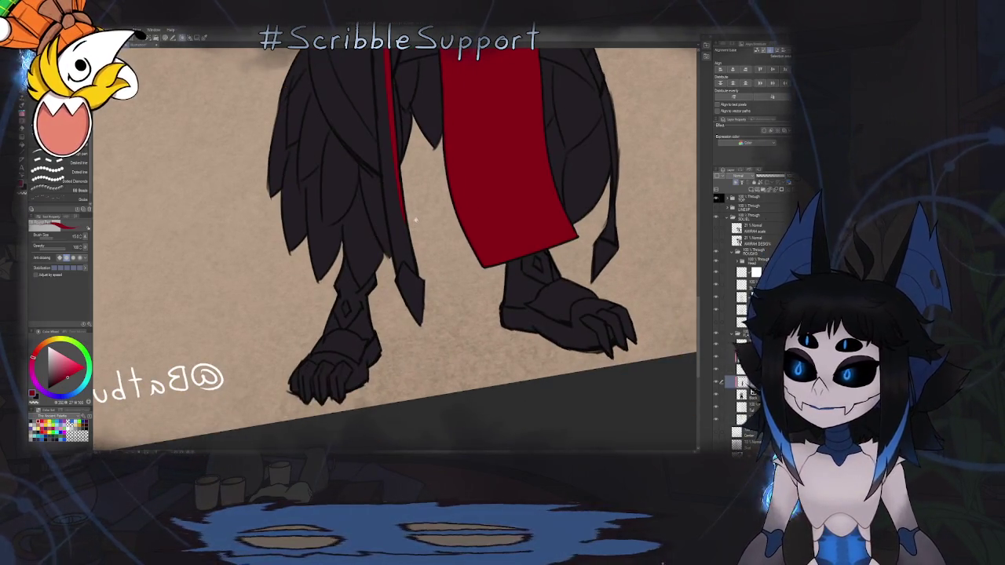
pyautogui.scroll(2, 397, 196)
pyautogui.moveTo(397, 197); pyautogui.dragTo(418, 305)
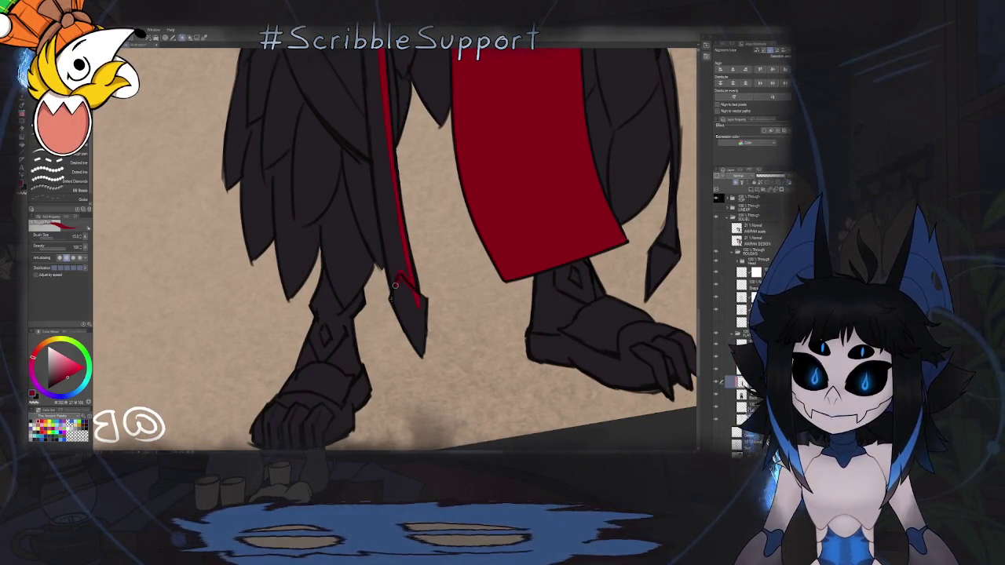
pyautogui.moveTo(382, 231); pyautogui.dragTo(404, 310)
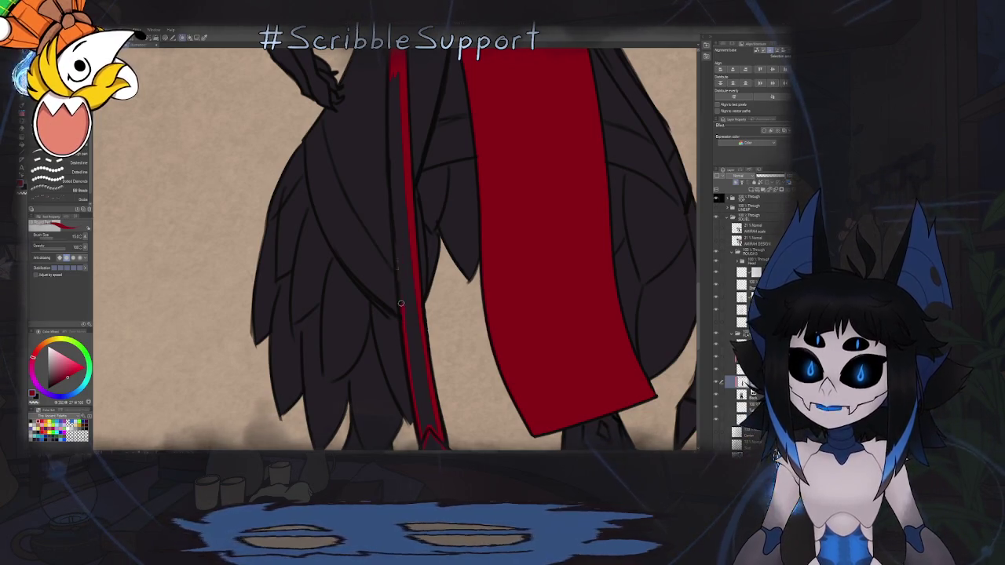
pyautogui.moveTo(394, 174); pyautogui.dragTo(399, 283)
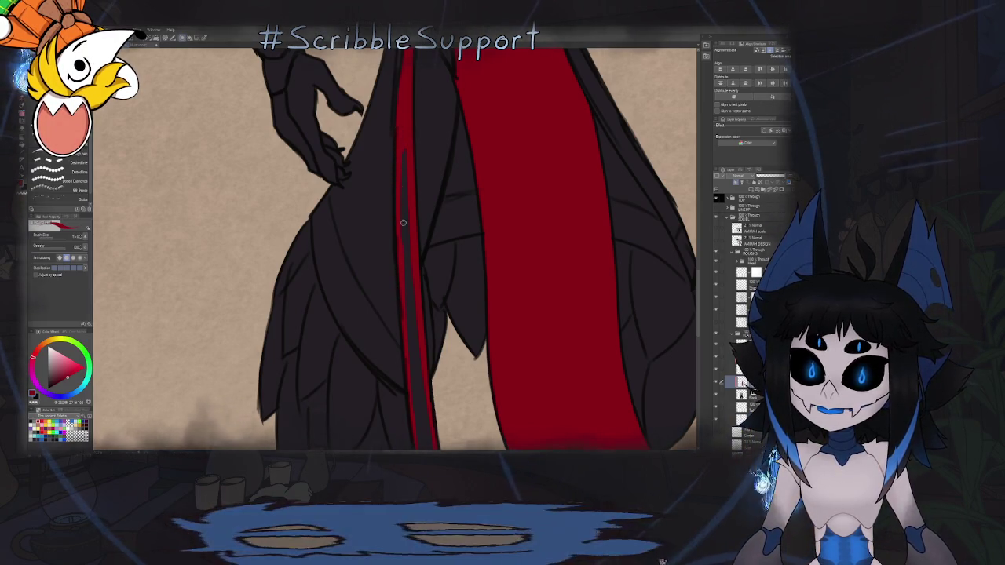
pyautogui.press('g')
pyautogui.scroll(-5, 409, 222)
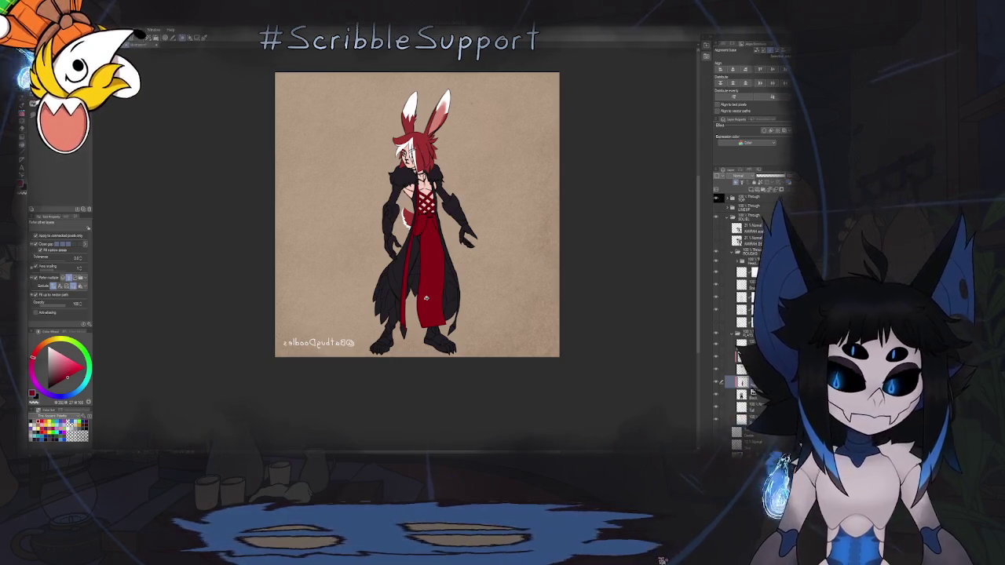
# Un-mirror the canvas and zoom in closely on the torso lacing.
pyautogui.press('b')
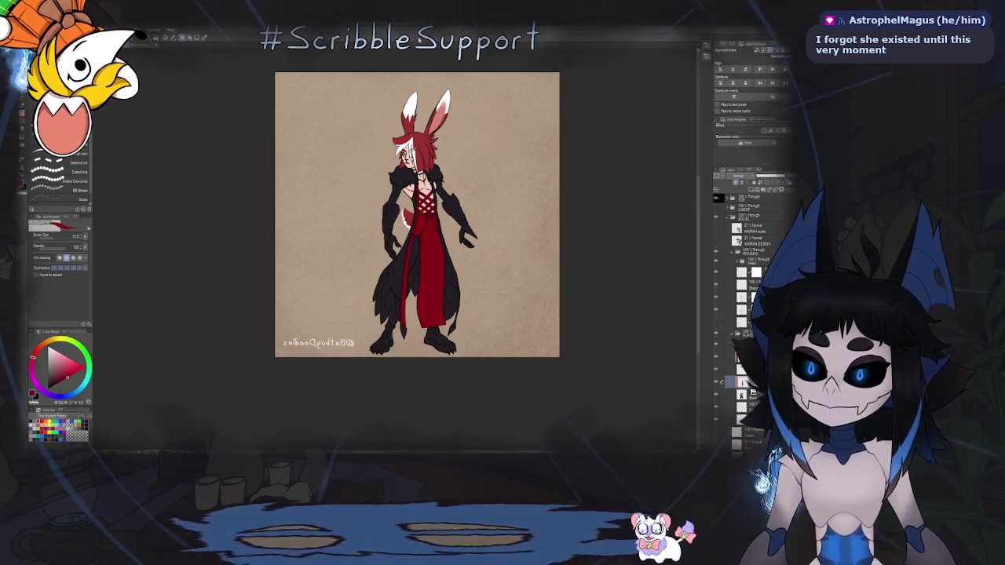
pyautogui.press('h')
pyautogui.scroll(1, 385, 198)
pyautogui.scroll(2, 386, 198)
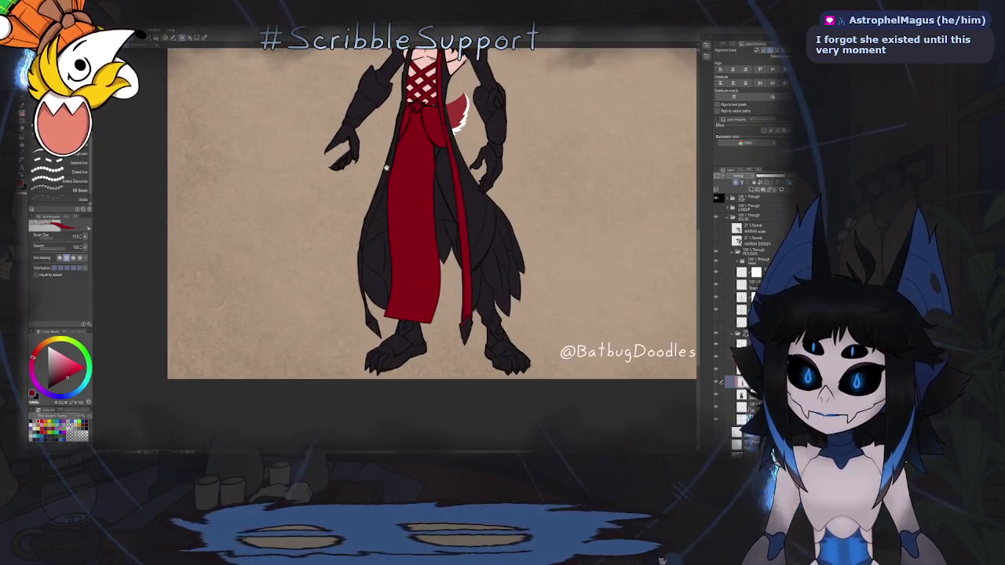
pyautogui.scroll(1, 386, 197)
pyautogui.scroll(1, 409, 79)
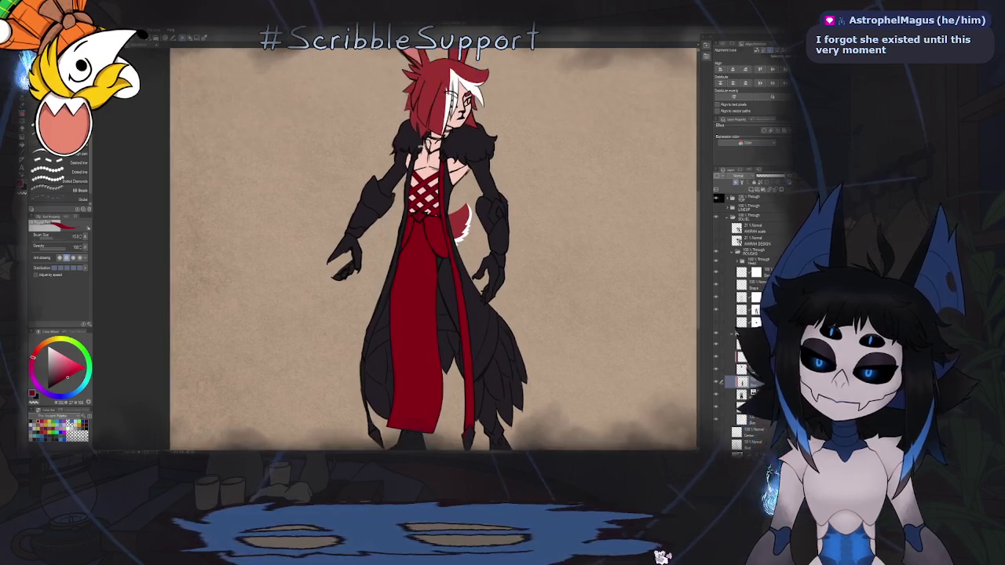
pyautogui.scroll(1, 409, 80)
pyautogui.scroll(1, 409, 80)
pyautogui.scroll(1, 409, 80)
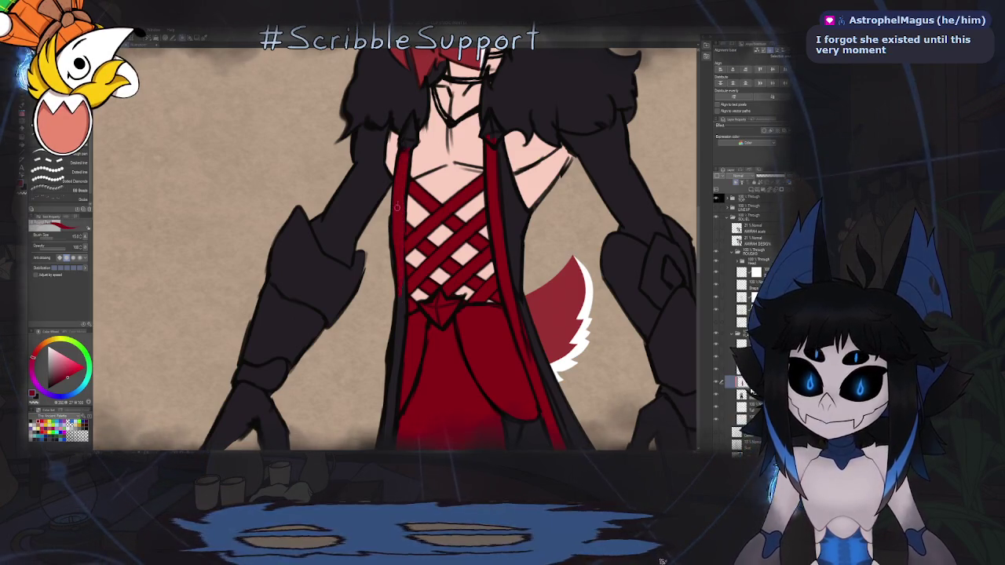
pyautogui.scroll(-2, 401, 315)
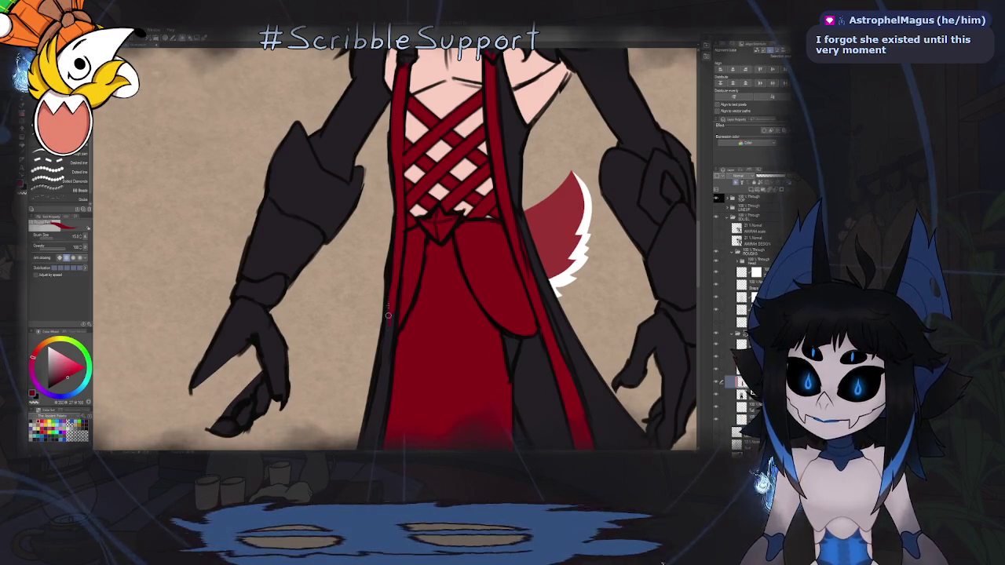
# Pan down the robe, then fit the whole character to the window, flipped horizontally.
pyautogui.moveTo(389, 302); pyautogui.dragTo(402, 196)
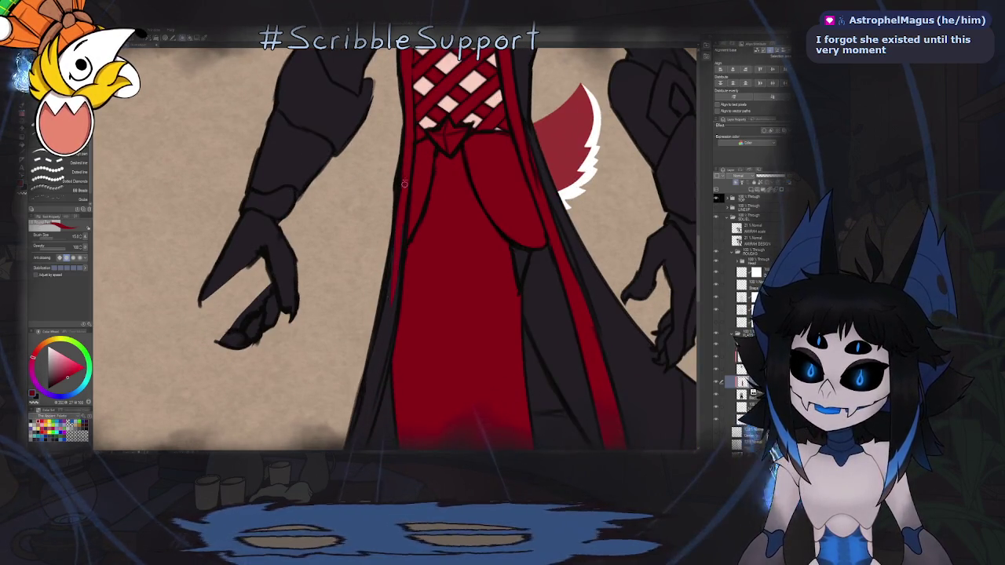
pyautogui.hotkey('ctrl', '0')
pyautogui.press('h')
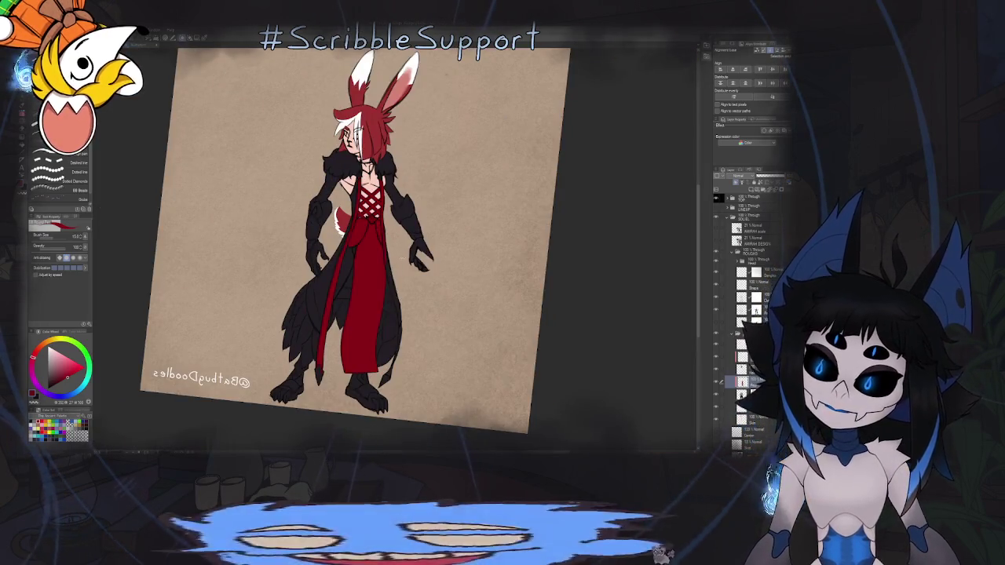
pyautogui.moveTo(452, 208); pyautogui.dragTo(408, 197)
pyautogui.scroll(3, 386, 185)
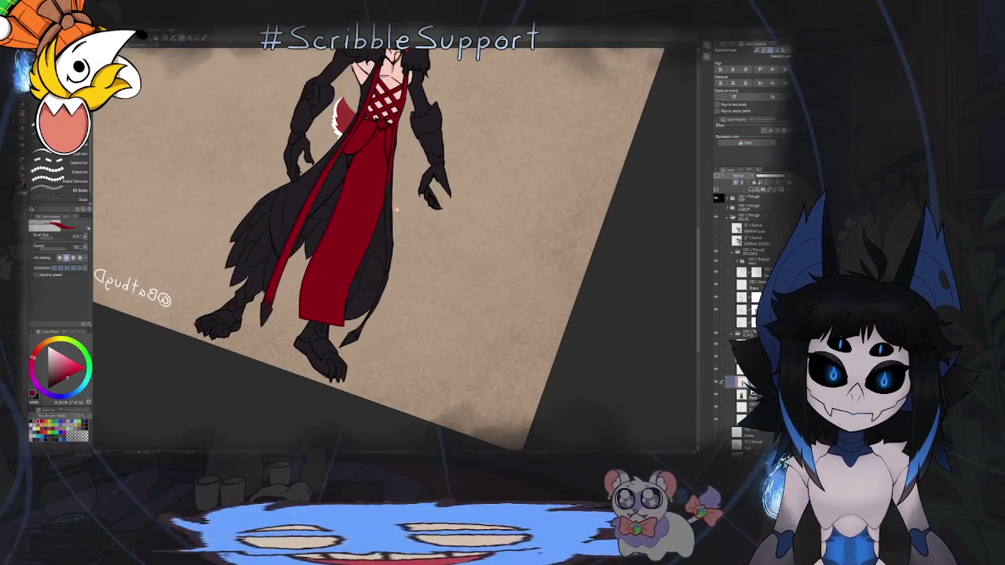
pyautogui.hotkey('ctrl', 'alt', '0')
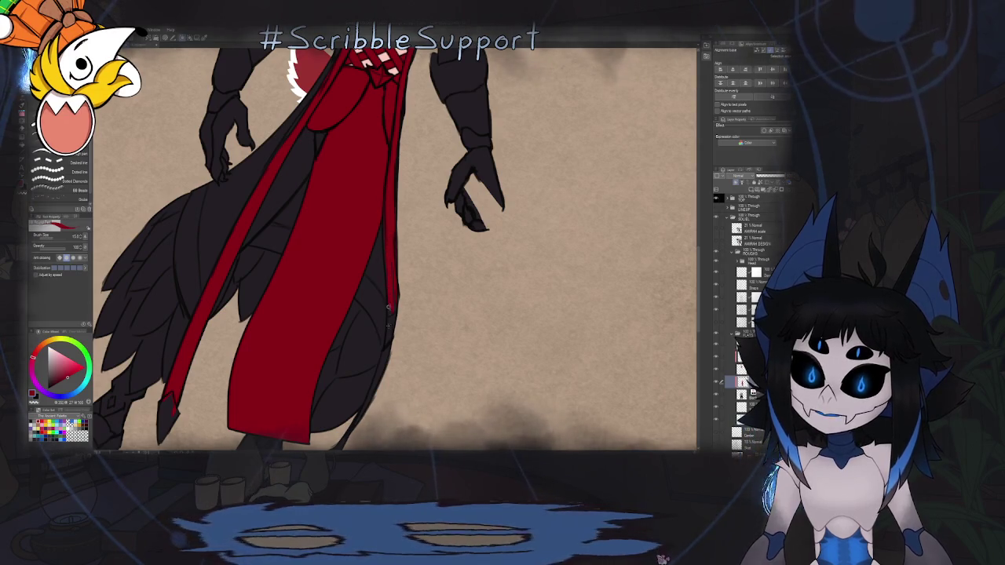
pyautogui.scroll(-2, 397, 226)
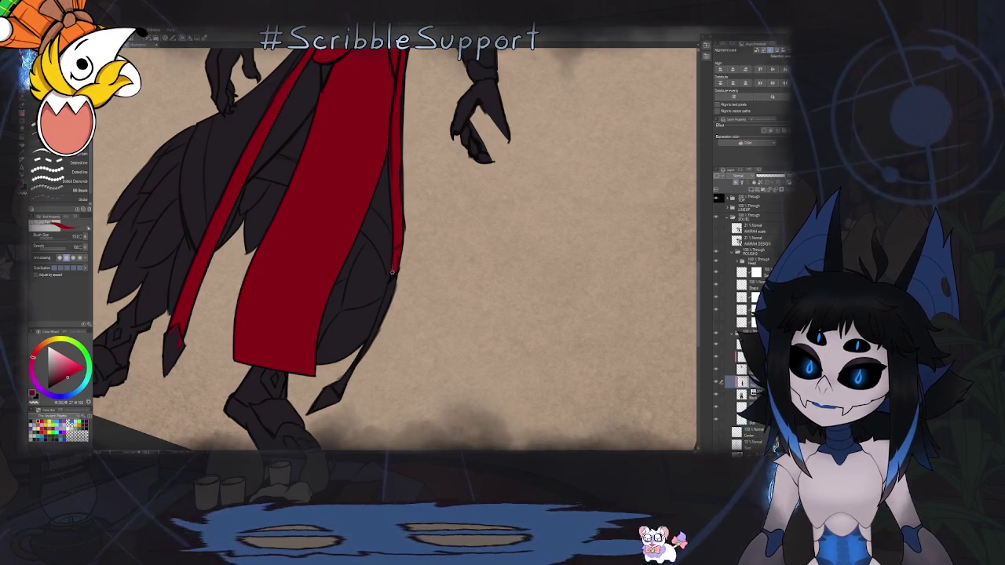
pyautogui.scroll(-2, 393, 243)
pyautogui.scroll(-2, 392, 243)
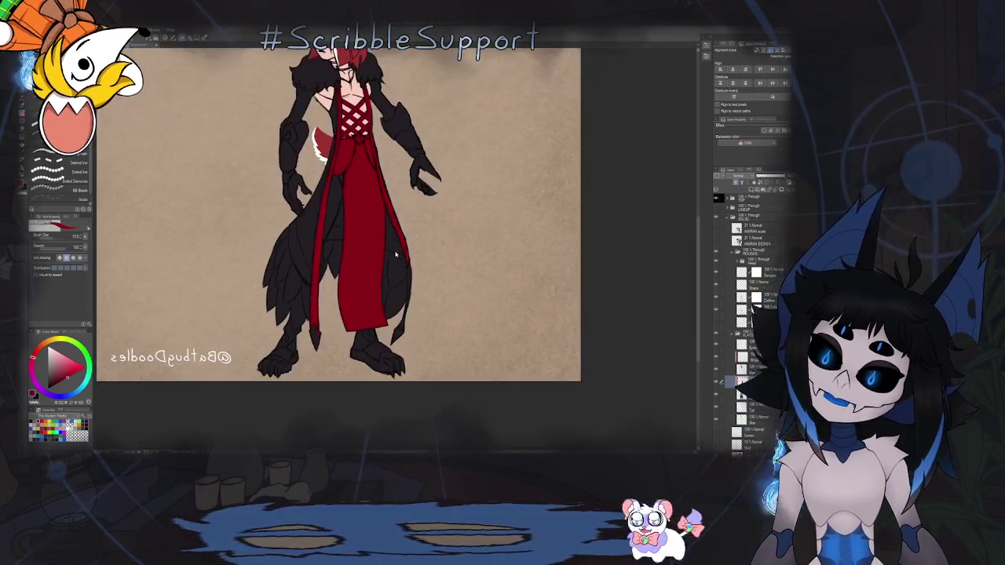
# Draw a red stripe along the coat edge, then zoom out to the whole character.
pyautogui.scroll(2, 382, 332)
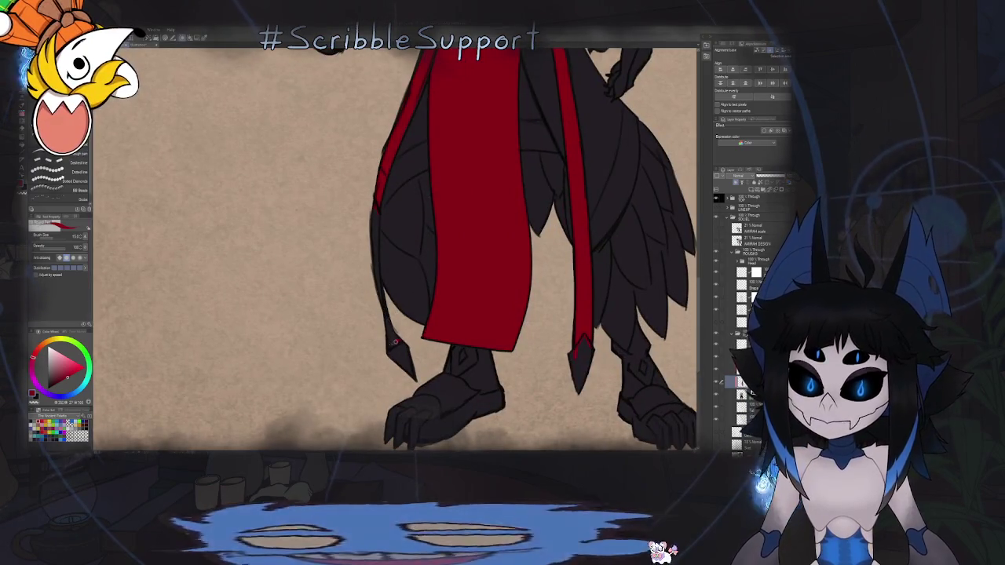
pyautogui.moveTo(392, 344); pyautogui.dragTo(383, 309)
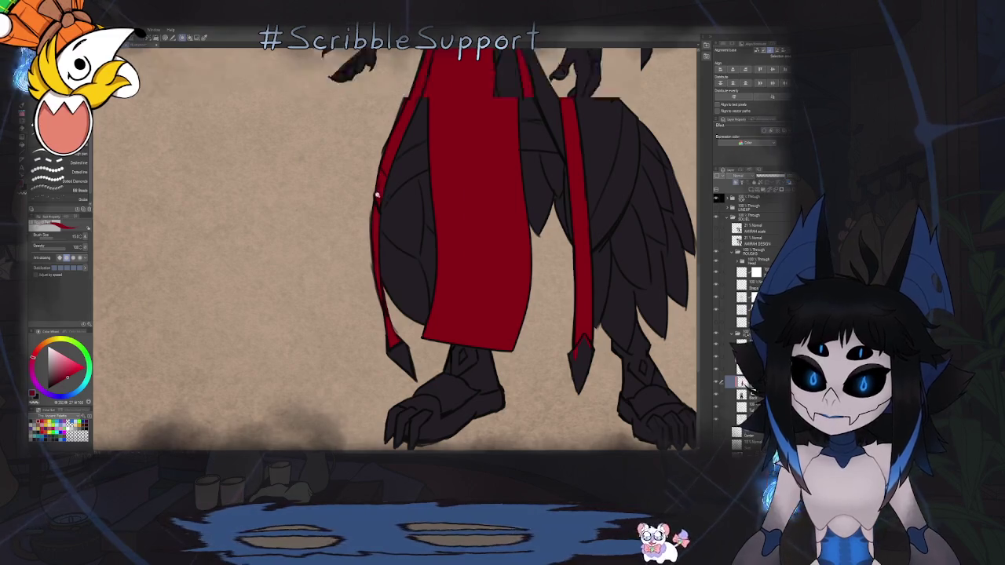
pyautogui.hotkey('ctrl', '0')
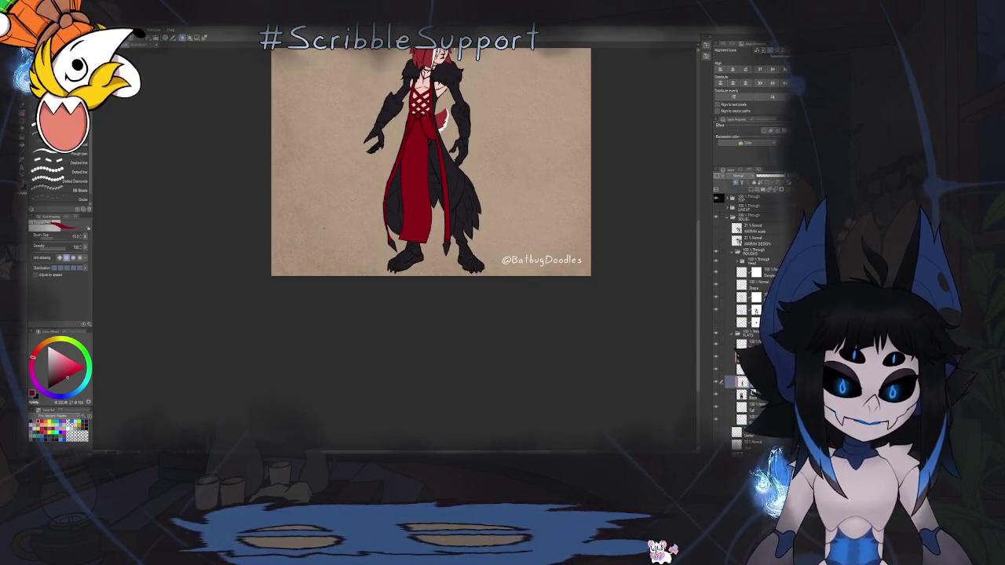
pyautogui.scroll(5, 351, 204)
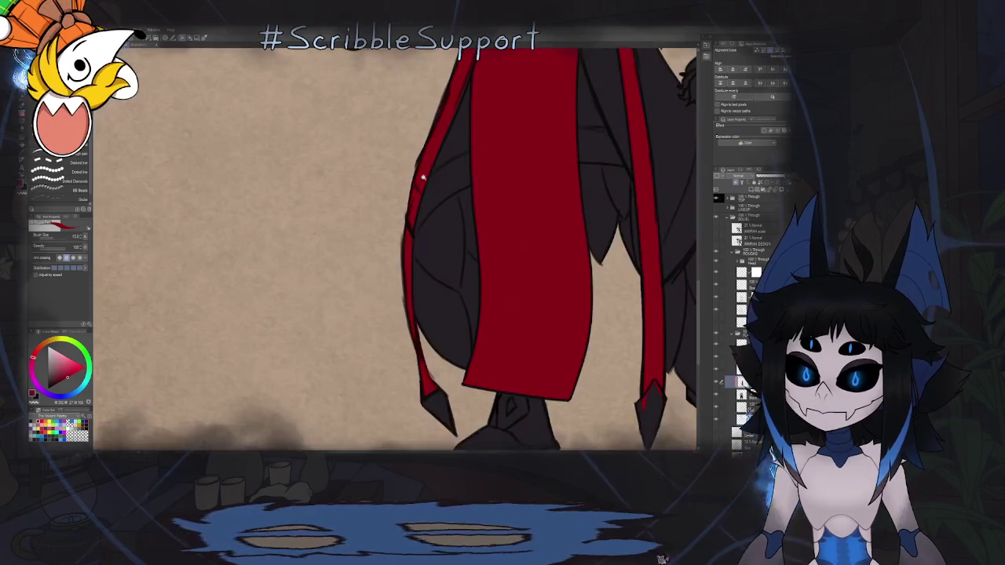
pyautogui.scroll(2, 355, 235)
pyautogui.scroll(2, 359, 266)
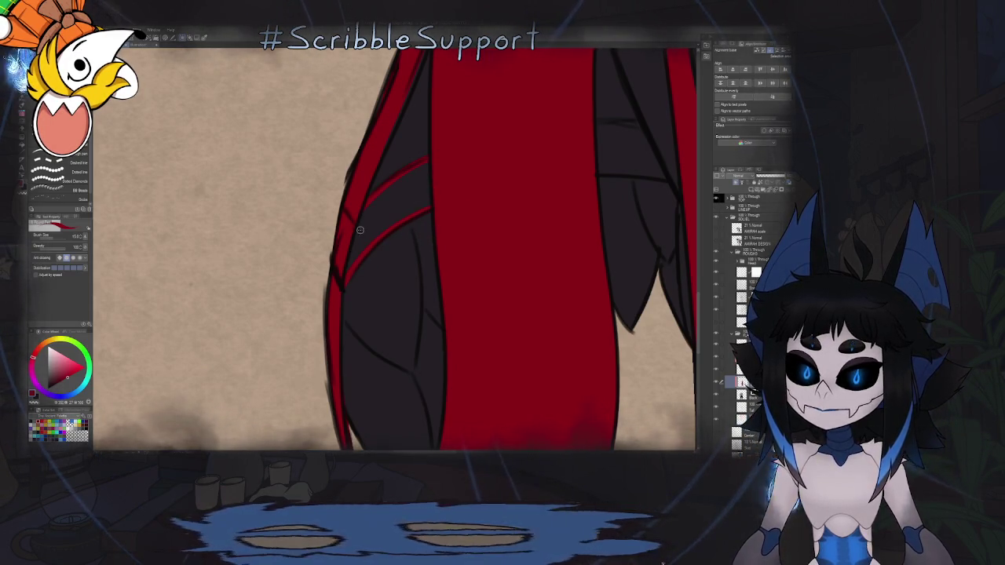
# Rotate the view and draw the edge of a red strap across the coat.
pyautogui.press('g')
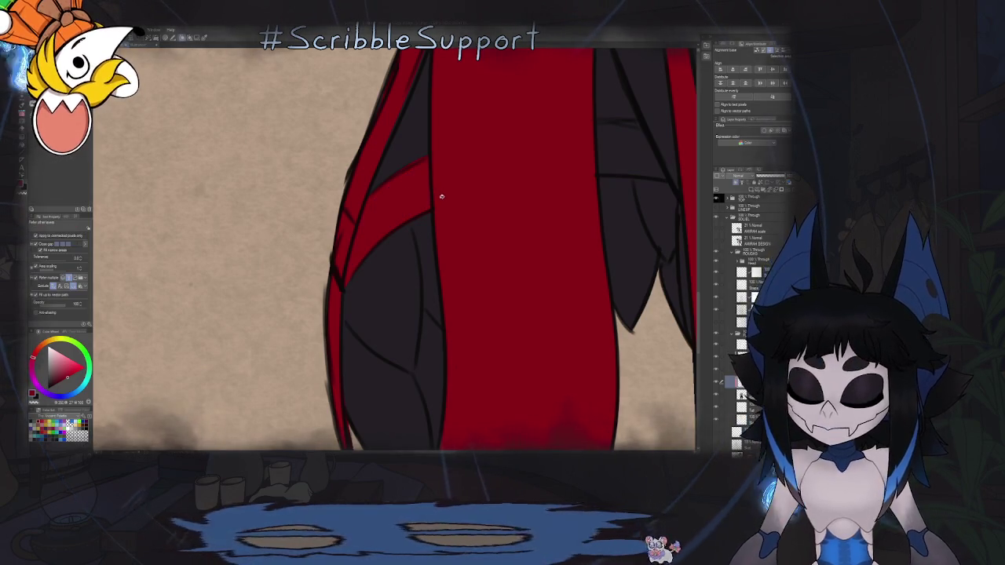
pyautogui.press('b')
pyautogui.moveTo(460, 146); pyautogui.dragTo(364, 206)
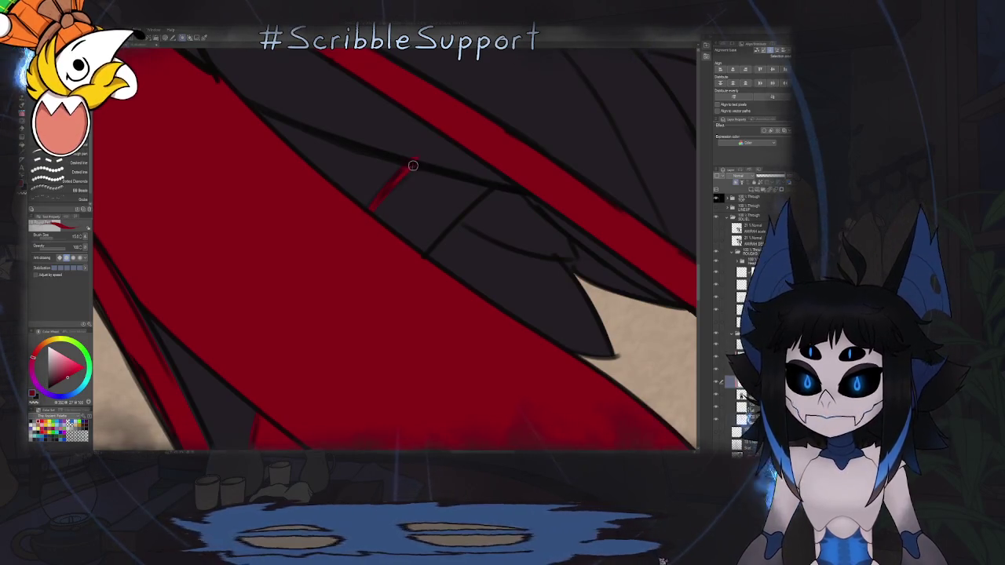
pyautogui.moveTo(370, 211)
pyautogui.mouseDown()
pyautogui.moveTo(407, 170)
pyautogui.moveTo(480, 190)
pyautogui.moveTo(426, 242)
pyautogui.mouseUp()
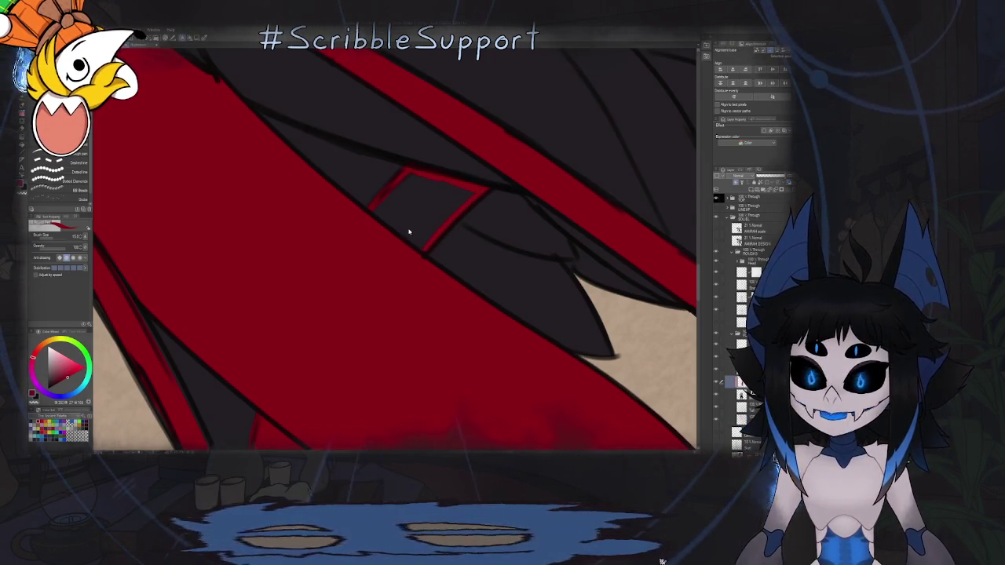
pyautogui.hotkey('ctrl', '0')
pyautogui.press('h')
# Flip the canvas back and forth and zoom in on the cloak with the brush ready.
pyautogui.press('g')
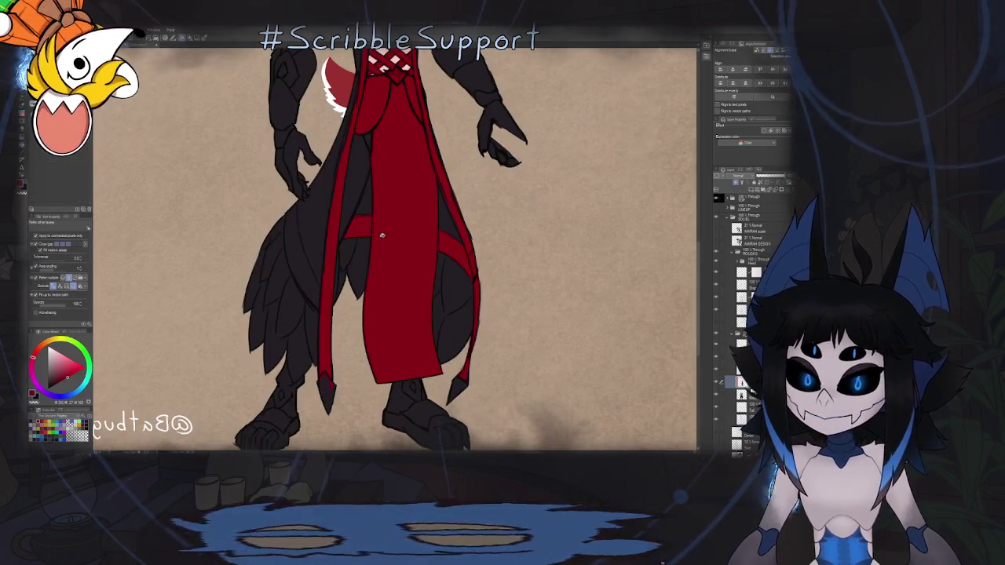
pyautogui.scroll(-5, 382, 235)
pyautogui.press('h')
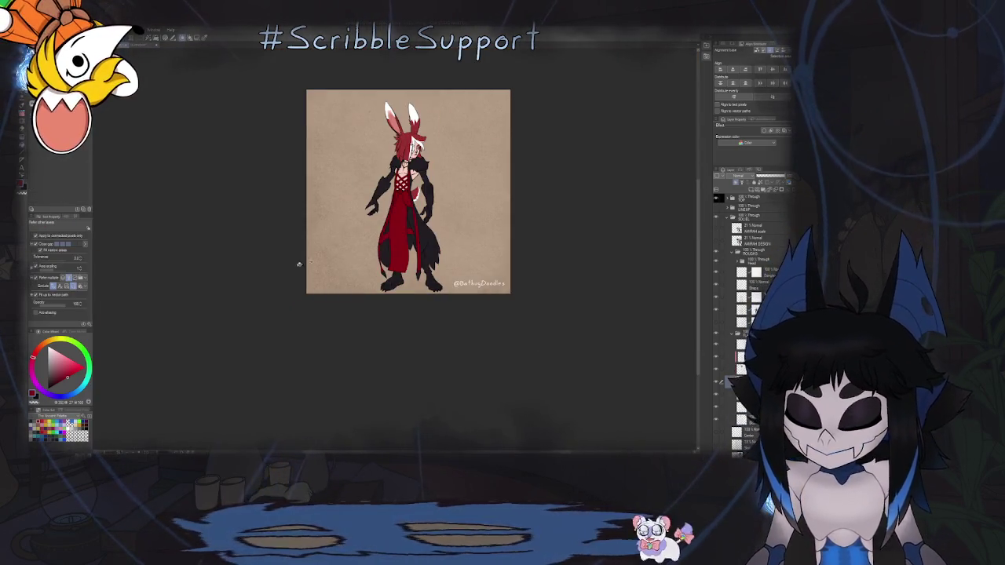
pyautogui.press('h')
pyautogui.press('b')
pyautogui.press('-')
pyautogui.press('-')
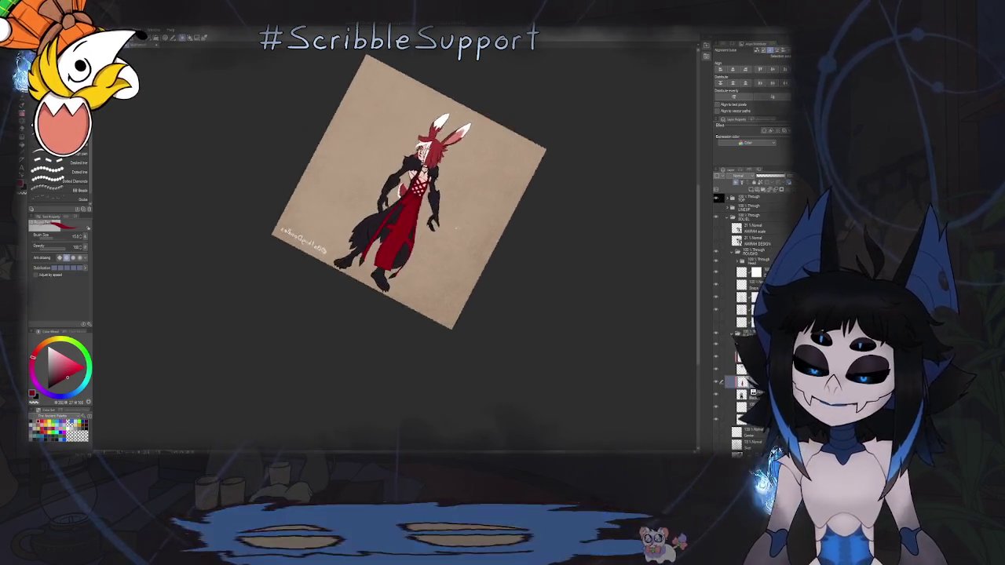
pyautogui.press('h')
pyautogui.scroll(5, 365, 268)
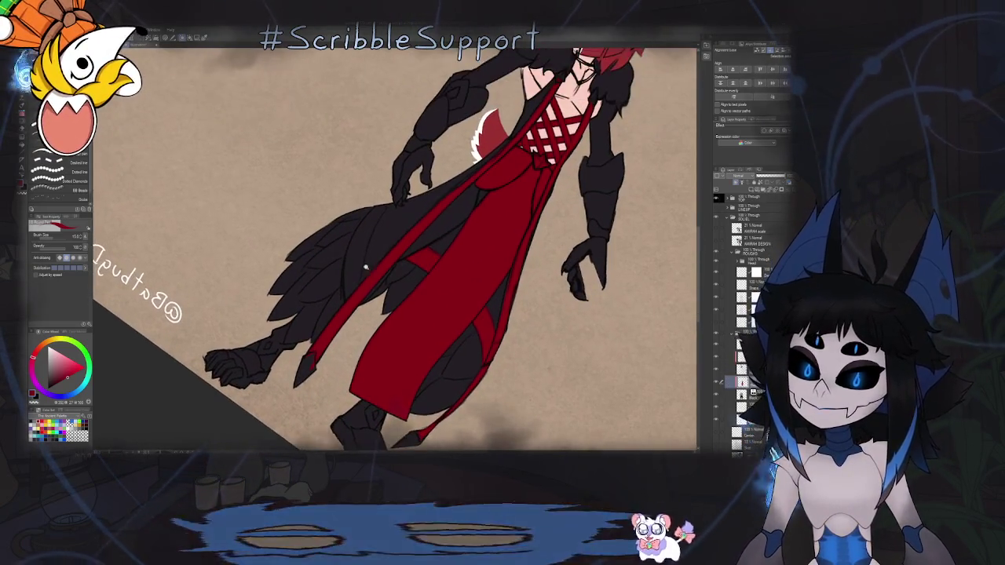
pyautogui.scroll(1, 365, 268)
pyautogui.scroll(1, 359, 282)
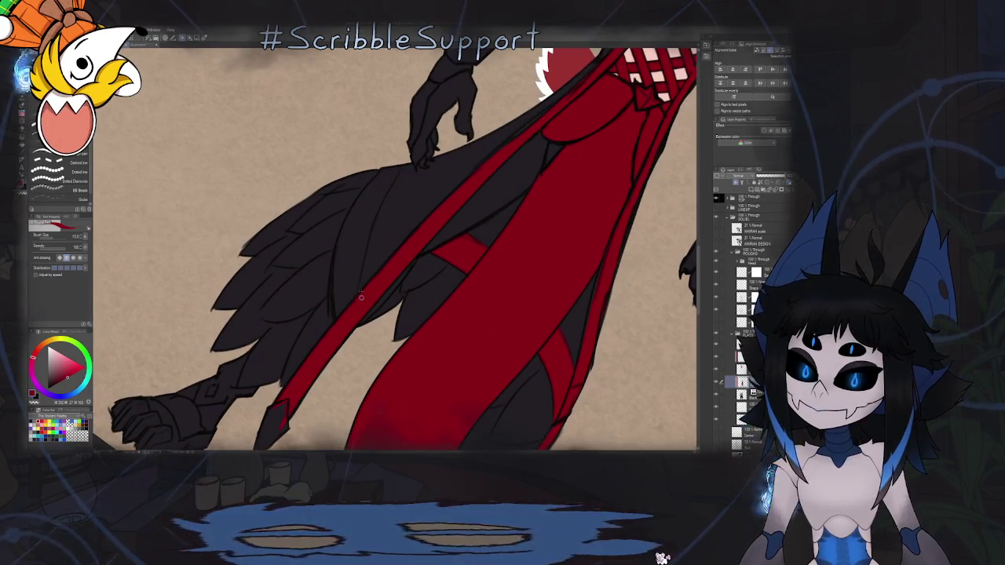
# Draw thin red stripes along the feather edge and up the cloak.
pyautogui.moveTo(368, 234)
pyautogui.mouseDown()
pyautogui.moveTo(391, 179)
pyautogui.moveTo(362, 266)
pyautogui.mouseUp()
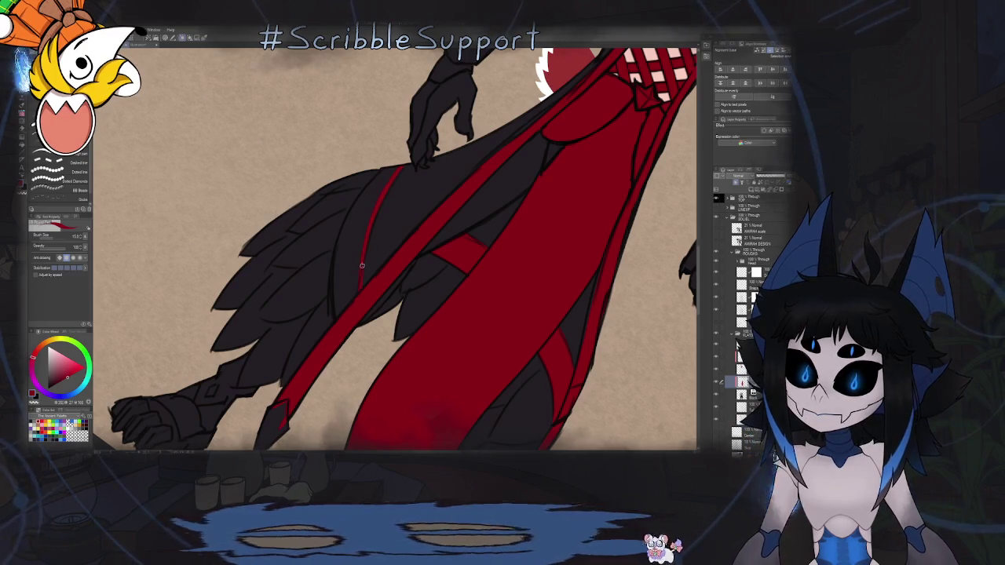
pyautogui.moveTo(334, 310); pyautogui.dragTo(336, 246)
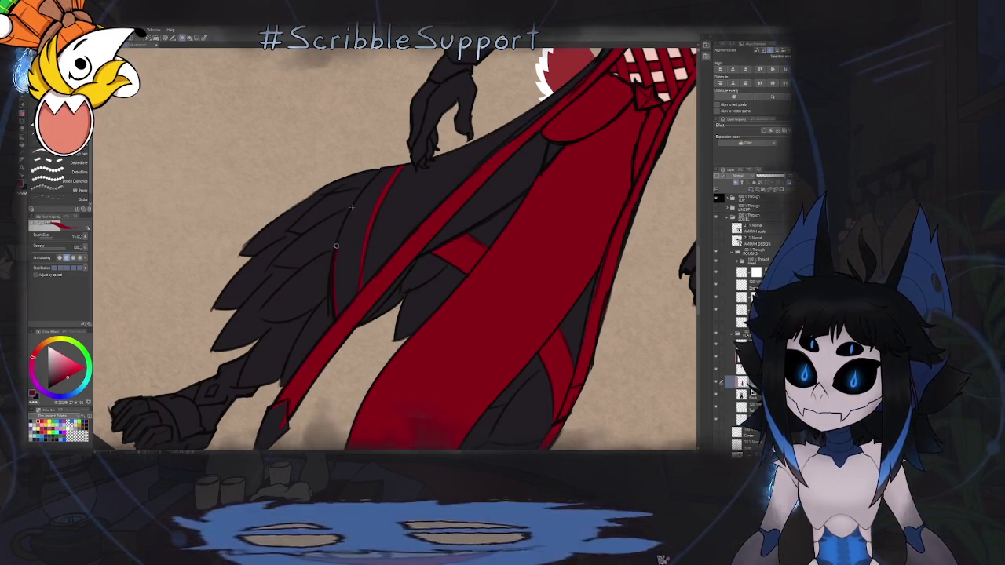
pyautogui.moveTo(333, 291); pyautogui.dragTo(354, 225)
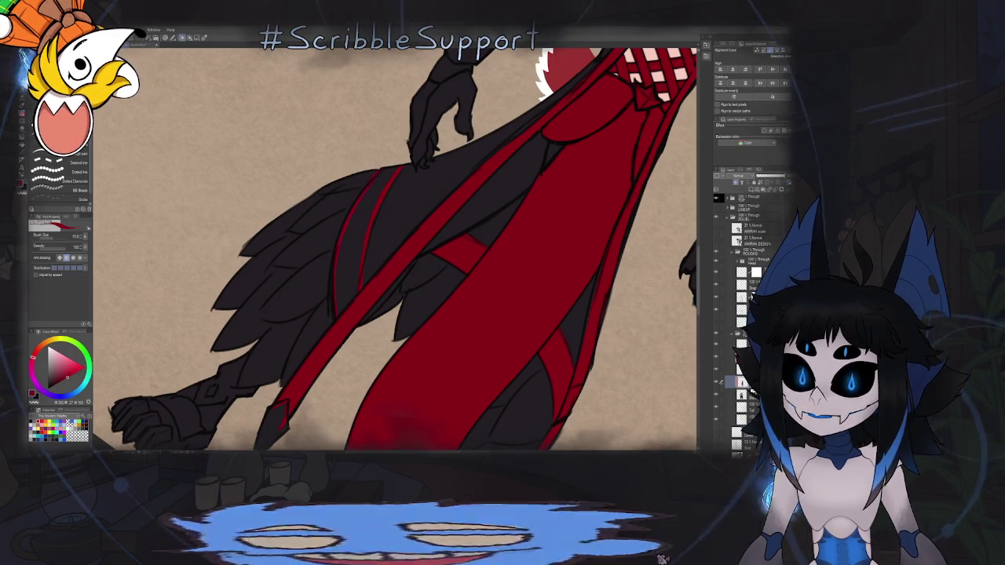
pyautogui.scroll(2, 387, 156)
pyautogui.scroll(2, 376, 153)
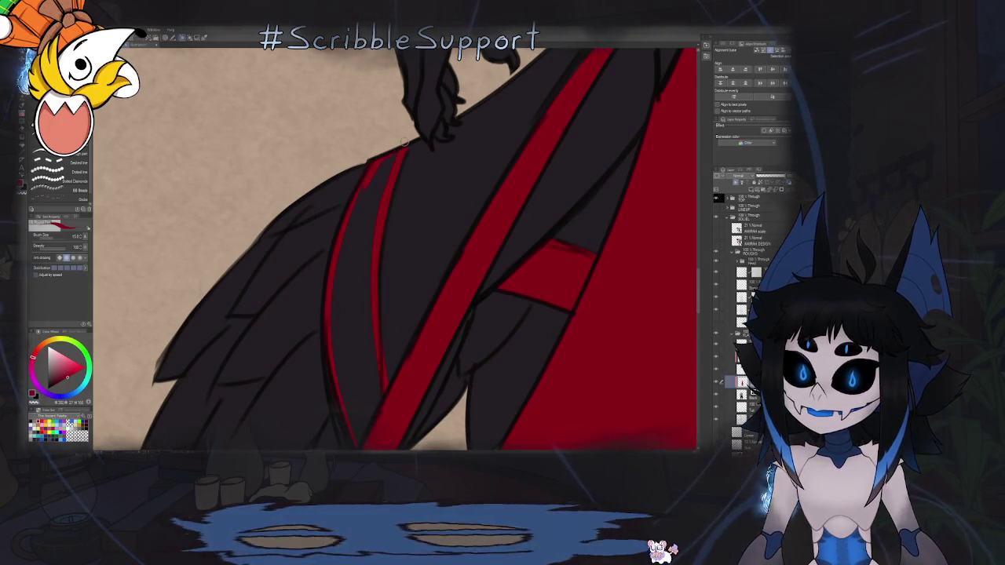
pyautogui.scroll(-5, 406, 163)
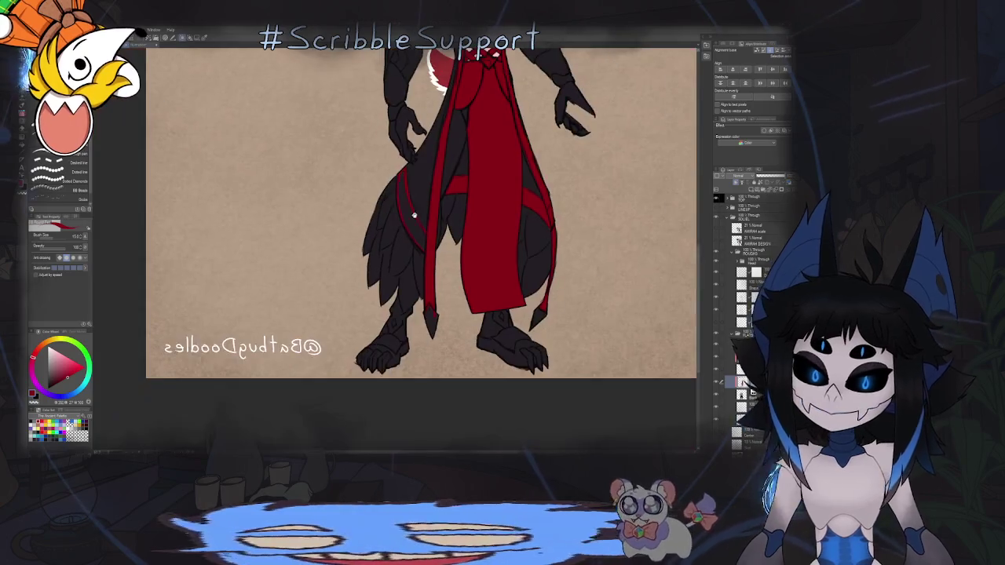
pyautogui.scroll(2, 381, 258)
pyautogui.press('g')
pyautogui.scroll(-1, 381, 259)
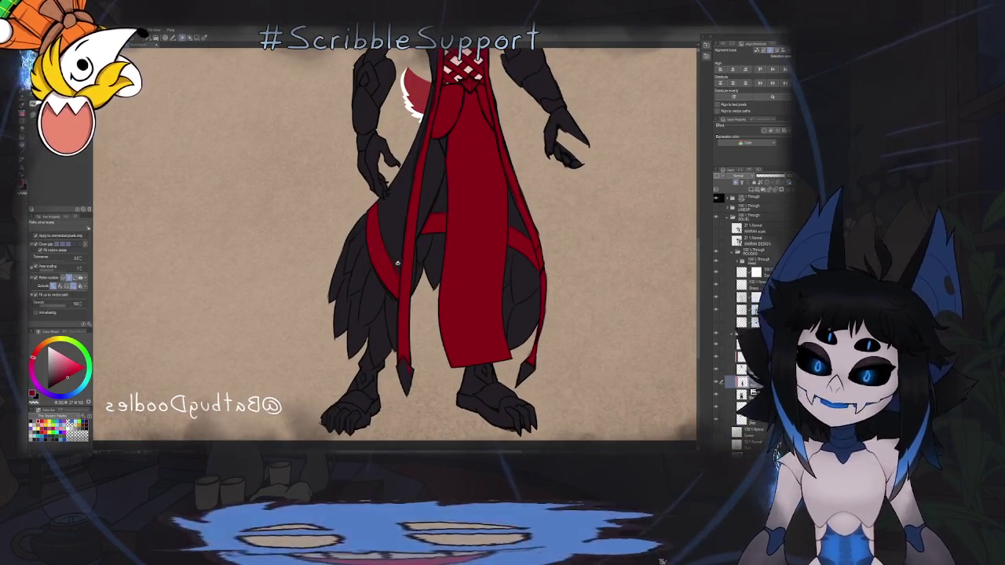
pyautogui.scroll(-4, 353, 298)
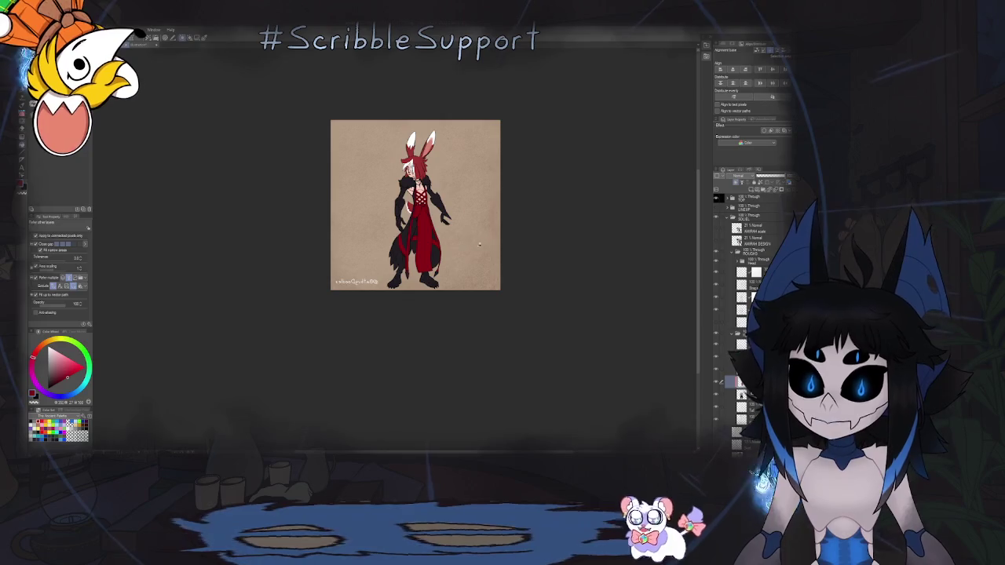
pyautogui.scroll(3, 447, 257)
pyautogui.scroll(1, 457, 249)
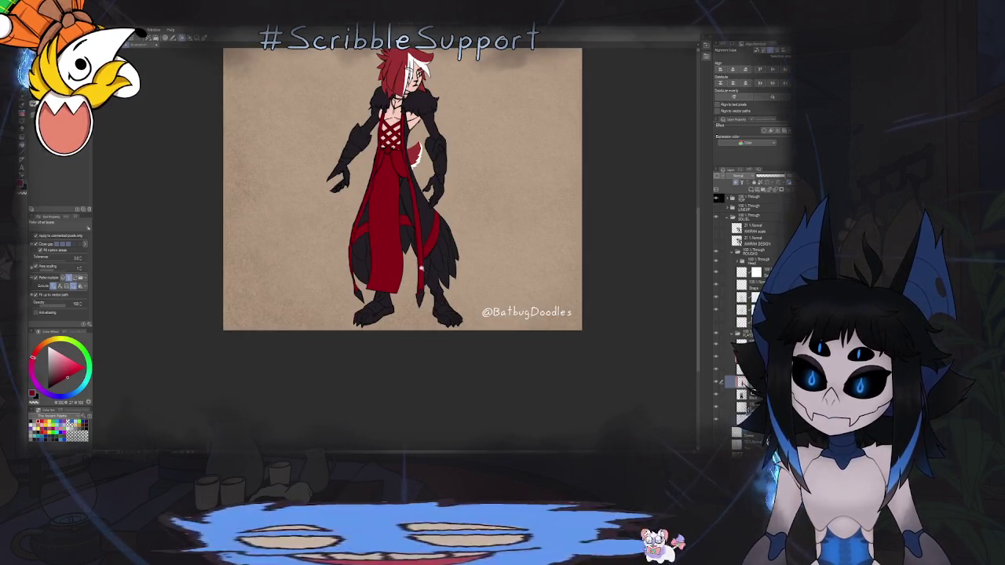
pyautogui.scroll(2, 428, 267)
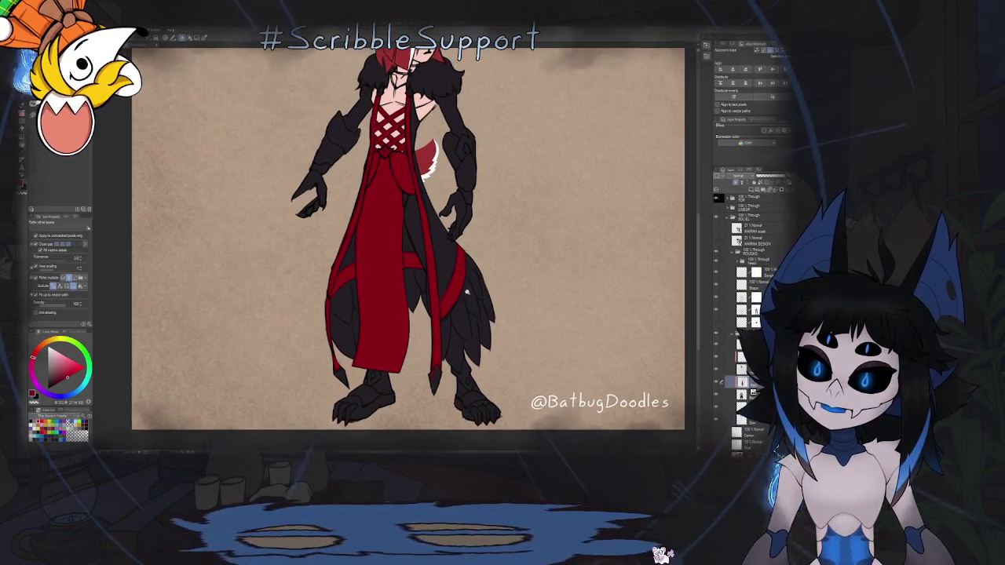
pyautogui.hotkey('ctrl', '-')
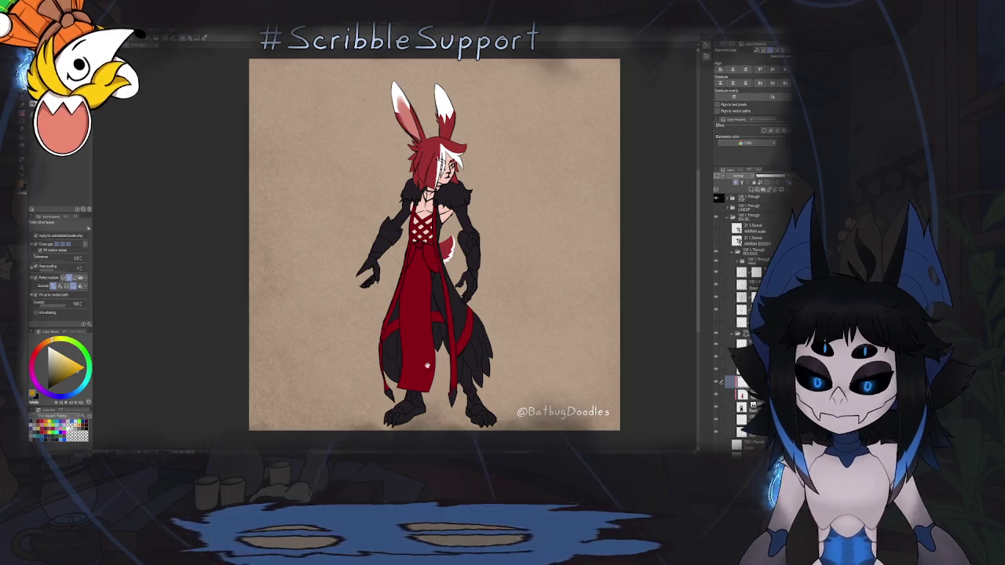
# Zoom in on the robe tip and paint yellow along the gem's left and right edges.
pyautogui.scroll(2, 427, 365)
pyautogui.scroll(3, 409, 314)
pyautogui.scroll(2, 392, 251)
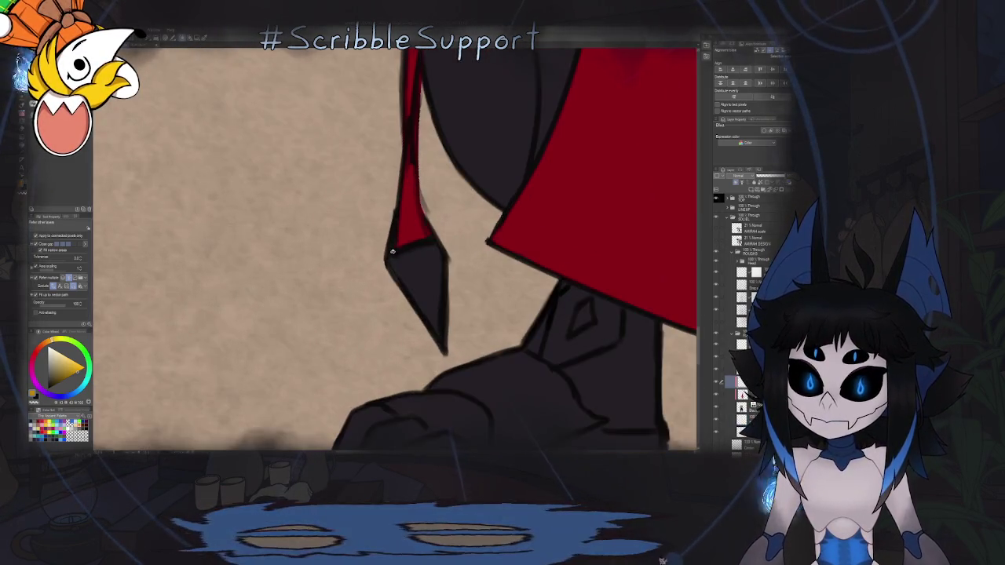
pyautogui.press('b')
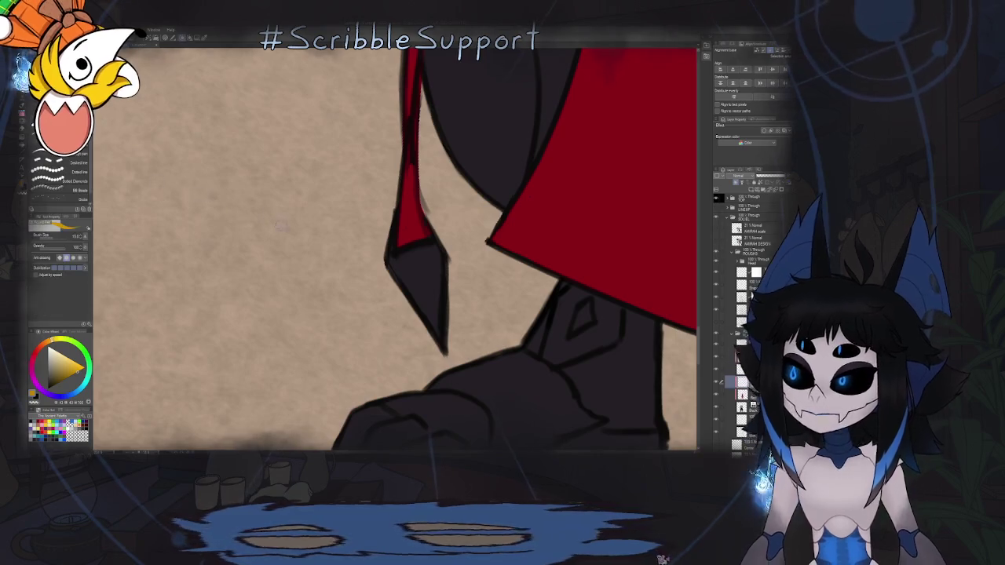
pyautogui.moveTo(390, 253)
pyautogui.mouseDown()
pyautogui.moveTo(395, 270)
pyautogui.moveTo(435, 243)
pyautogui.mouseUp()
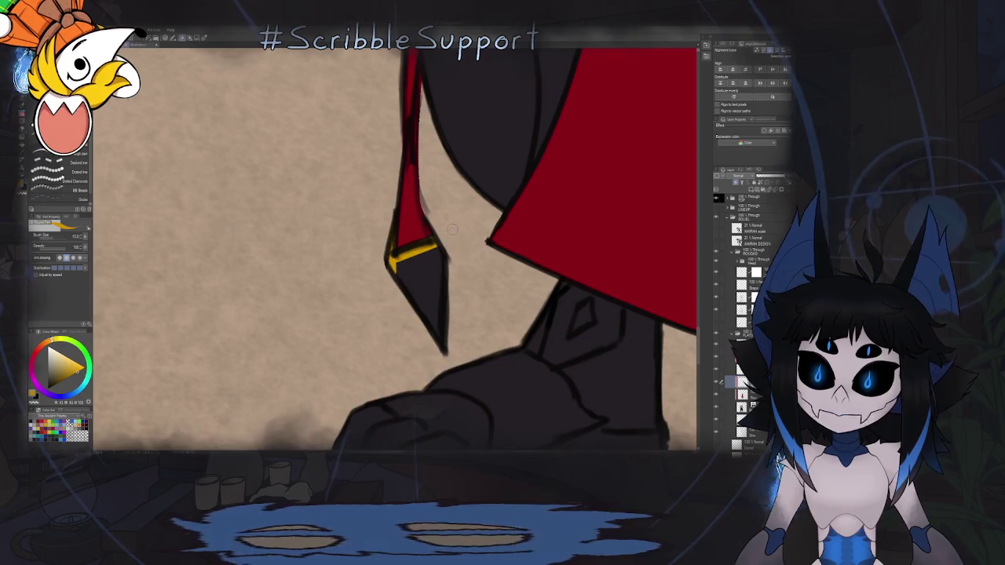
pyautogui.moveTo(421, 206); pyautogui.dragTo(434, 220)
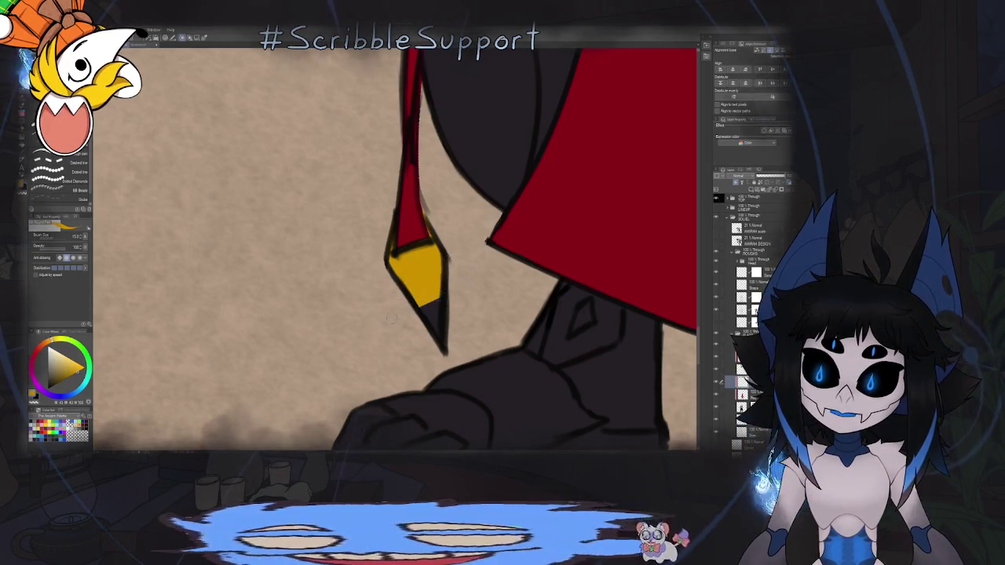
pyautogui.moveTo(422, 300); pyautogui.dragTo(430, 311)
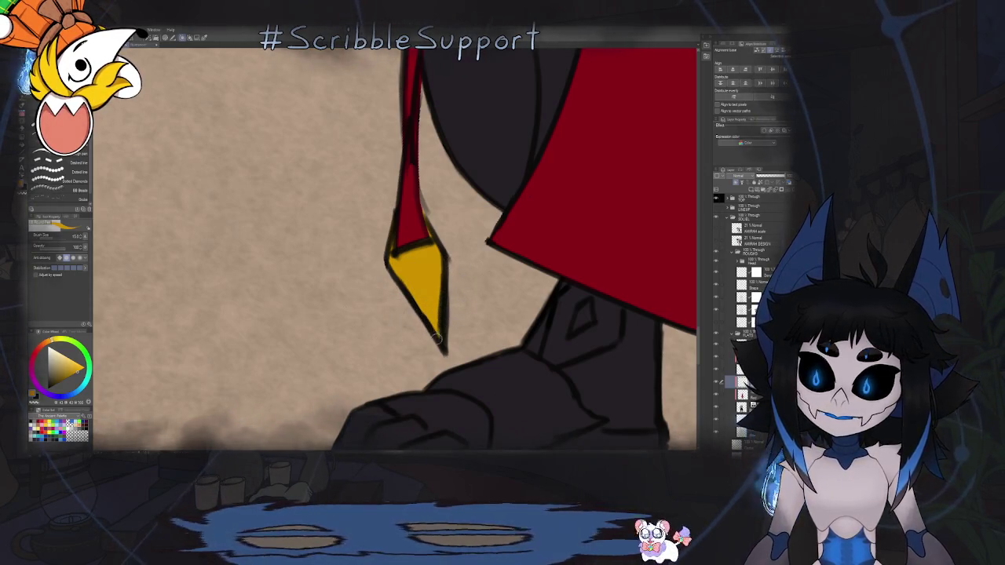
# Fill the rest of the pointed gem yellow with Lasso Fill.
pyautogui.moveTo(438, 338); pyautogui.dragTo(397, 272)
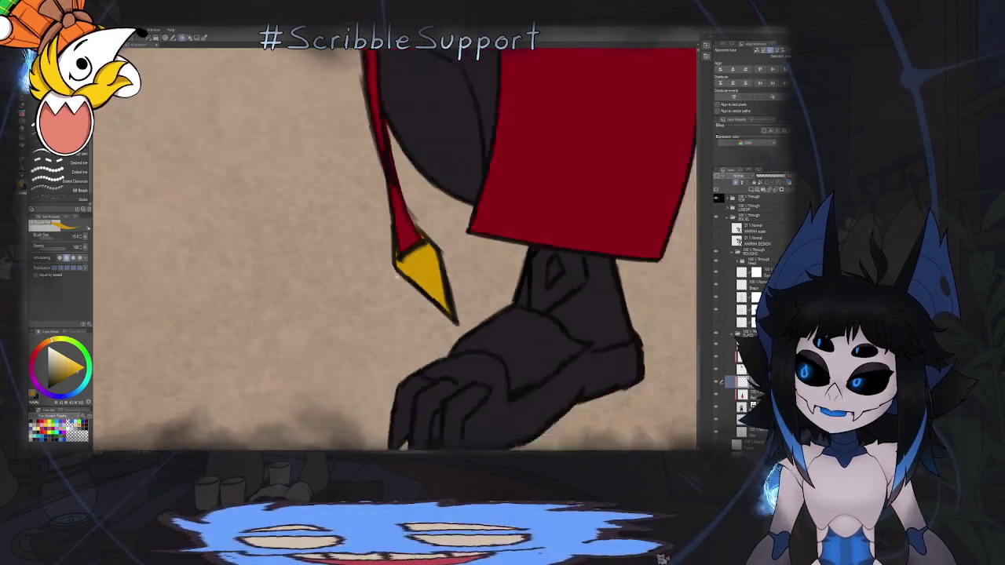
pyautogui.hotkey('ctrl', '0')
pyautogui.scroll(5, 428, 267)
pyautogui.scroll(2, 453, 227)
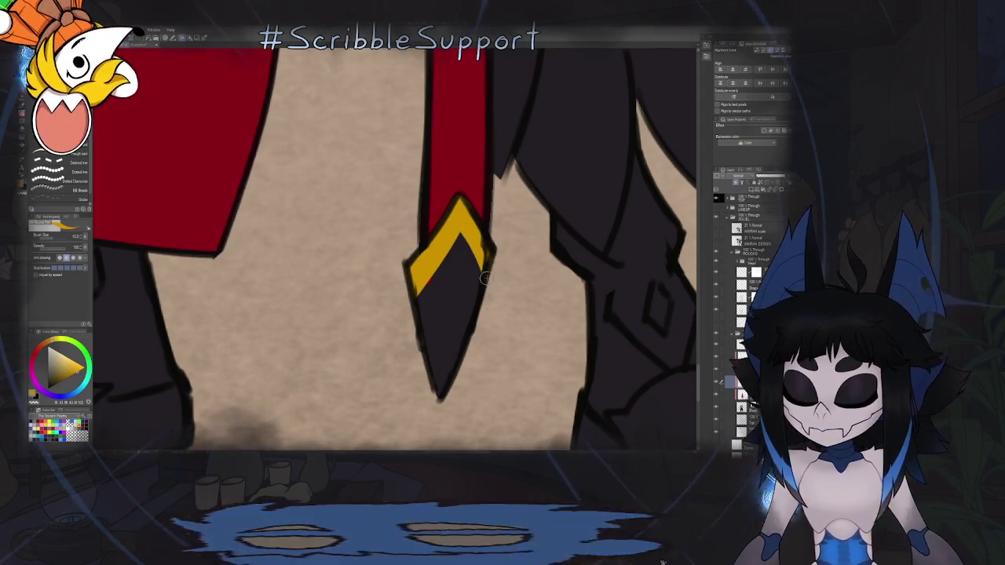
pyautogui.press('g')
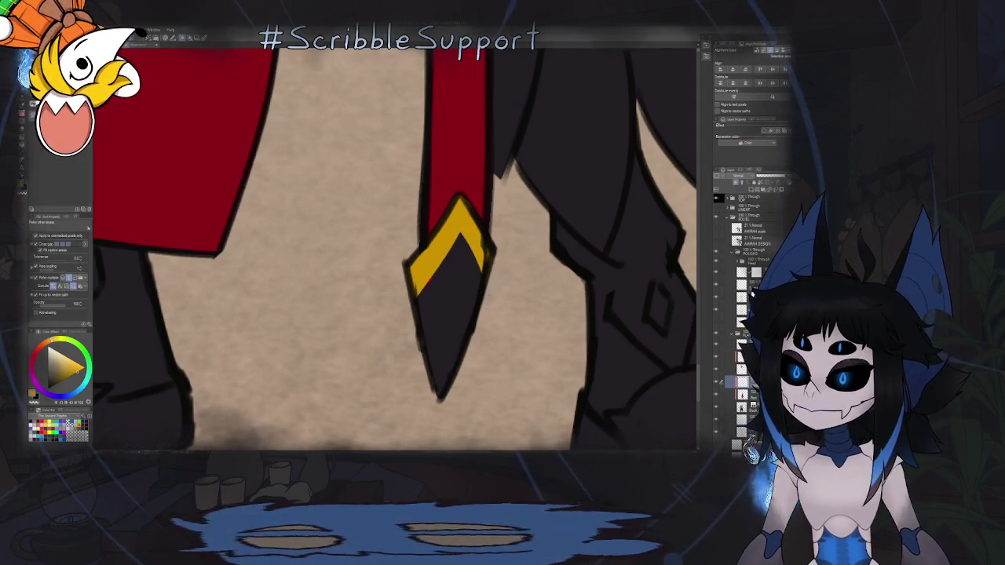
pyautogui.press('u')
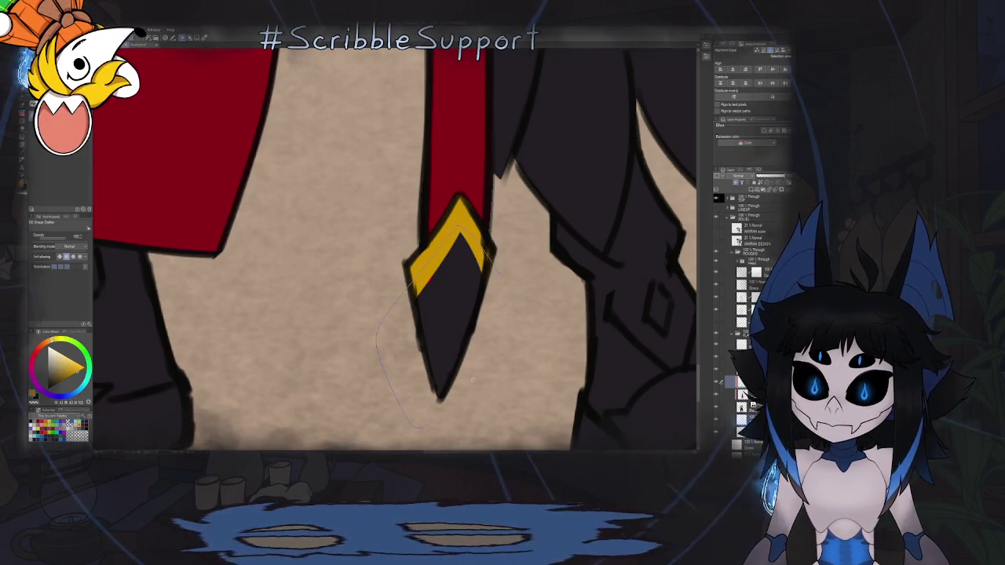
pyautogui.moveTo(474, 380); pyautogui.dragTo(493, 252)
pyautogui.scroll(-6, 497, 250)
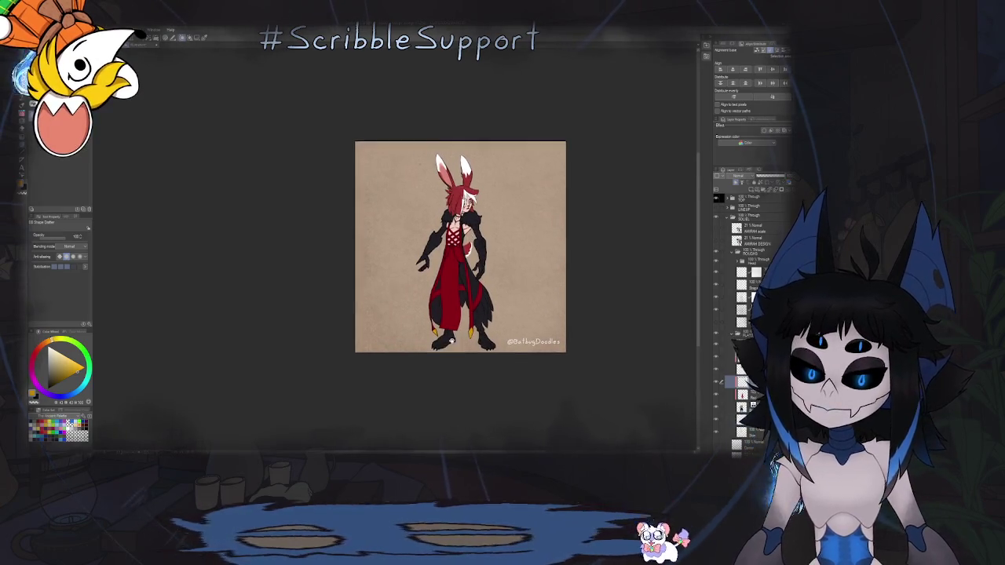
# Zoom in on the feet and pick the golden yellow fill colour with the brush.
pyautogui.scroll(2, 480, 264)
pyautogui.scroll(3, 475, 263)
pyautogui.scroll(2, 486, 244)
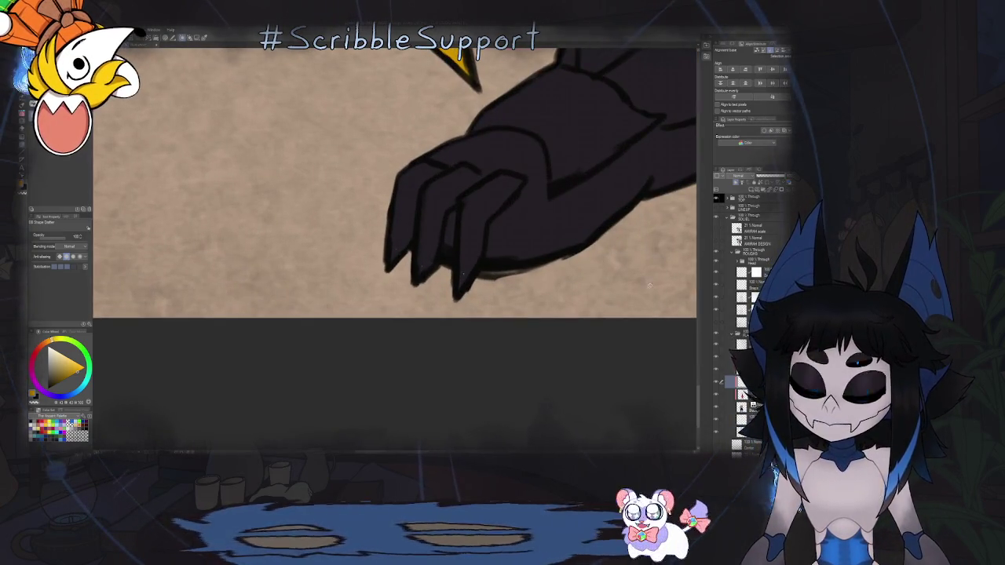
pyautogui.press('b')
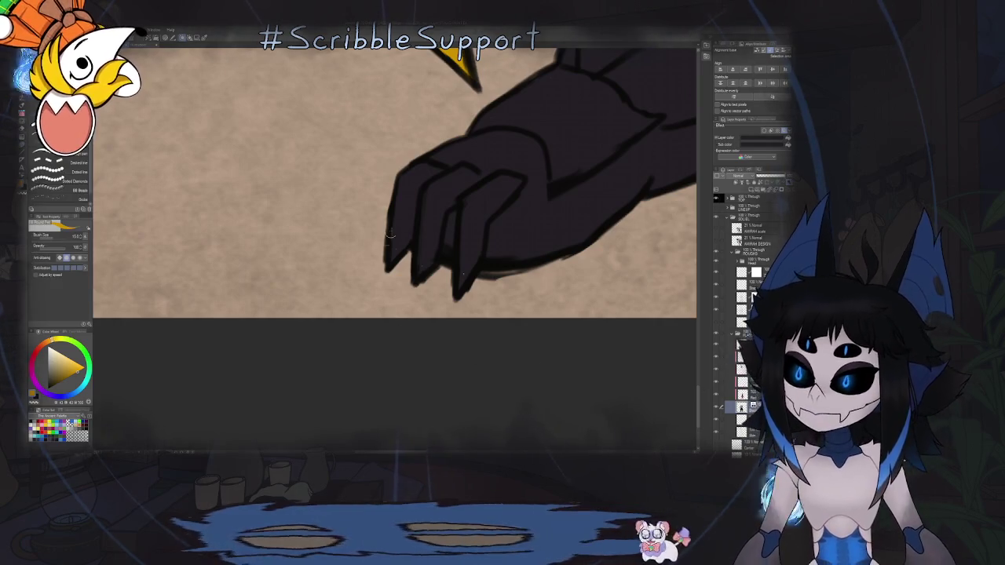
pyautogui.keyDown('alt'); pyautogui.click(493, 220); pyautogui.keyUp('alt')
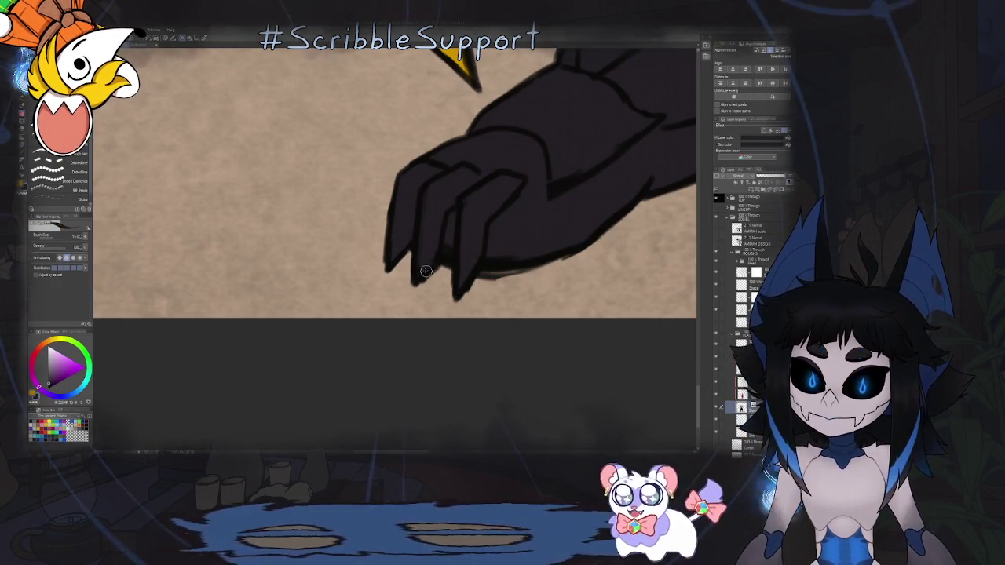
# Lasso-fill the lower part and claws of one foot golden yellow.
pyautogui.scroll(-2, 348, 226)
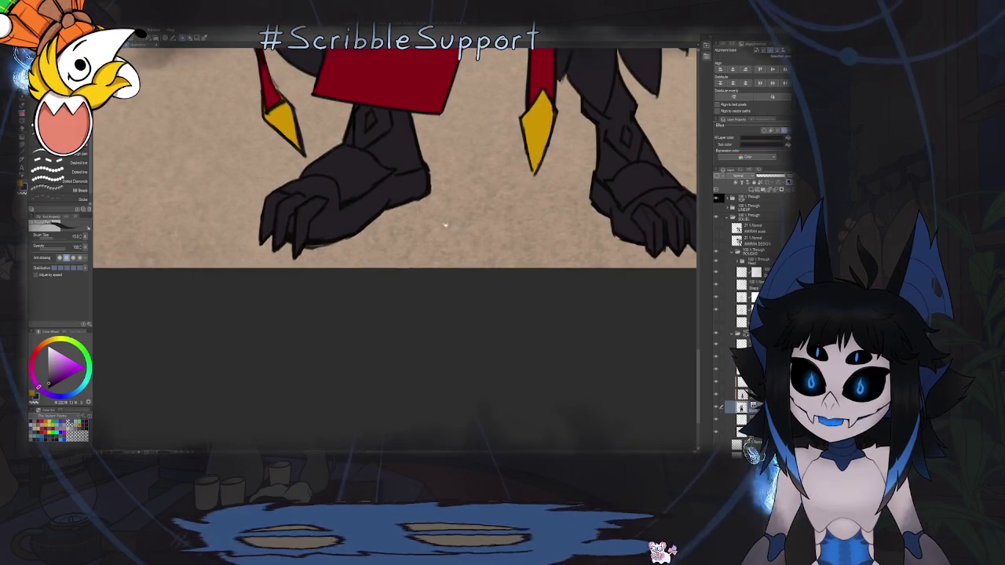
pyautogui.hscroll(5, 348, 225)
pyautogui.scroll(2, 410, 226)
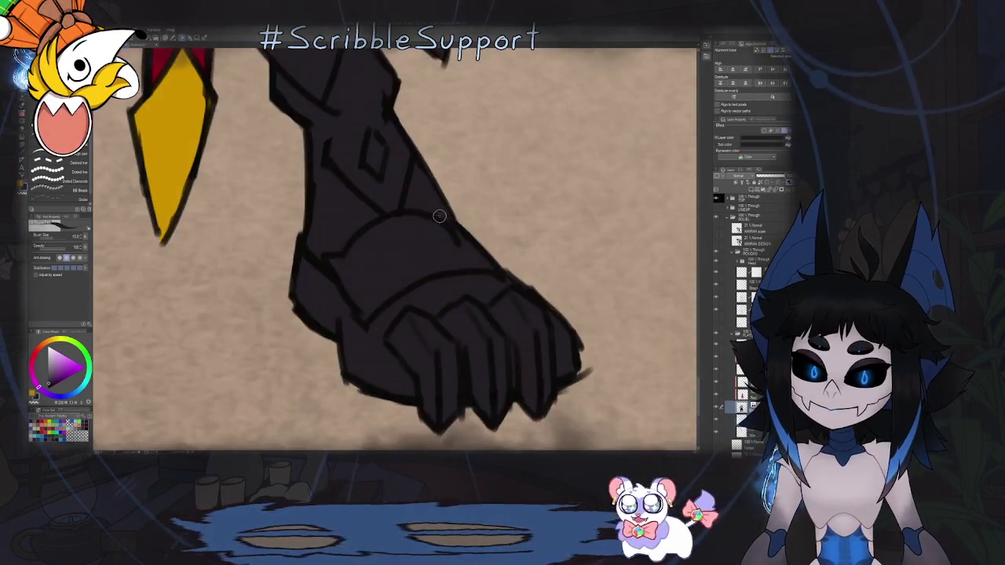
pyautogui.scroll(2, 399, 225)
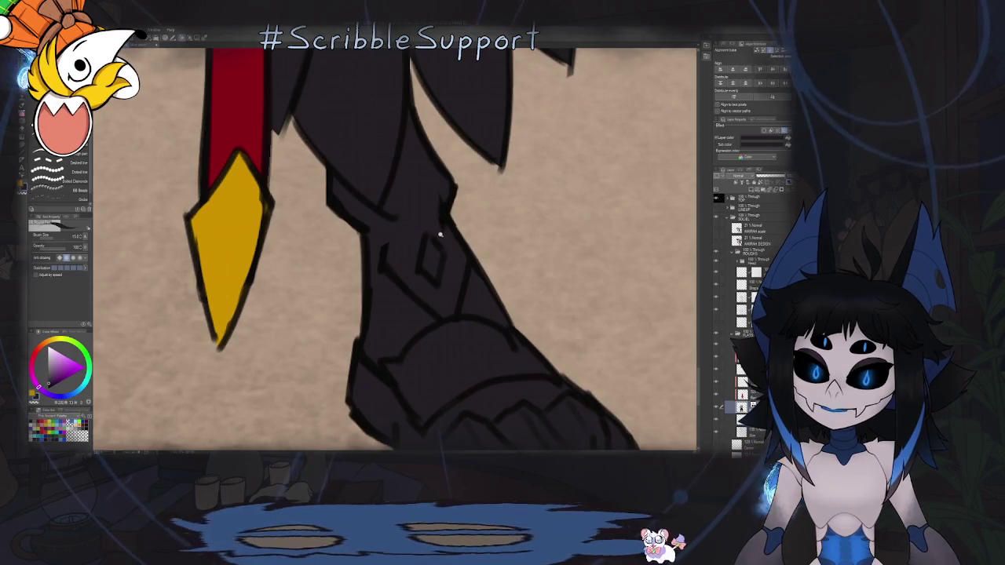
pyautogui.scroll(-3, 438, 231)
pyautogui.scroll(1, 691, 326)
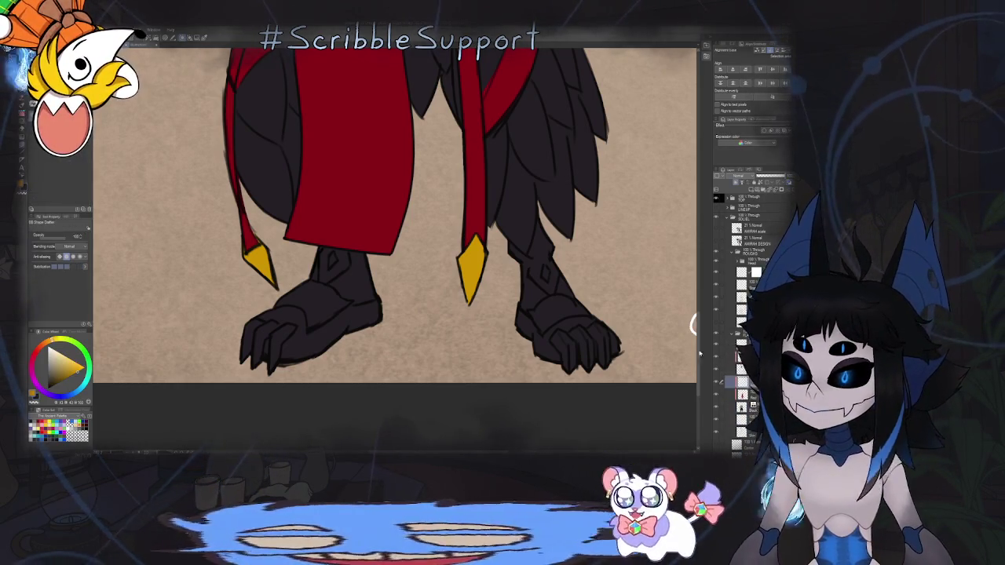
pyautogui.moveTo(318, 308); pyautogui.dragTo(380, 254)
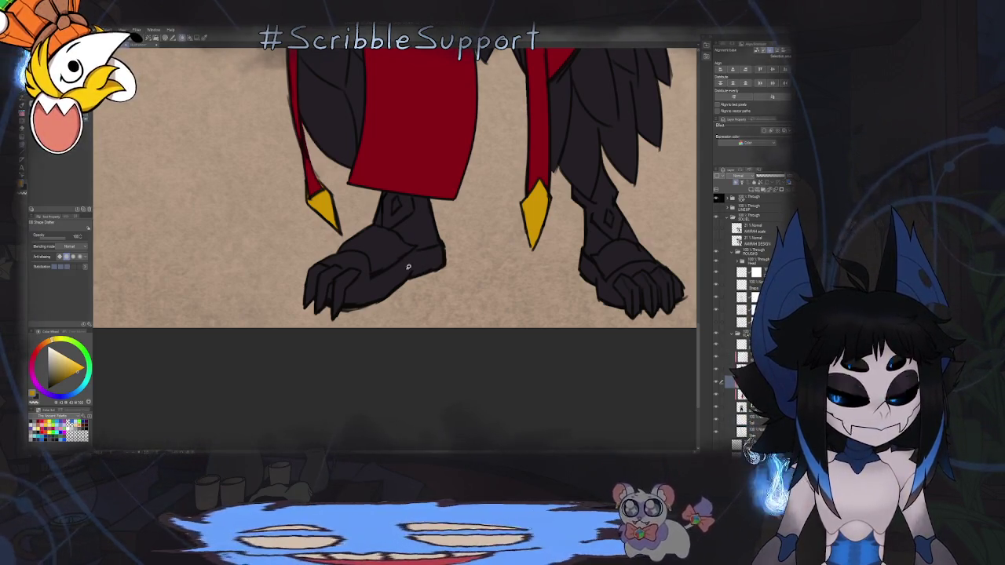
pyautogui.moveTo(423, 261)
pyautogui.mouseDown()
pyautogui.moveTo(352, 213)
pyautogui.moveTo(382, 194)
pyautogui.mouseUp()
pyautogui.scroll(3, 382, 194)
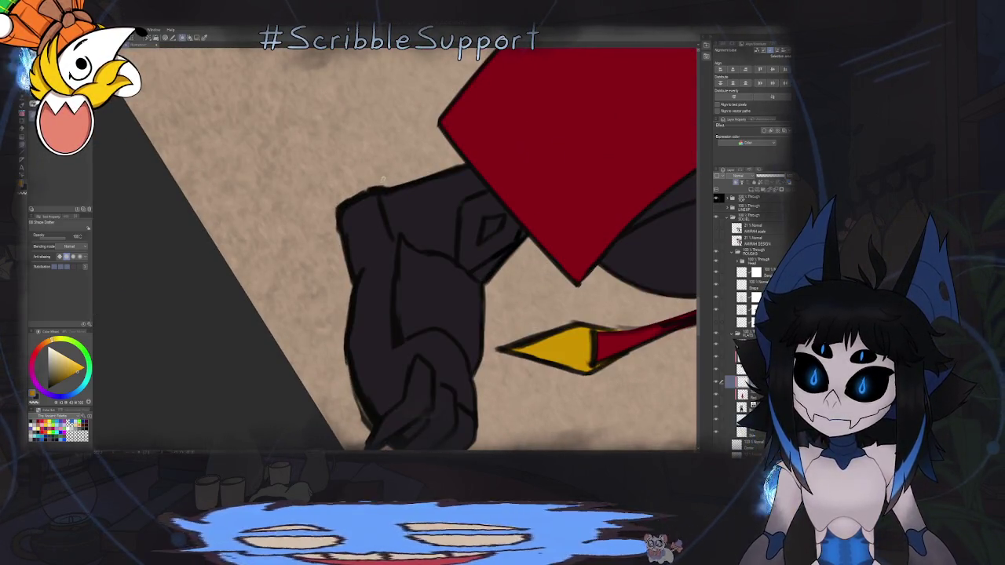
pyautogui.moveTo(400, 262)
pyautogui.mouseDown()
pyautogui.moveTo(398, 342)
pyautogui.moveTo(303, 155)
pyautogui.moveTo(382, 143)
pyautogui.mouseUp()
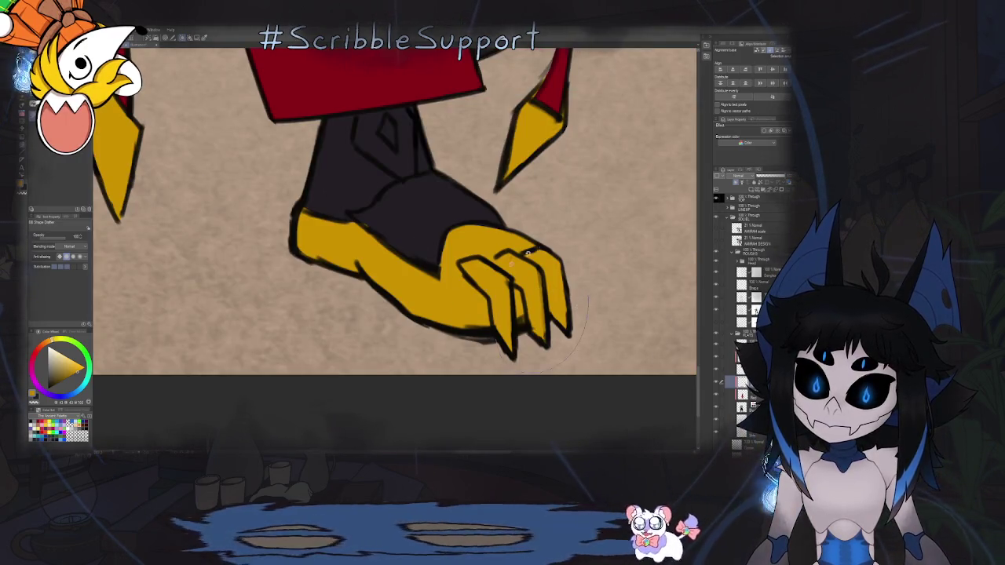
pyautogui.scroll(-3, 498, 255)
pyautogui.scroll(-3, 435, 284)
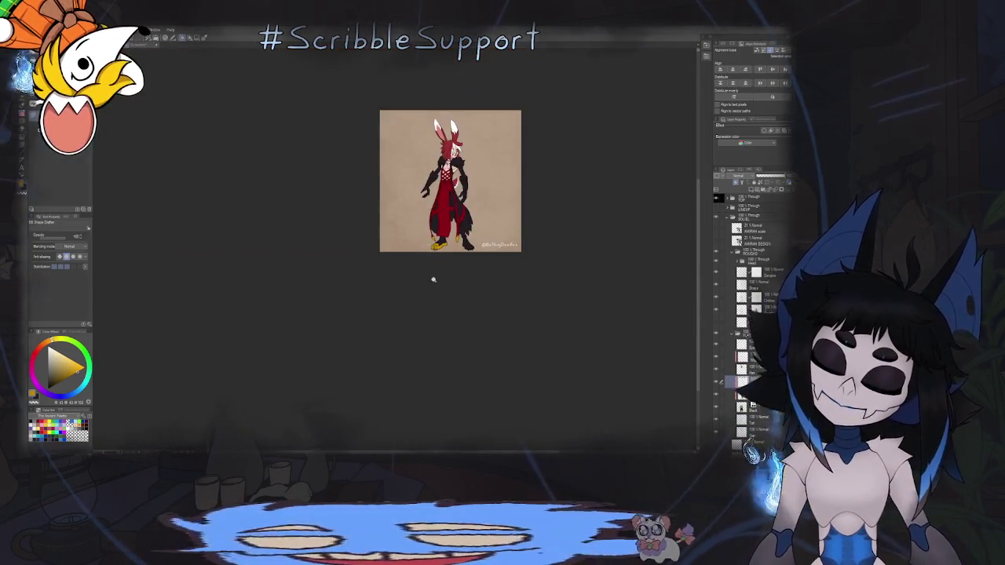
# Lasso-fill black strips along the black/yellow edge so the armour overlaps the foot's top.
pyautogui.scroll(5, 436, 284)
pyautogui.scroll(1, 392, 306)
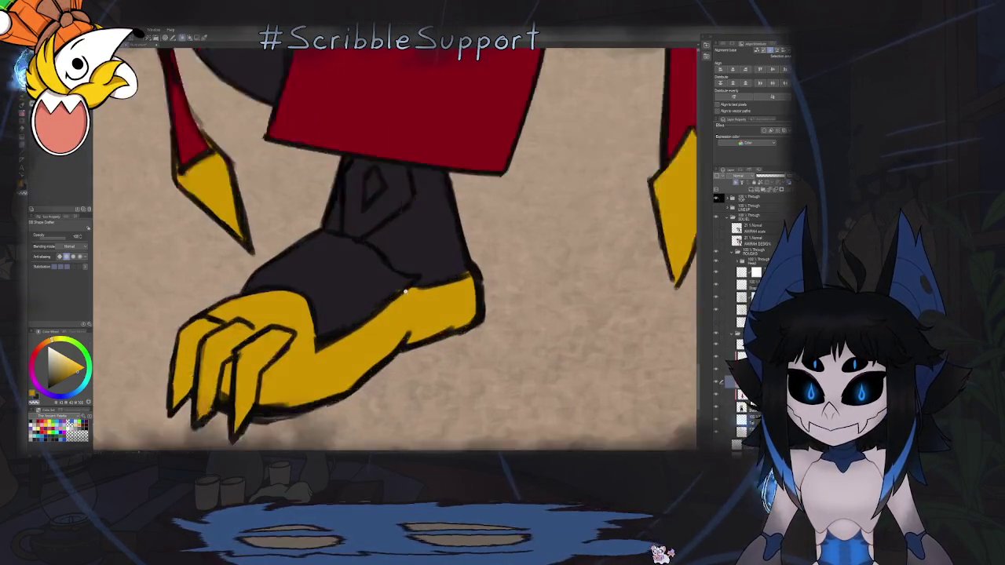
pyautogui.scroll(2, 367, 320)
pyautogui.moveTo(432, 255)
pyautogui.mouseDown()
pyautogui.moveTo(369, 291)
pyautogui.moveTo(440, 234)
pyautogui.mouseUp()
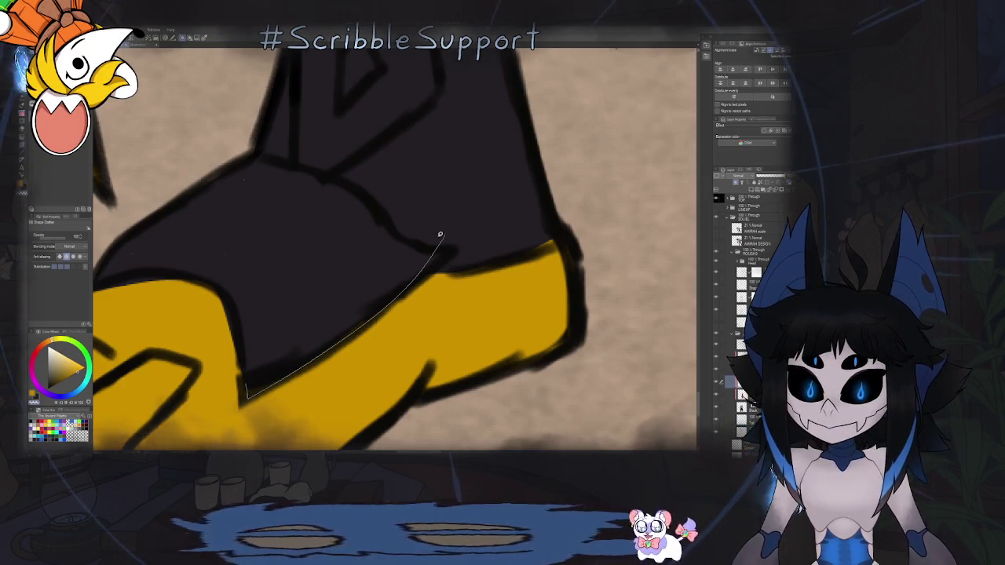
pyautogui.scroll(-3, 409, 245)
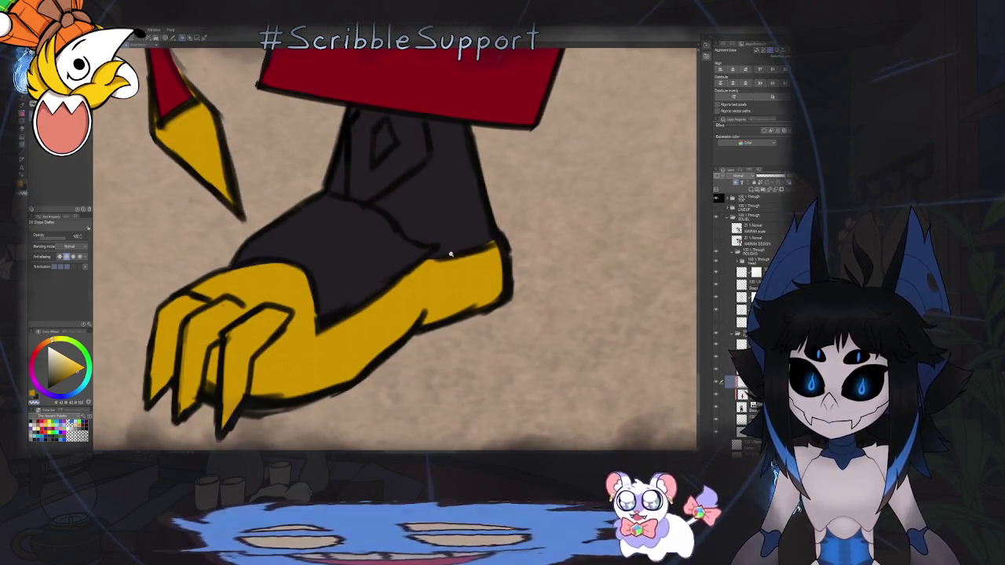
pyautogui.scroll(3, 408, 246)
pyautogui.moveTo(410, 256); pyautogui.dragTo(561, 224)
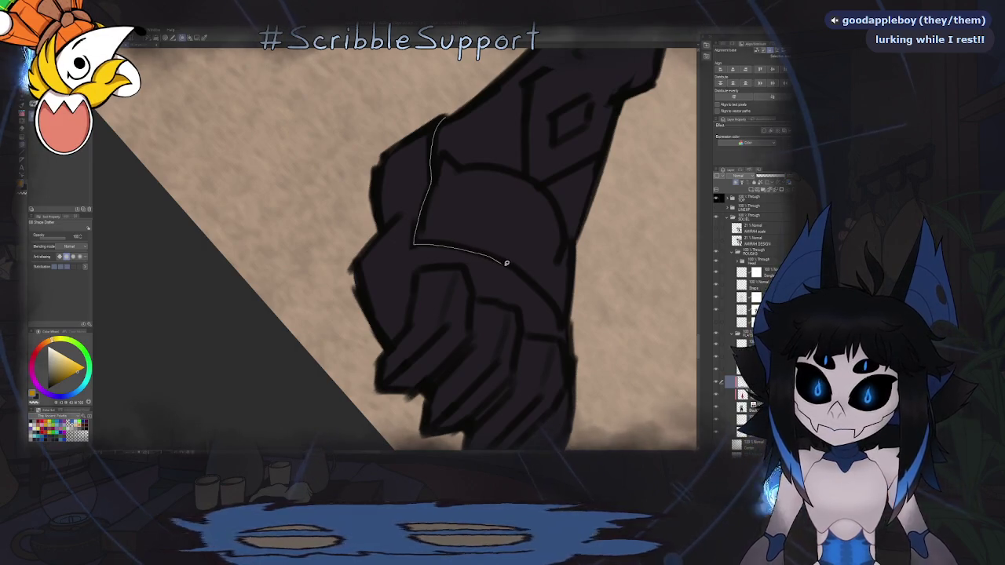
pyautogui.moveTo(506, 263); pyautogui.dragTo(526, 275)
pyautogui.moveTo(565, 322); pyautogui.dragTo(303, 299)
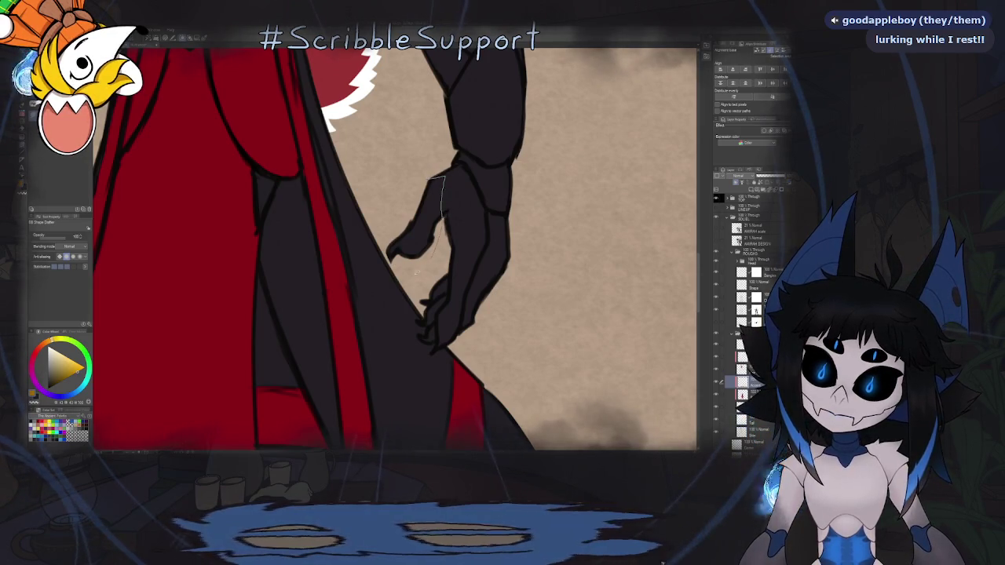
# Lasso-fill the outlined hand and forearm areas golden yellow.
pyautogui.moveTo(386, 269); pyautogui.dragTo(386, 271)
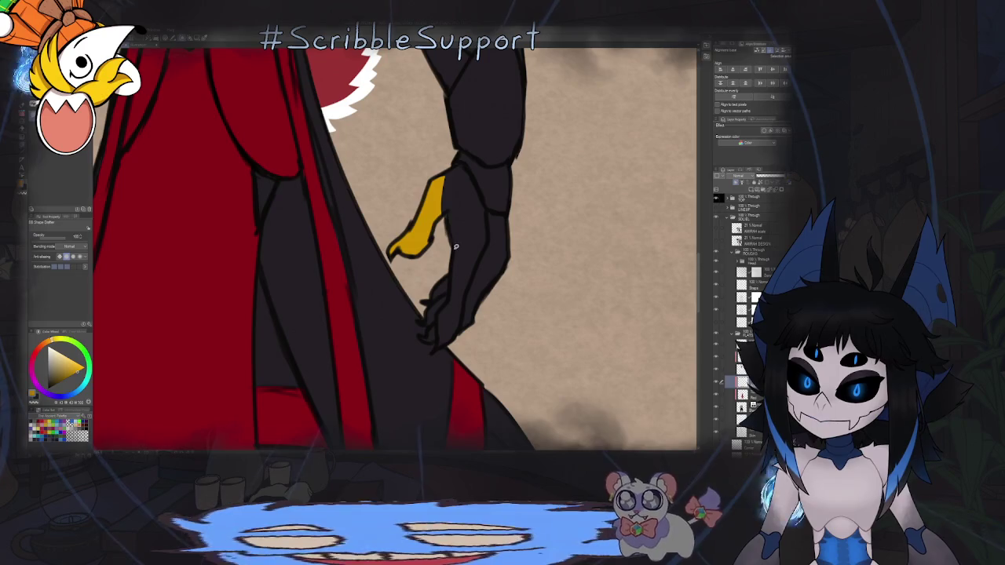
pyautogui.moveTo(457, 248)
pyautogui.mouseDown()
pyautogui.moveTo(479, 256)
pyautogui.moveTo(445, 346)
pyautogui.moveTo(432, 352)
pyautogui.mouseUp()
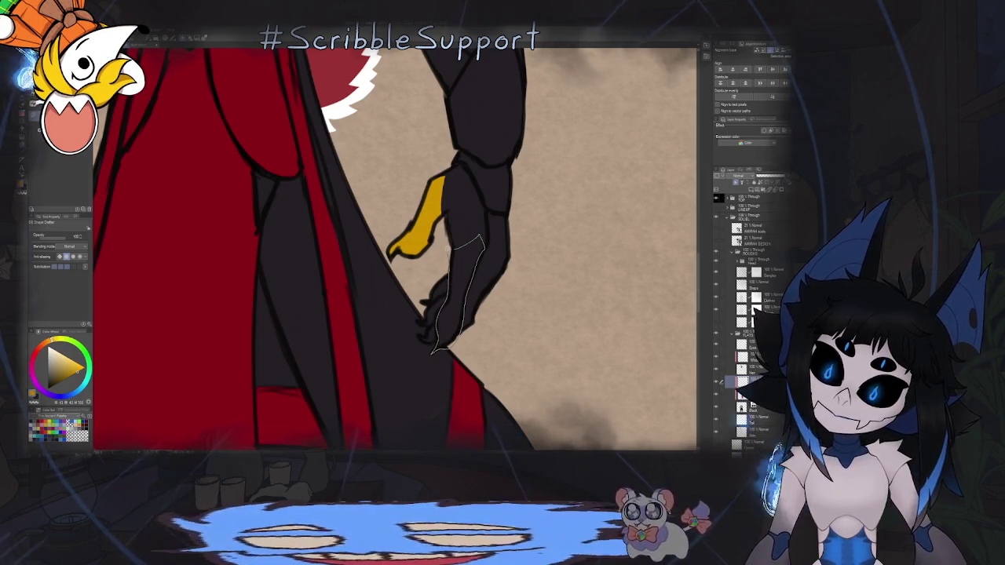
pyautogui.moveTo(450, 261); pyautogui.dragTo(451, 264)
pyautogui.moveTo(423, 319); pyautogui.dragTo(450, 343)
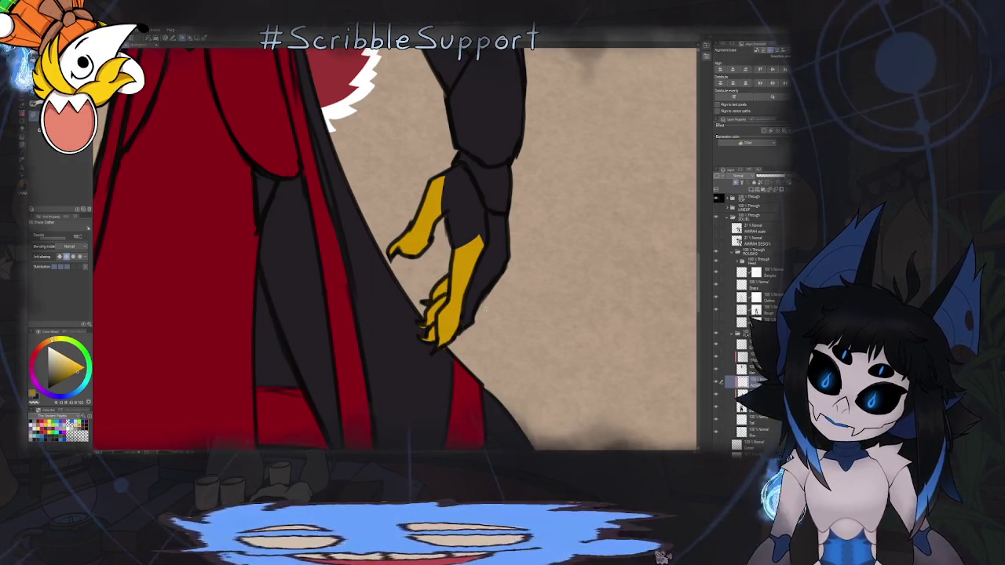
# Fill the hand's remaining unfilled fingers yellow, then zoom out to check.
pyautogui.moveTo(486, 224); pyautogui.dragTo(455, 355)
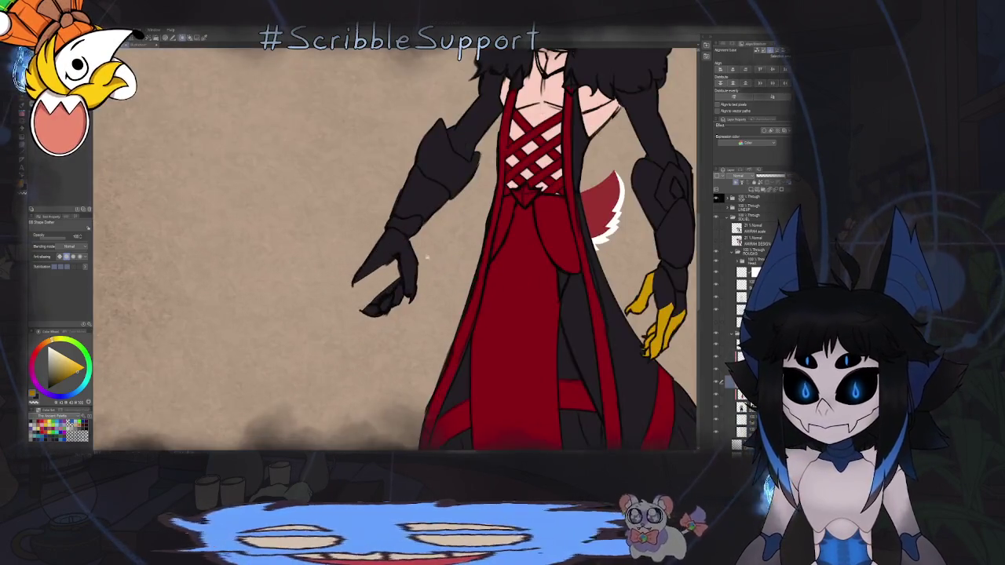
pyautogui.scroll(2, 418, 235)
pyautogui.moveTo(383, 258); pyautogui.dragTo(396, 210)
pyautogui.moveTo(453, 338)
pyautogui.mouseDown()
pyautogui.moveTo(399, 284)
pyautogui.moveTo(389, 231)
pyautogui.mouseUp()
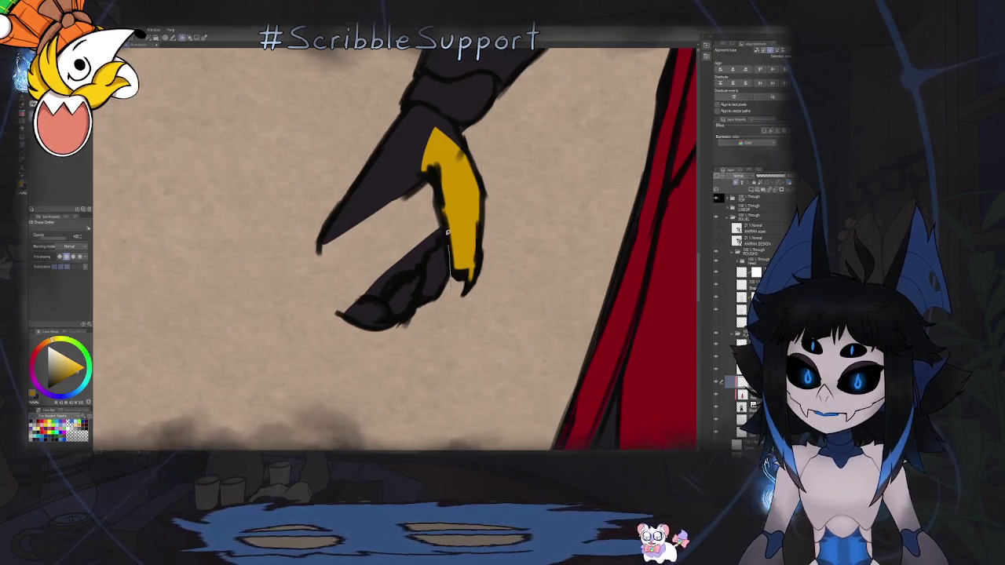
pyautogui.moveTo(437, 342); pyautogui.dragTo(428, 338)
pyautogui.scroll(-5, 442, 317)
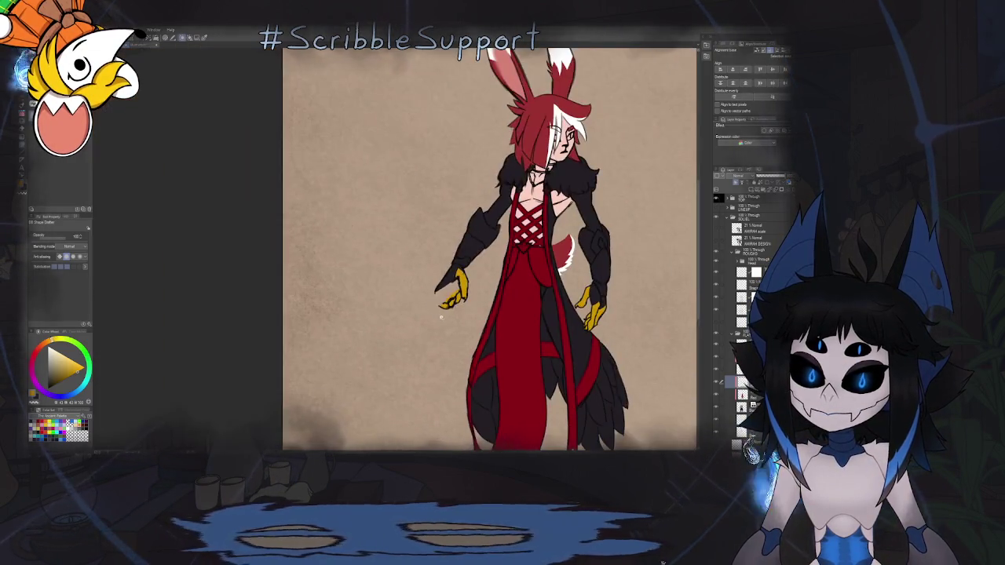
pyautogui.scroll(5, 447, 280)
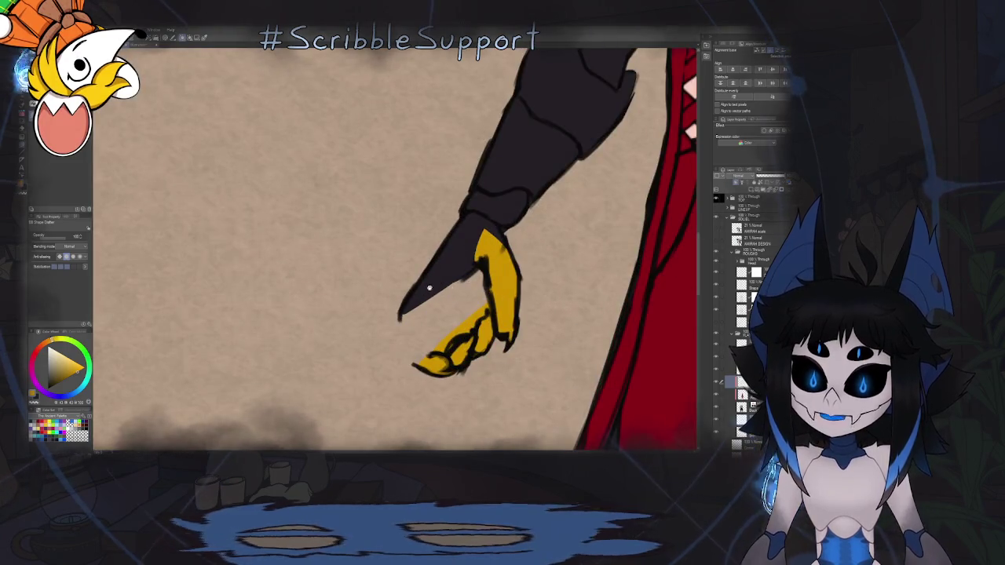
pyautogui.scroll(-5, 441, 200)
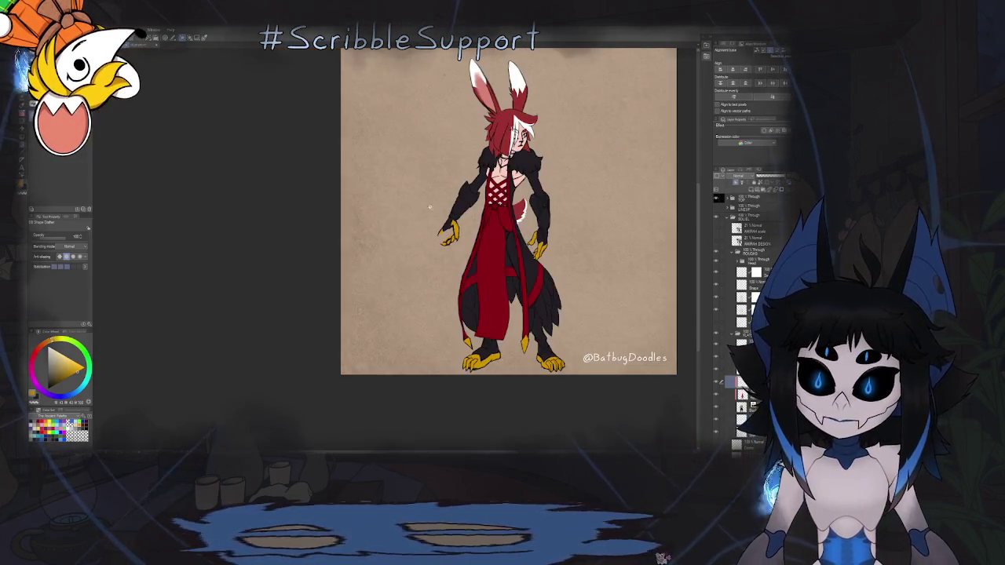
pyautogui.moveTo(437, 232); pyautogui.dragTo(374, 253)
pyautogui.scroll(5, 375, 233)
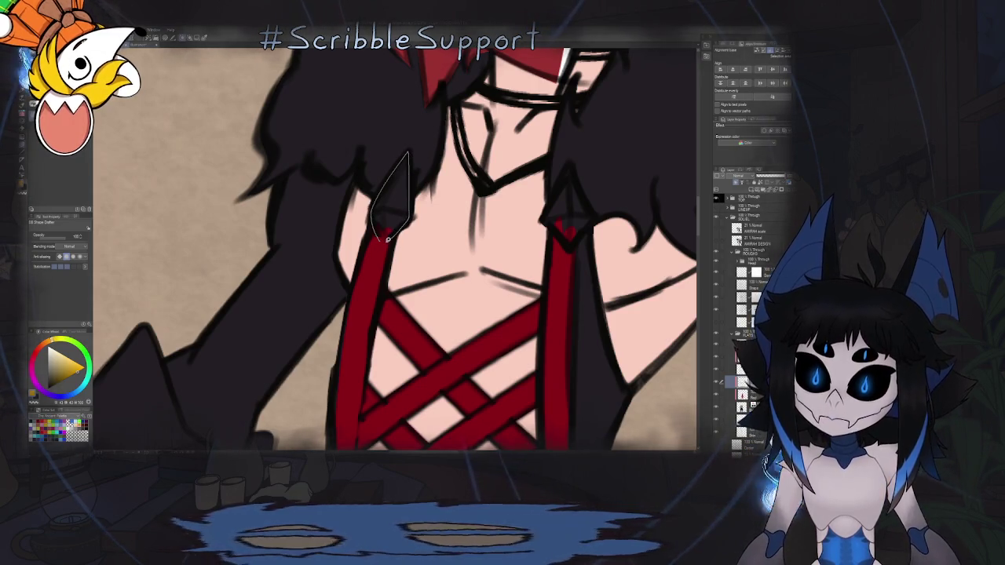
# Lasso-fill both pointed shoulder-strap caps in gold.
pyautogui.click(404, 216)
pyautogui.moveTo(532, 195); pyautogui.dragTo(375, 219)
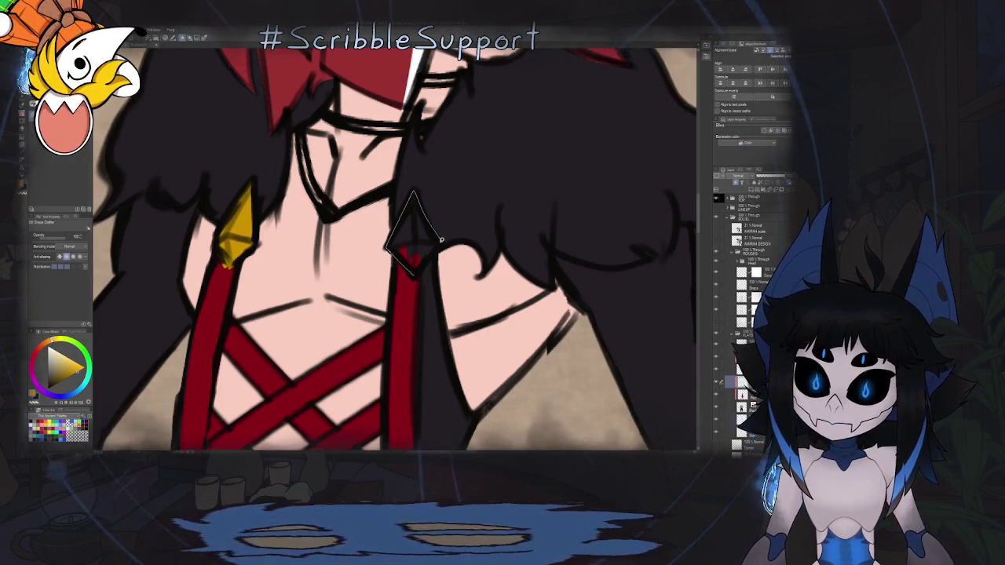
pyautogui.hotkey('ctrl', '0')
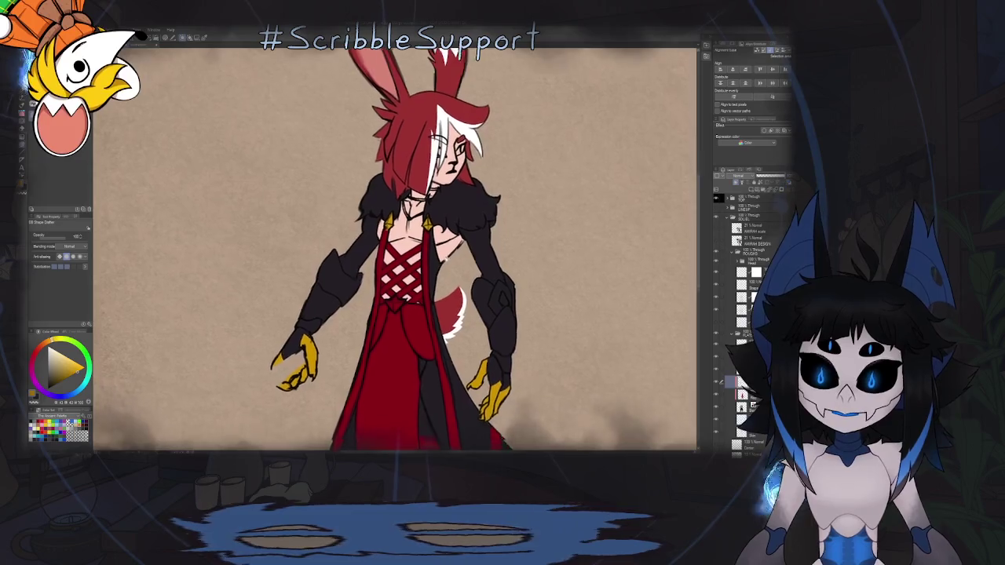
pyautogui.scroll(-5, 445, 233)
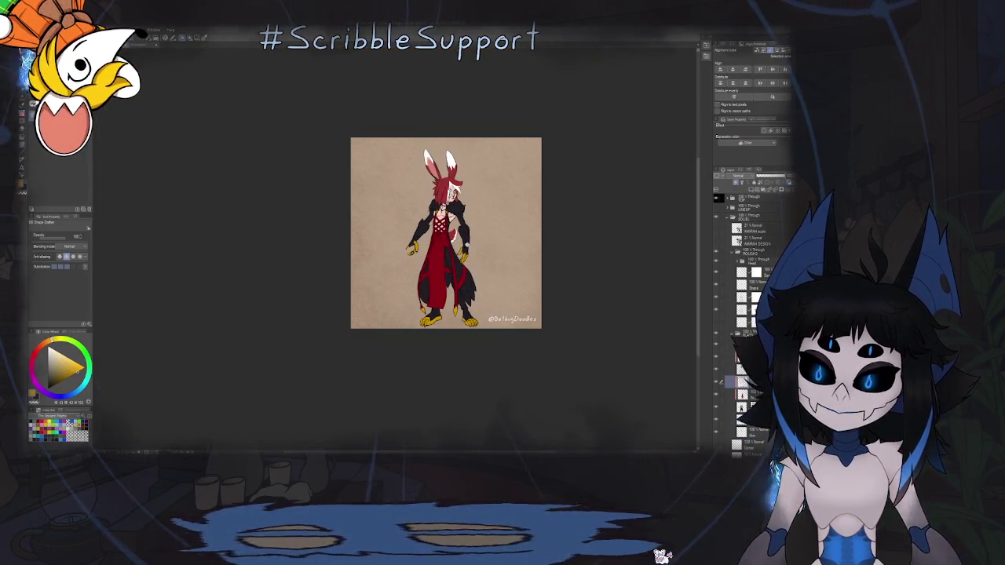
pyautogui.scroll(3, 432, 214)
pyautogui.scroll(3, 432, 215)
pyautogui.scroll(1, 432, 214)
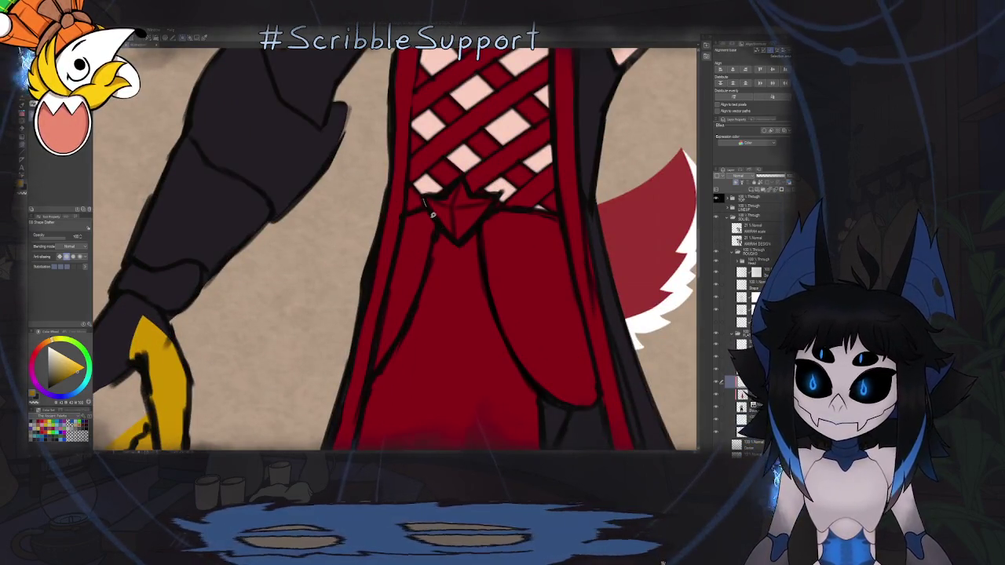
# Fill the chest star gold, undo it, and select the red robe's flat colour layer.
pyautogui.click(456, 218)
pyautogui.hotkey('ctrl', 'z')
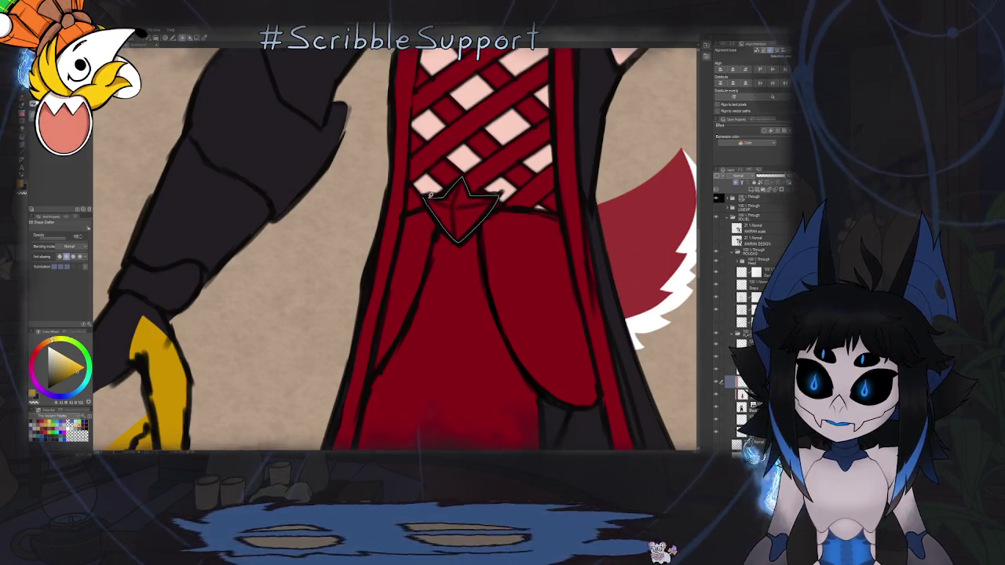
pyautogui.scroll(-3, 430, 195)
pyautogui.scroll(-3, 430, 195)
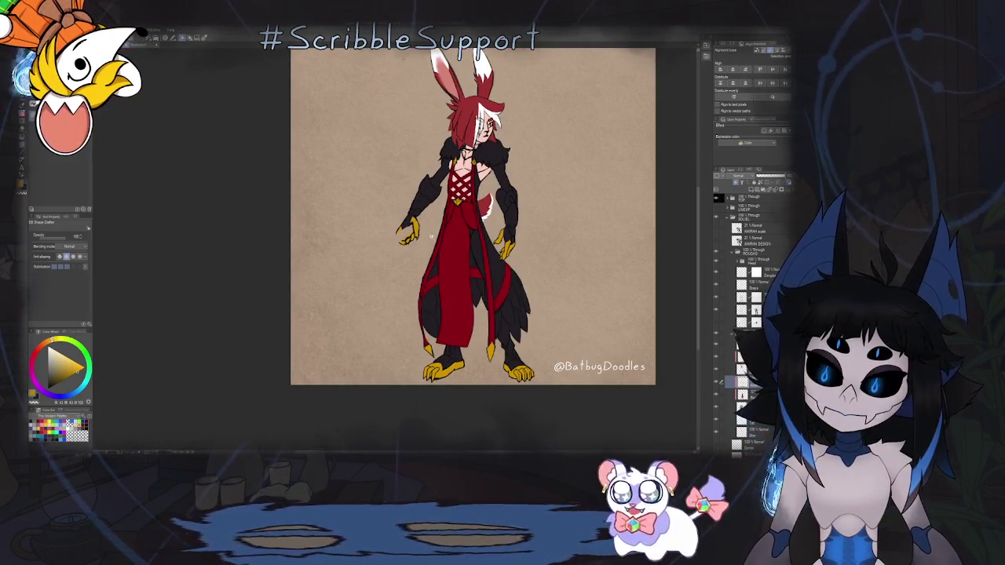
pyautogui.keyDown('ctrl'); pyautogui.keyDown('shift'); pyautogui.click(460, 321); pyautogui.keyUp('shift'); pyautogui.keyUp('ctrl')
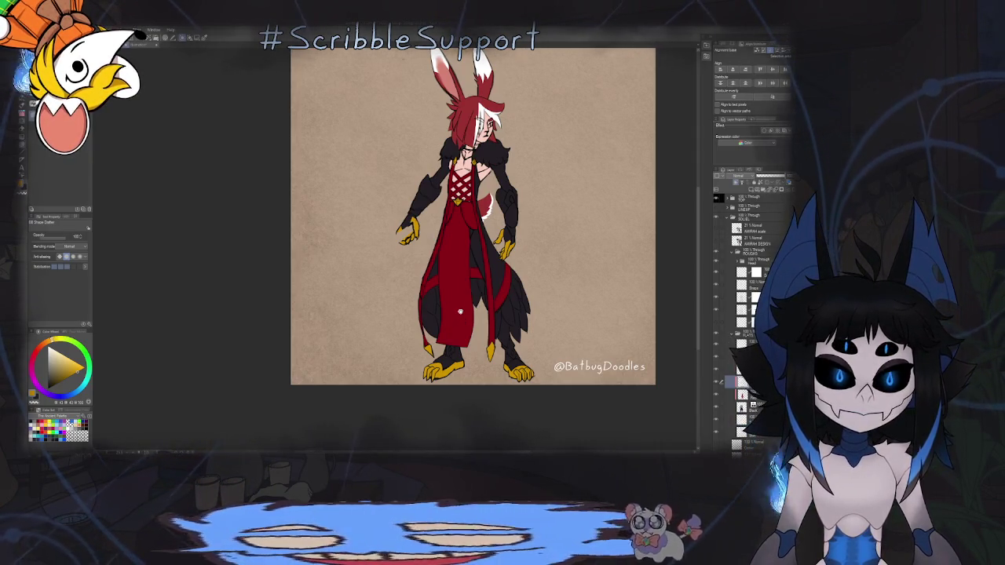
pyautogui.keyDown('ctrl'); pyautogui.keyDown('shift'); pyautogui.click(431, 331); pyautogui.keyUp('shift'); pyautogui.keyUp('ctrl')
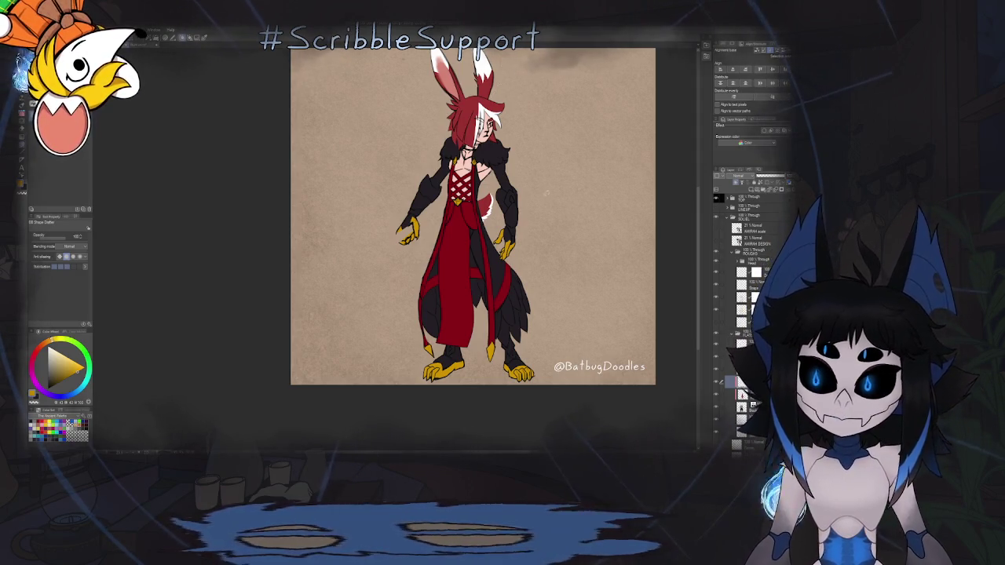
pyautogui.scroll(1, 540, 252)
pyautogui.scroll(1, 500, 266)
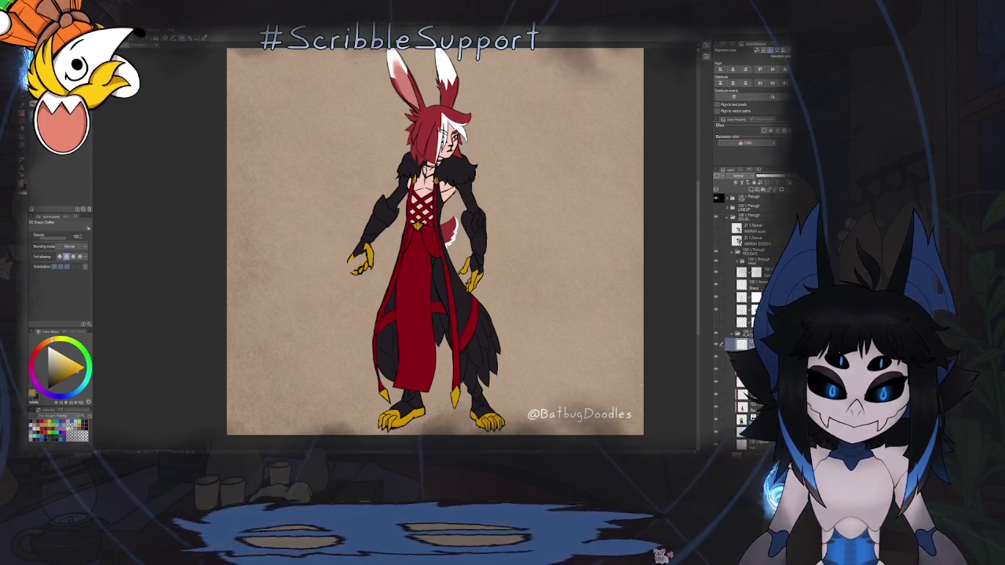
pyautogui.click(746, 393)
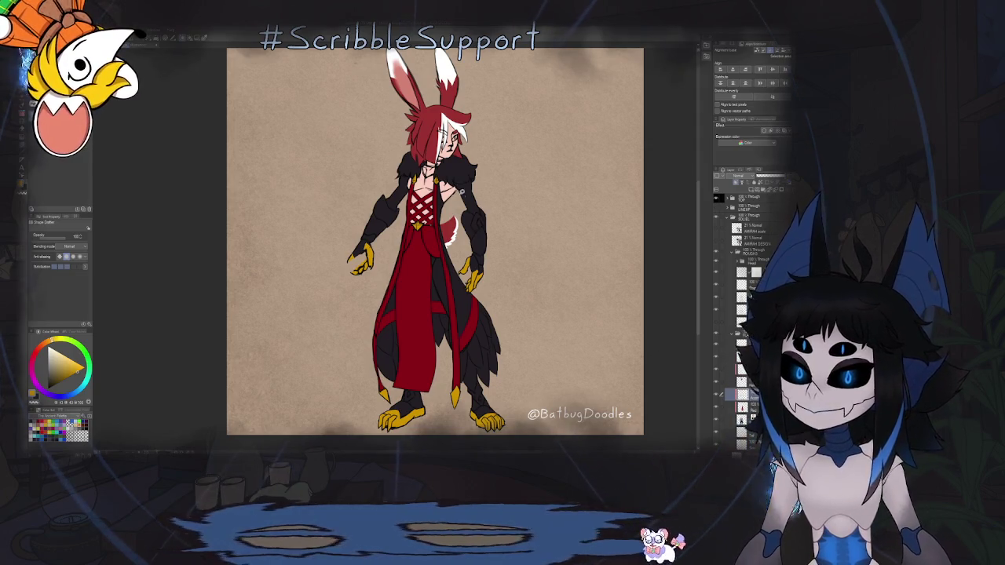
pyautogui.scroll(2, 430, 263)
pyautogui.scroll(4, 431, 262)
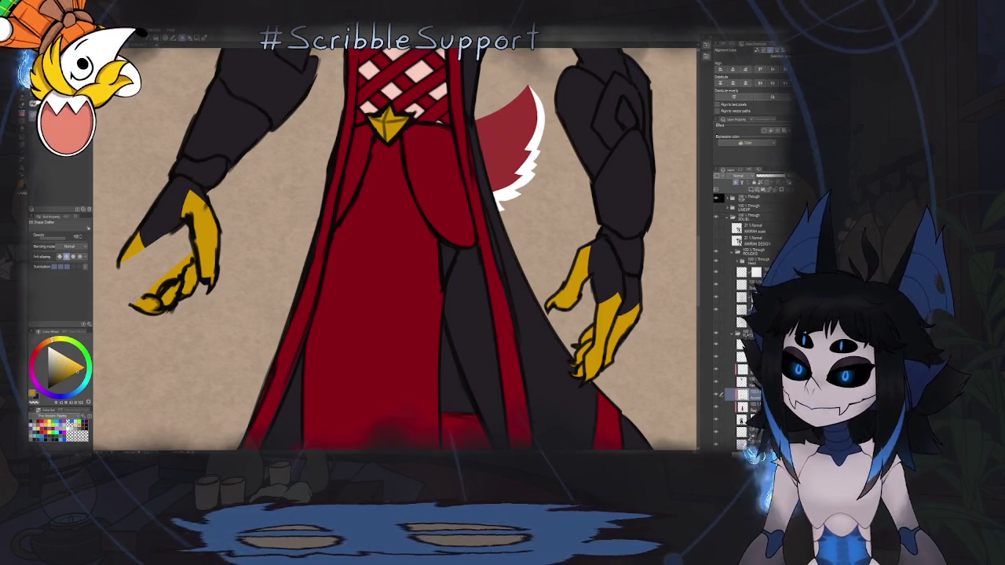
pyautogui.hotkey('alt', 'f')
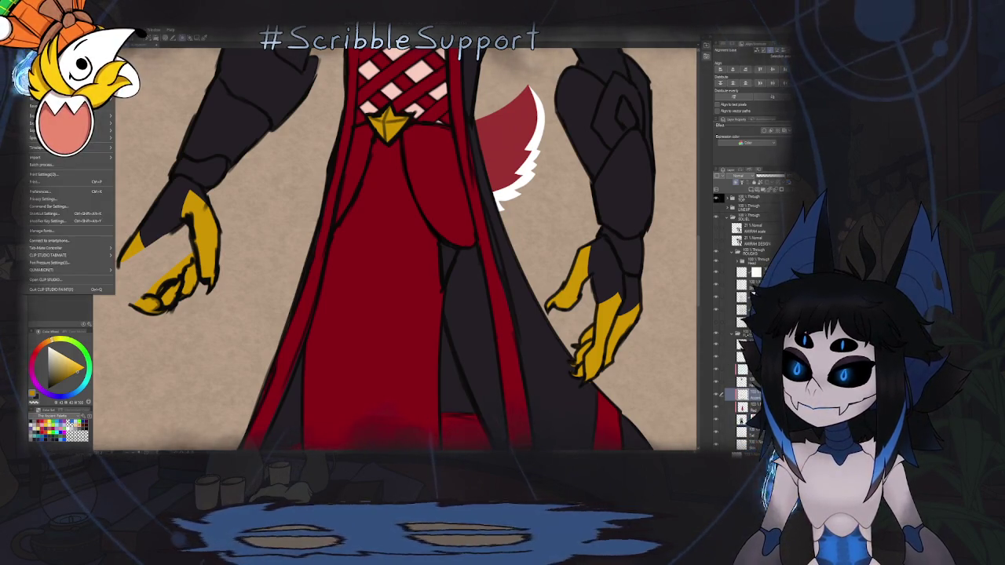
pyautogui.press('Escape')
pyautogui.hotkey('ctrl', 'Tab')
pyautogui.scroll(1, 553, 193)
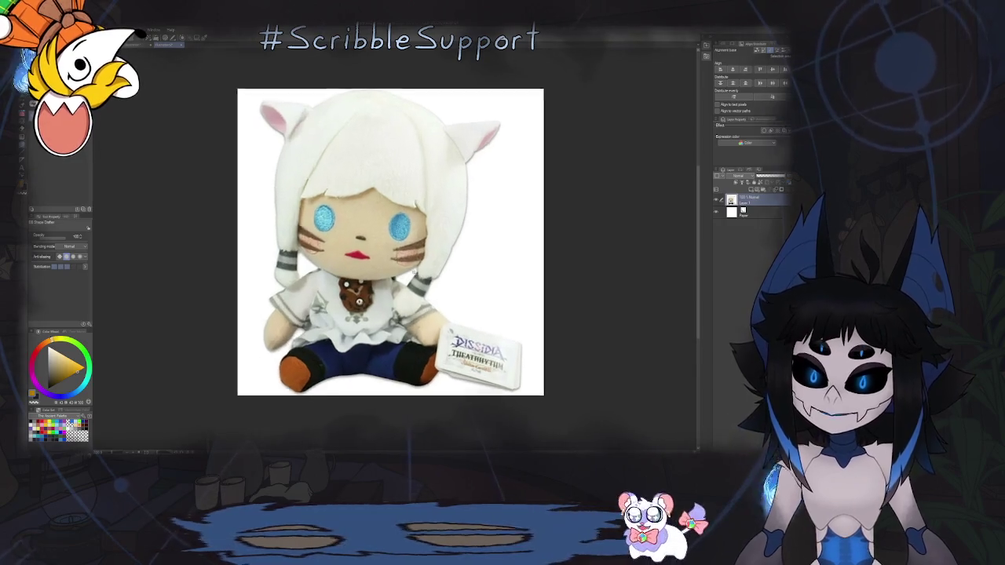
pyautogui.scroll(1, 553, 193)
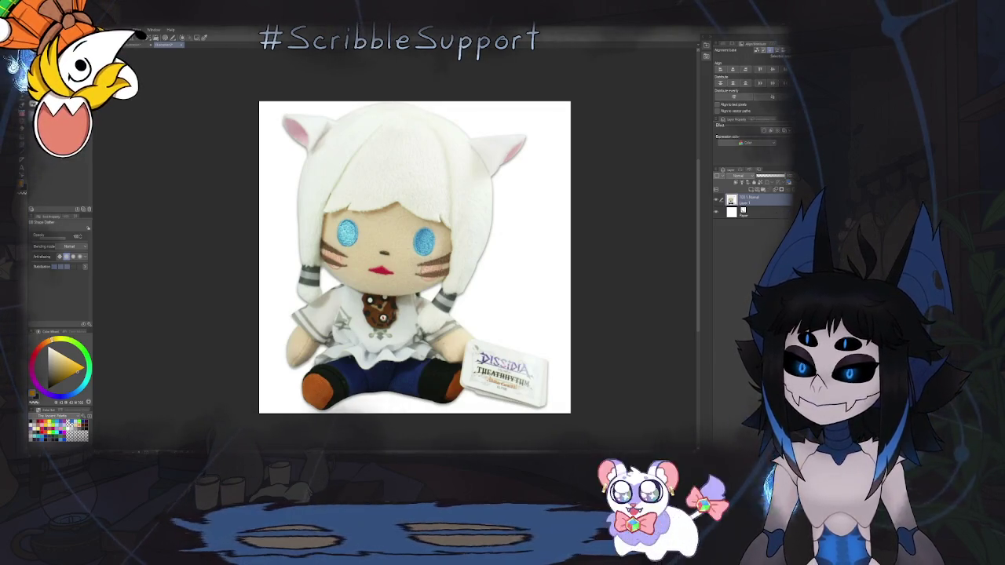
pyautogui.hotkey('ctrl', 'Tab')
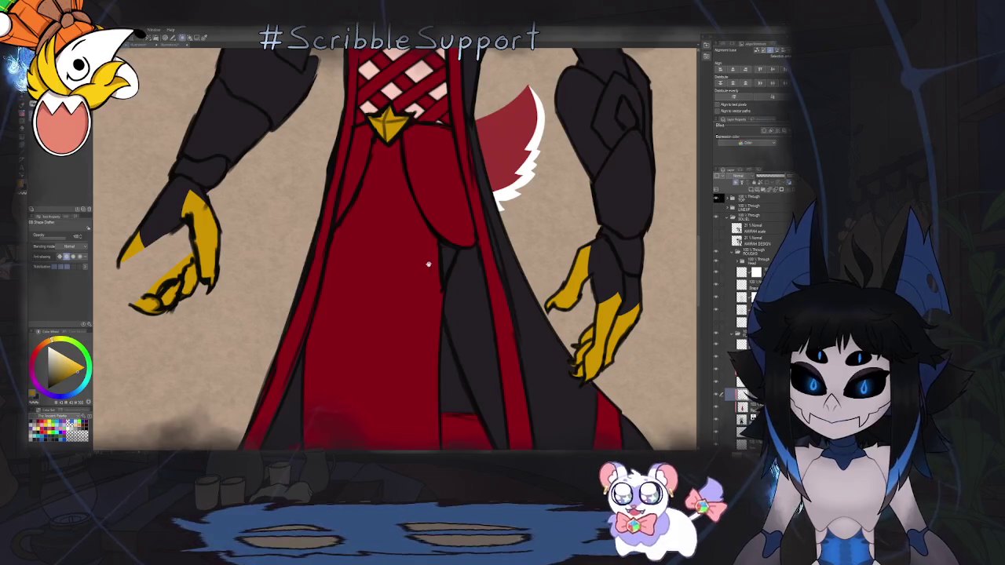
# Ink the robe's fold line darker with the pen.
pyautogui.scroll(-3, 361, 114)
pyautogui.scroll(1, 401, 175)
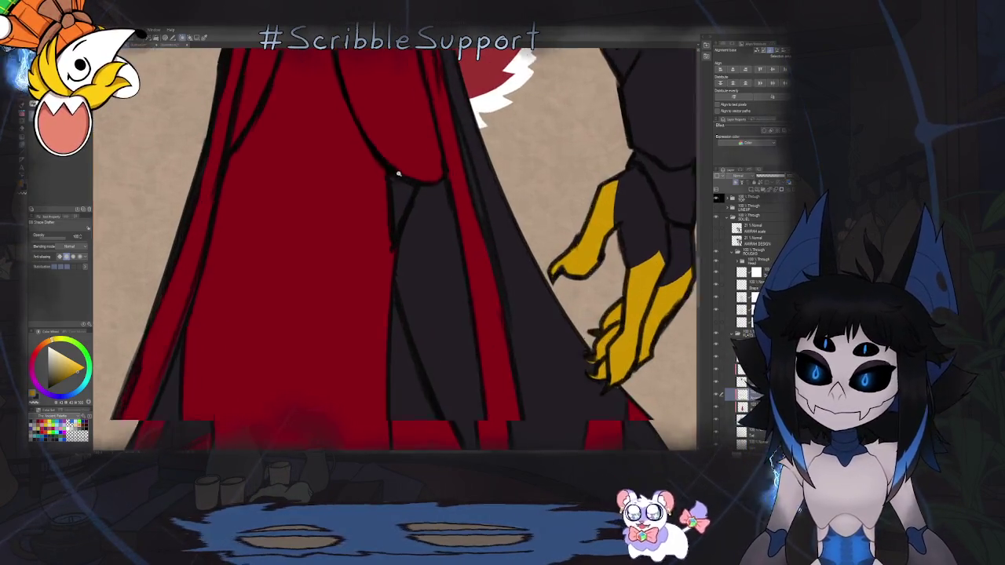
pyautogui.scroll(1, 393, 168)
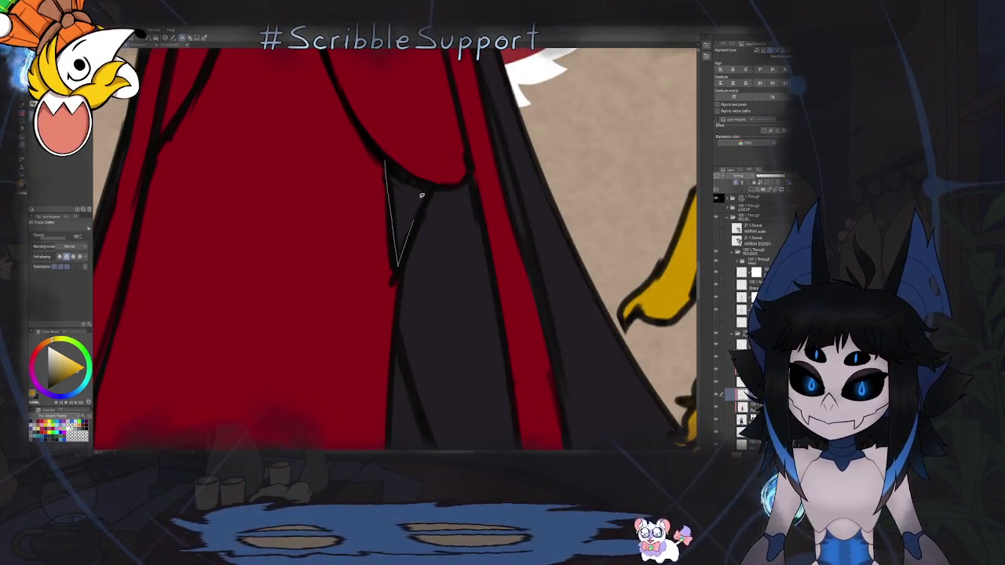
pyautogui.moveTo(387, 167); pyautogui.dragTo(393, 267)
# Lasso-fill a gold triangle where the red flap meets the dark underlayer.
pyautogui.moveTo(388, 157)
pyautogui.mouseDown()
pyautogui.moveTo(408, 168)
pyautogui.moveTo(397, 162)
pyautogui.mouseUp()
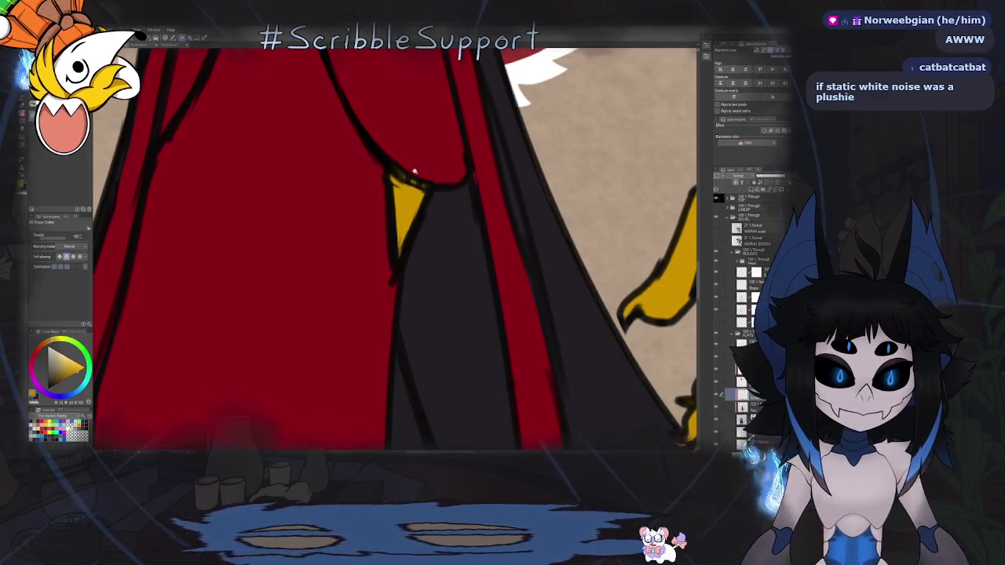
pyautogui.scroll(-1, 414, 171)
pyautogui.scroll(-1, 414, 171)
pyautogui.scroll(-1, 409, 189)
pyautogui.scroll(-1, 400, 240)
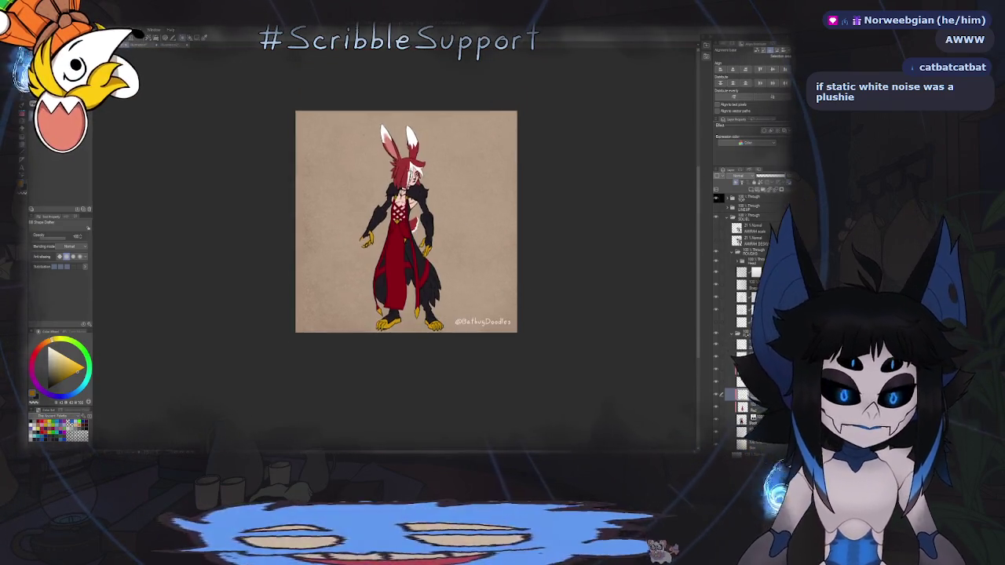
pyautogui.scroll(2, 398, 253)
pyautogui.scroll(2, 398, 253)
pyautogui.scroll(1, 440, 125)
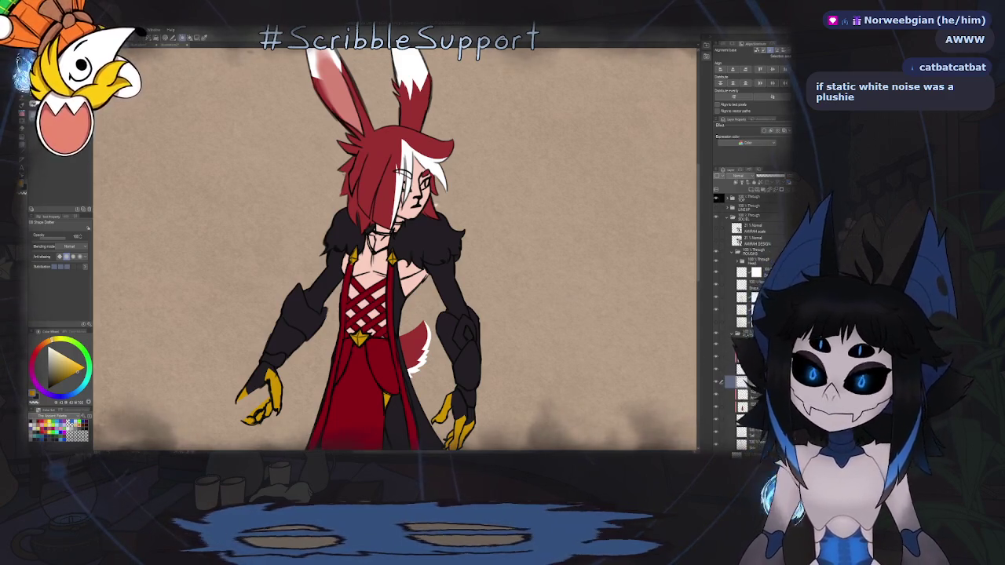
# Zoom in and outline and fill the white of the character's eye.
pyautogui.scroll(2, 309, 185)
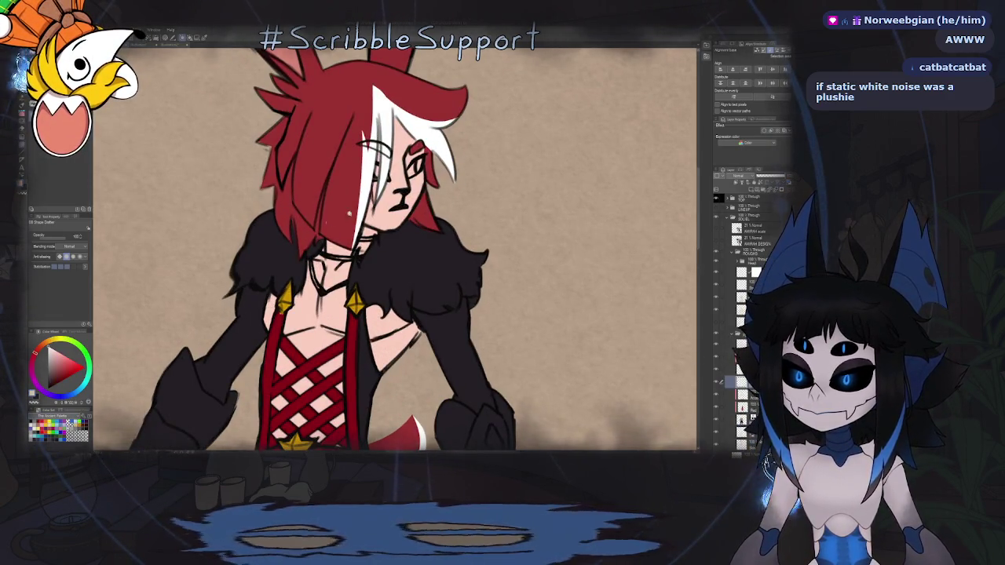
pyautogui.scroll(3, 349, 212)
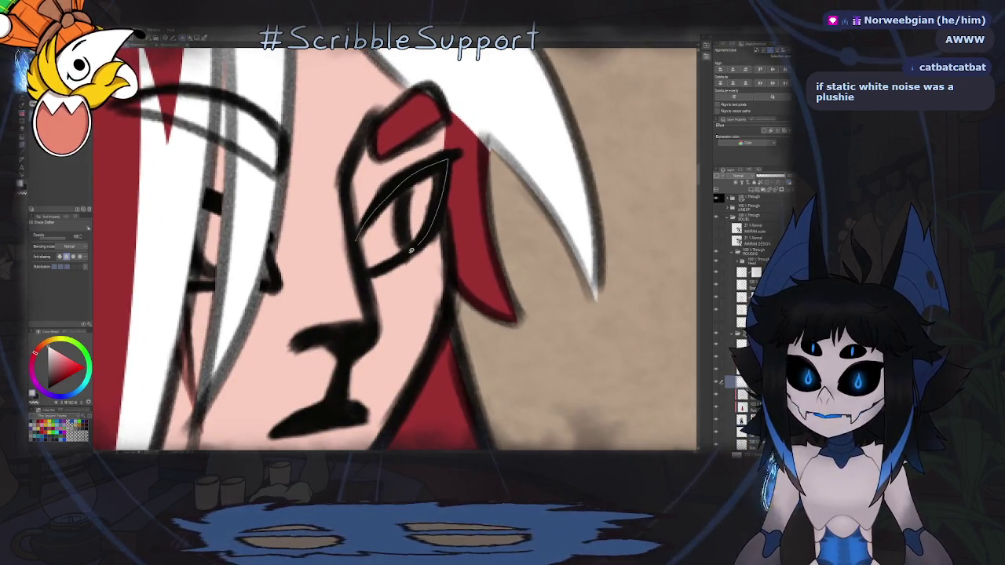
pyautogui.moveTo(450, 156); pyautogui.dragTo(366, 270)
pyautogui.press('-')
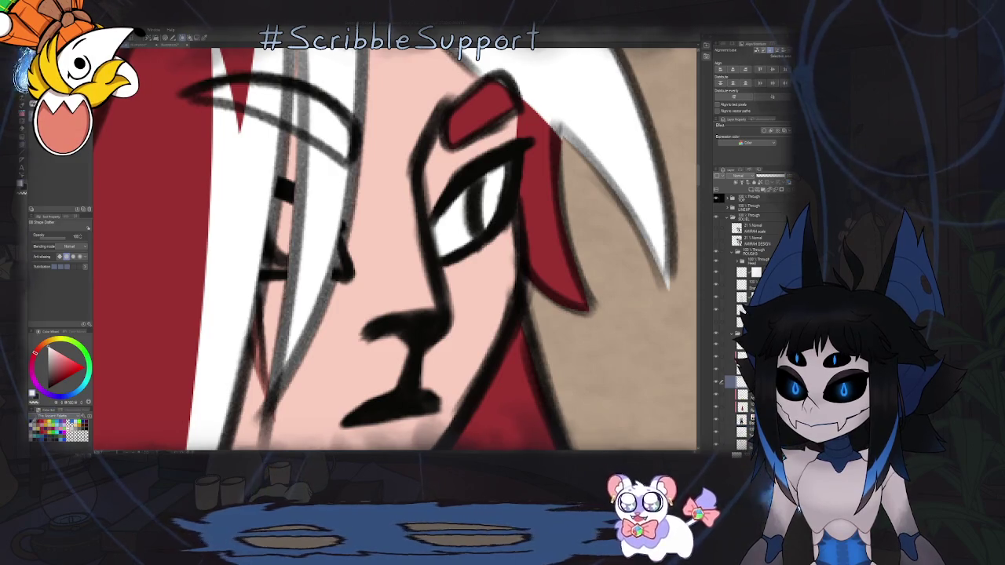
pyautogui.hotkey('alt', ']')
pyautogui.hotkey('alt', ']')
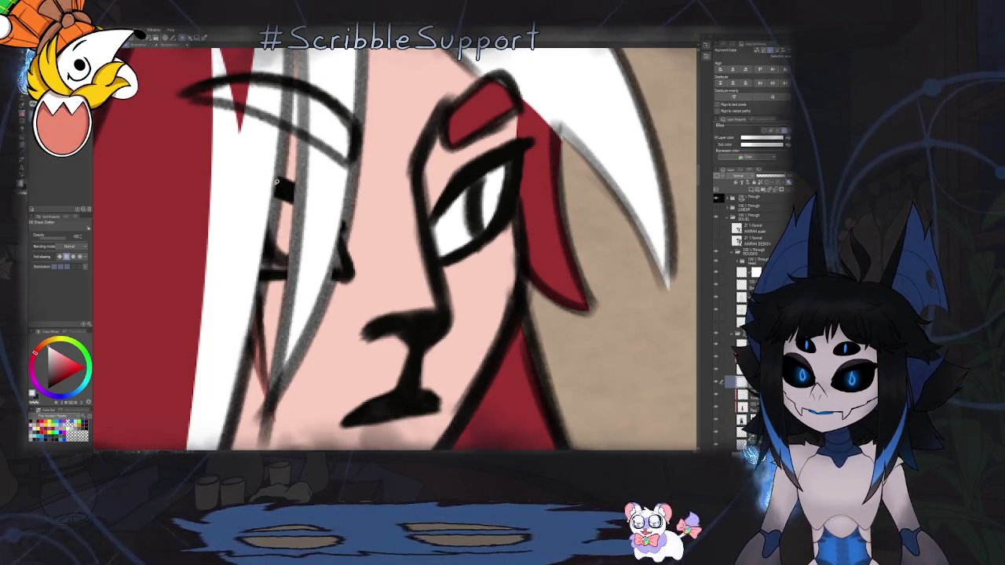
# Switch to navy blue and lasso-fill a shadow shape over the eye.
pyautogui.moveTo(343, 247); pyautogui.dragTo(255, 178)
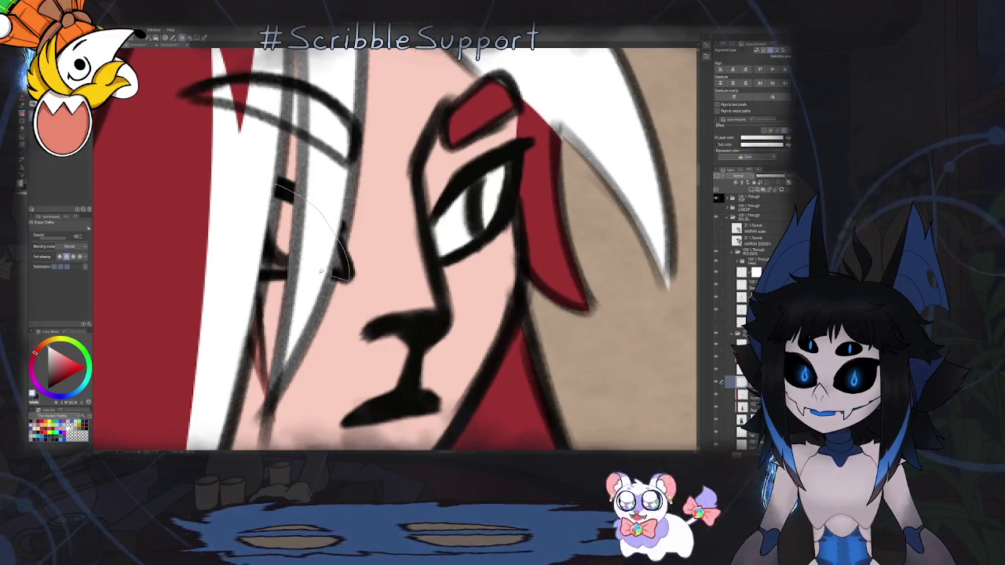
pyautogui.scroll(-5, 255, 178)
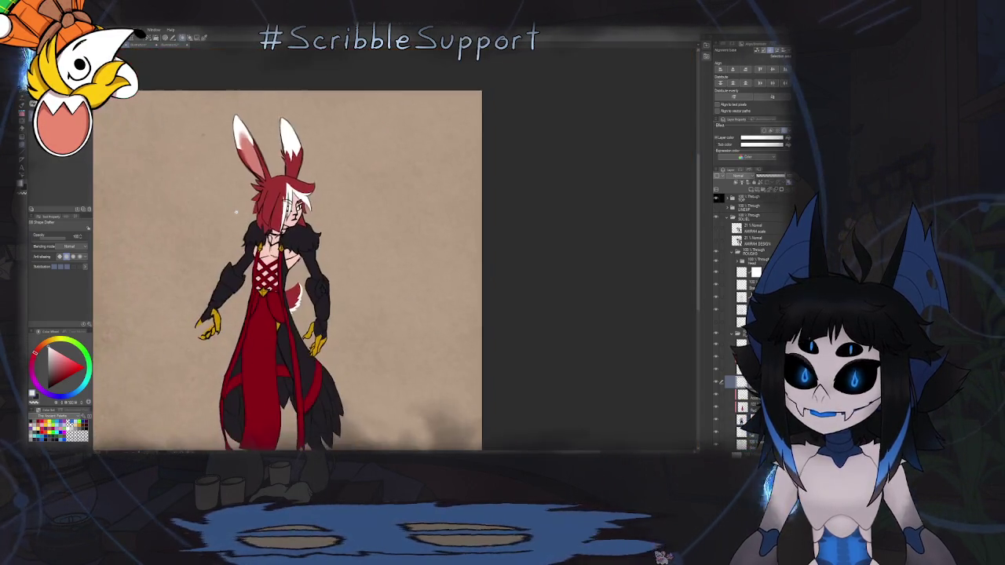
pyautogui.scroll(3, 292, 203)
pyautogui.scroll(3, 292, 203)
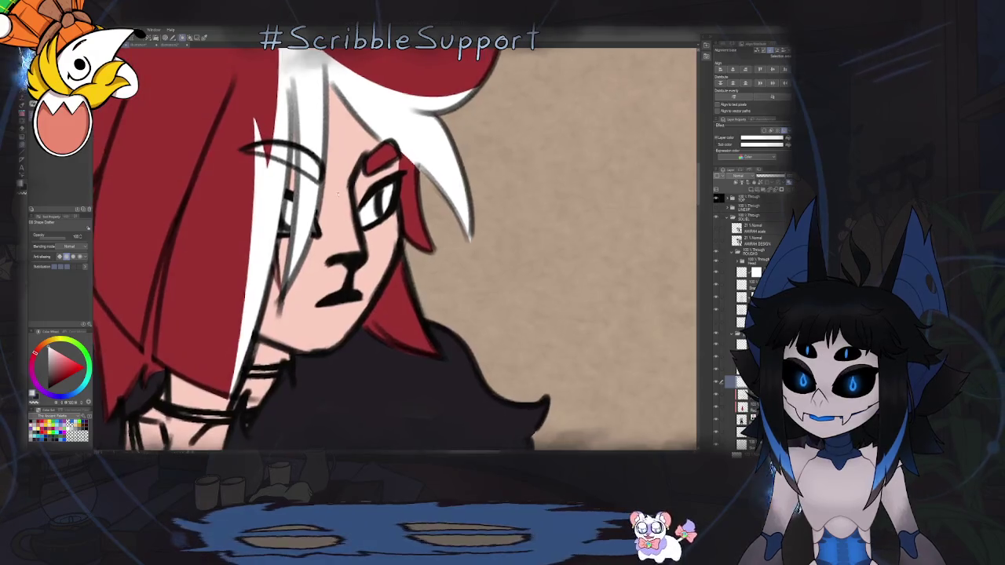
pyautogui.scroll(3, 293, 202)
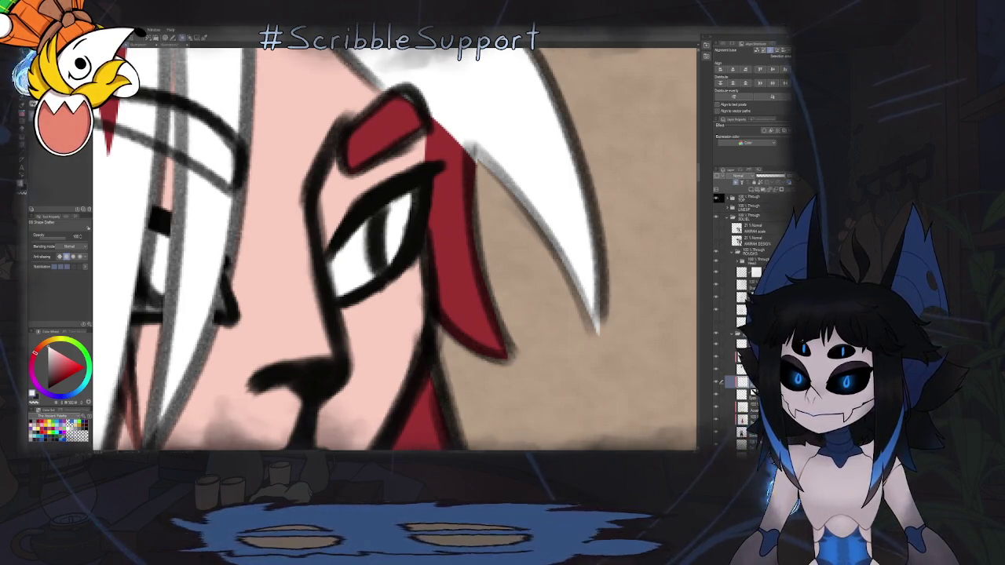
pyautogui.press('x')
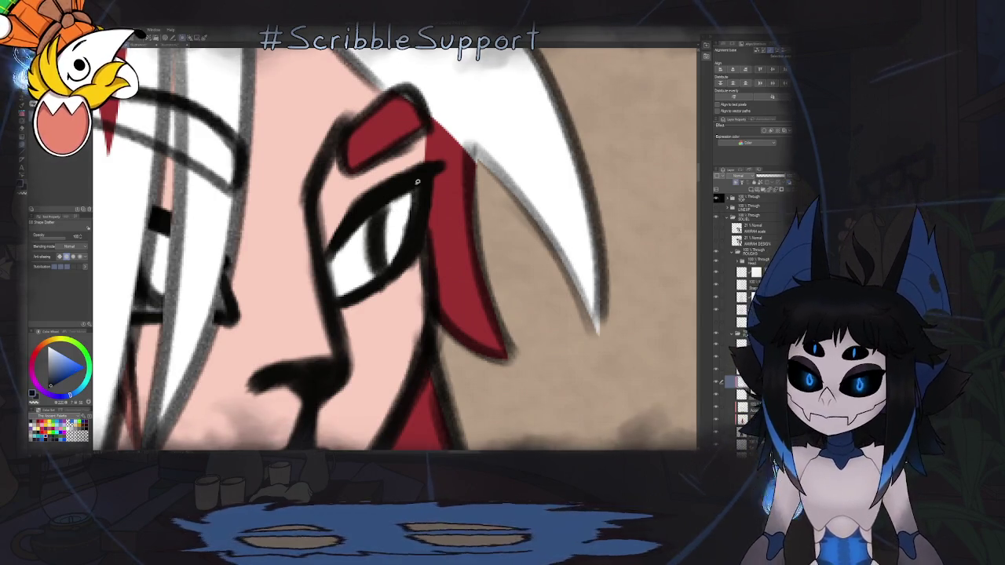
pyautogui.moveTo(425, 193); pyautogui.dragTo(425, 186)
pyautogui.scroll(-3, 425, 193)
pyautogui.scroll(-3, 425, 192)
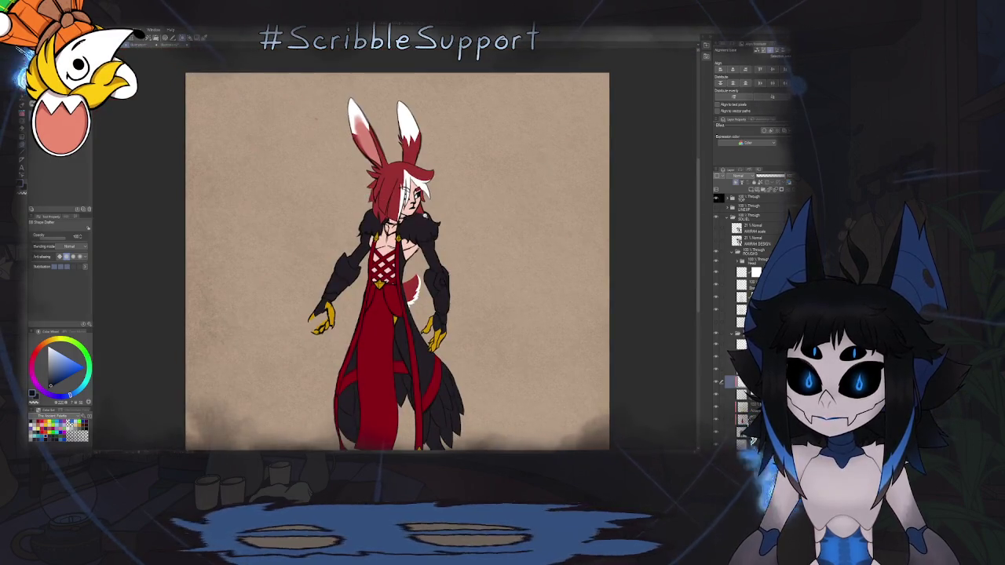
pyautogui.scroll(-2, 511, 247)
pyautogui.scroll(1, 512, 246)
pyautogui.scroll(1, 448, 247)
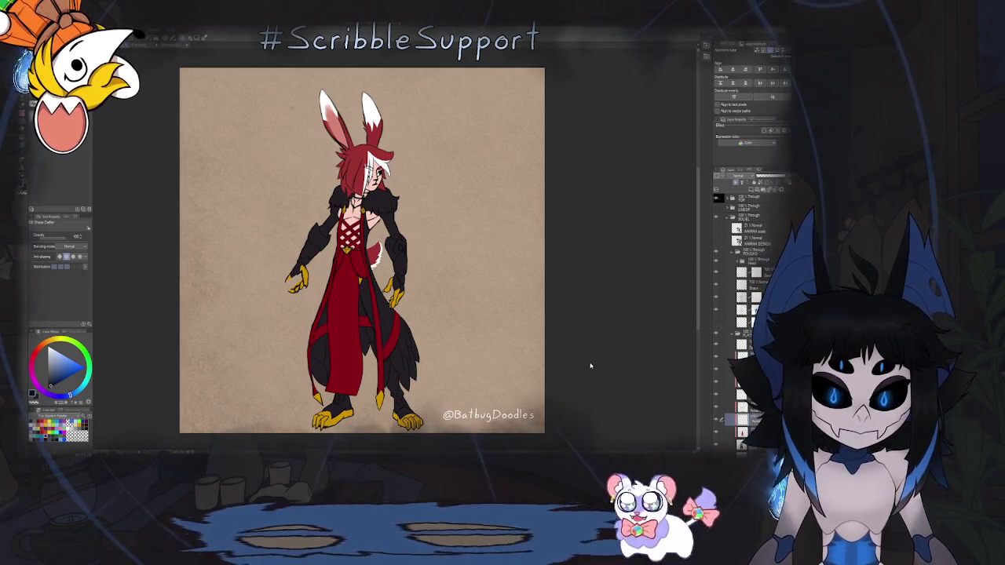
pyautogui.scroll(2, 413, 233)
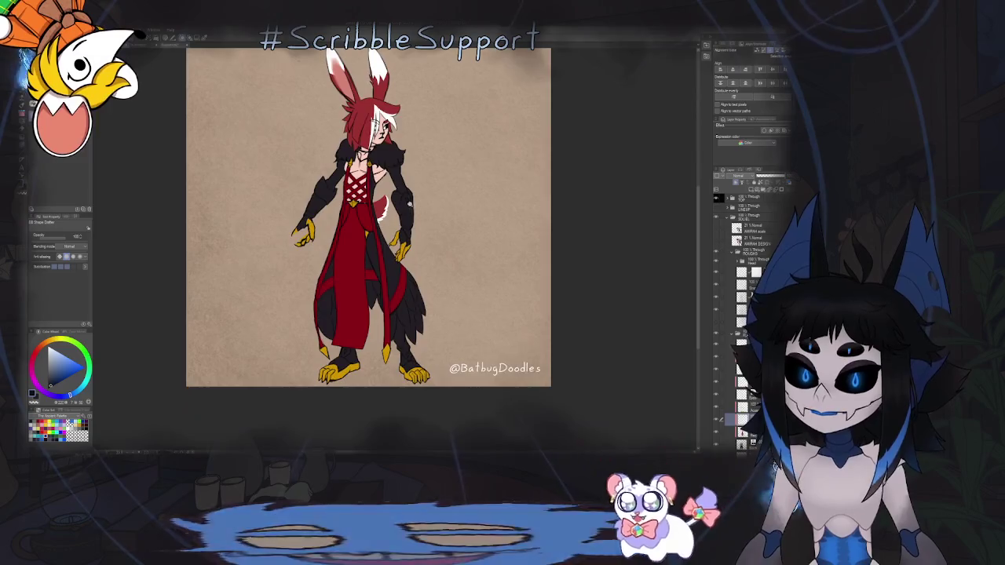
# Polygon-lasso a navy shadow down the side of the arm armour.
pyautogui.scroll(2, 412, 233)
pyautogui.scroll(1, 412, 233)
pyautogui.scroll(2, 412, 233)
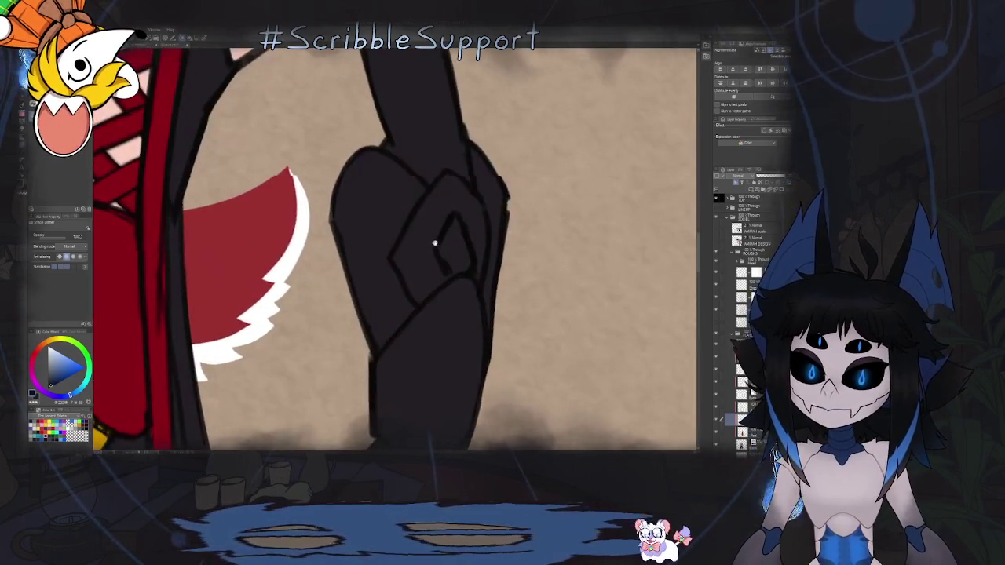
pyautogui.scroll(1, 413, 233)
pyautogui.click(389, 261)
pyautogui.click(444, 170)
pyautogui.click(486, 232)
pyautogui.click(479, 289)
pyautogui.click(416, 311)
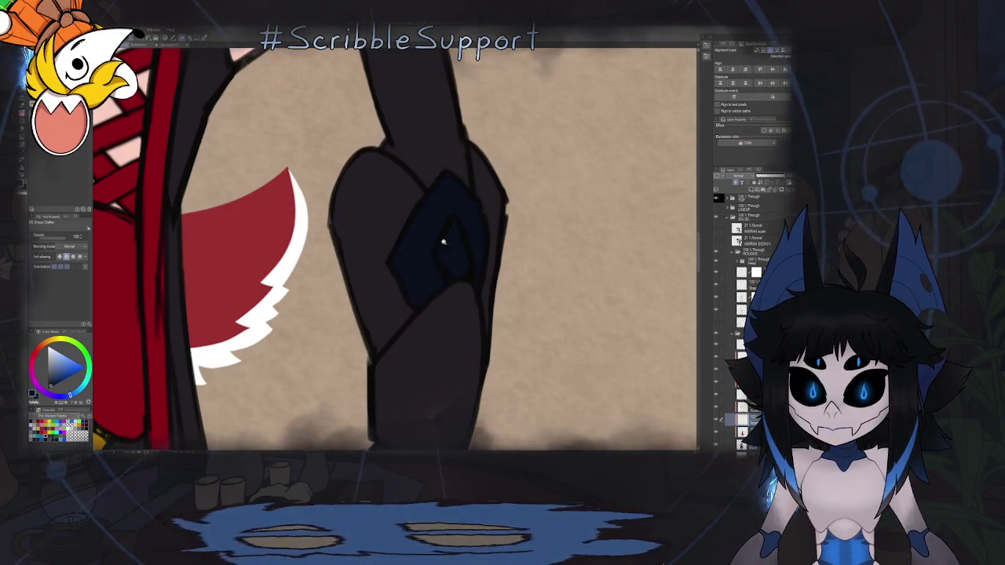
pyautogui.hotkey('ctrl', '0')
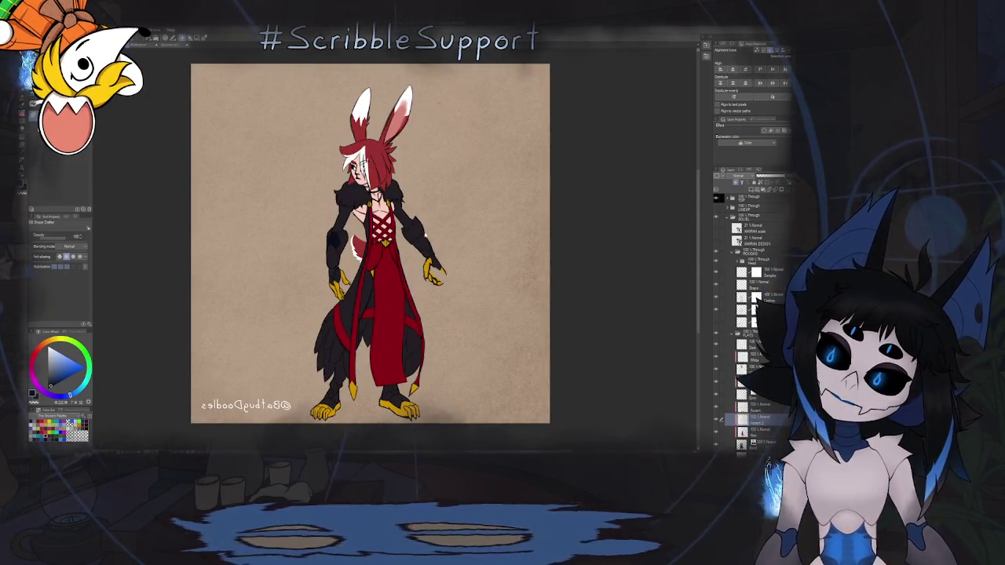
# Fill the wrist band with dark navy.
pyautogui.scroll(2, 377, 316)
pyautogui.scroll(2, 376, 317)
pyautogui.scroll(2, 376, 317)
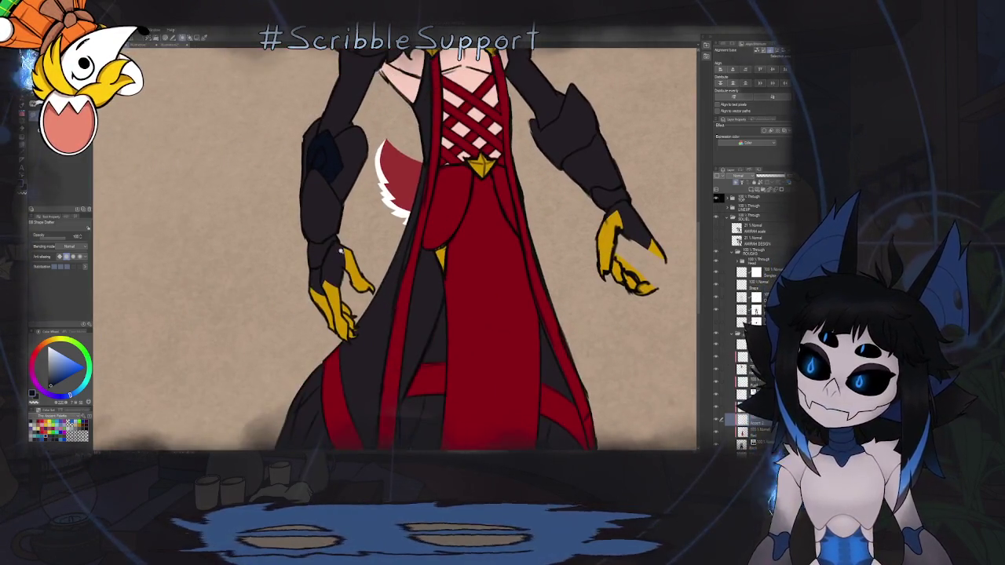
pyautogui.scroll(2, 318, 228)
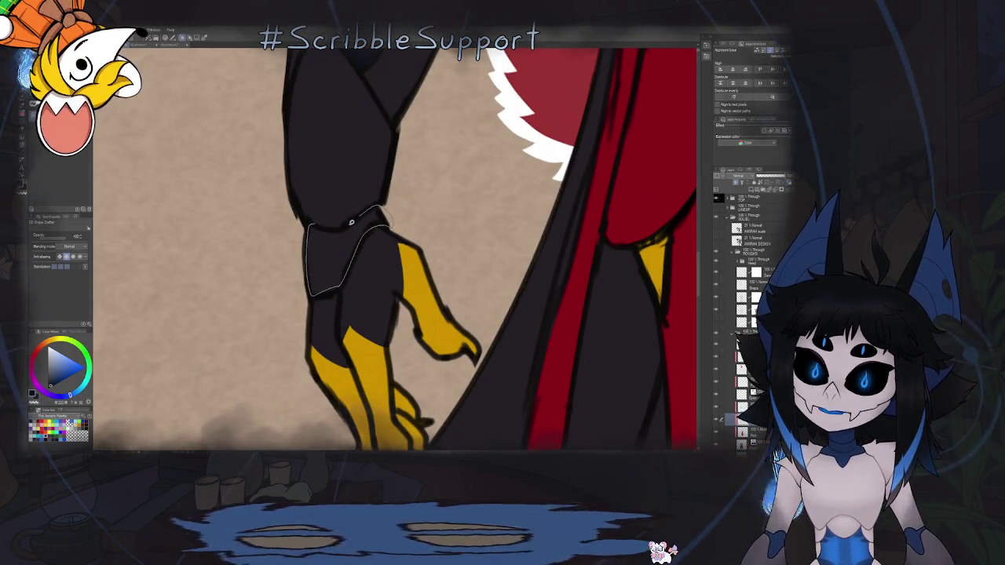
pyautogui.click(351, 223)
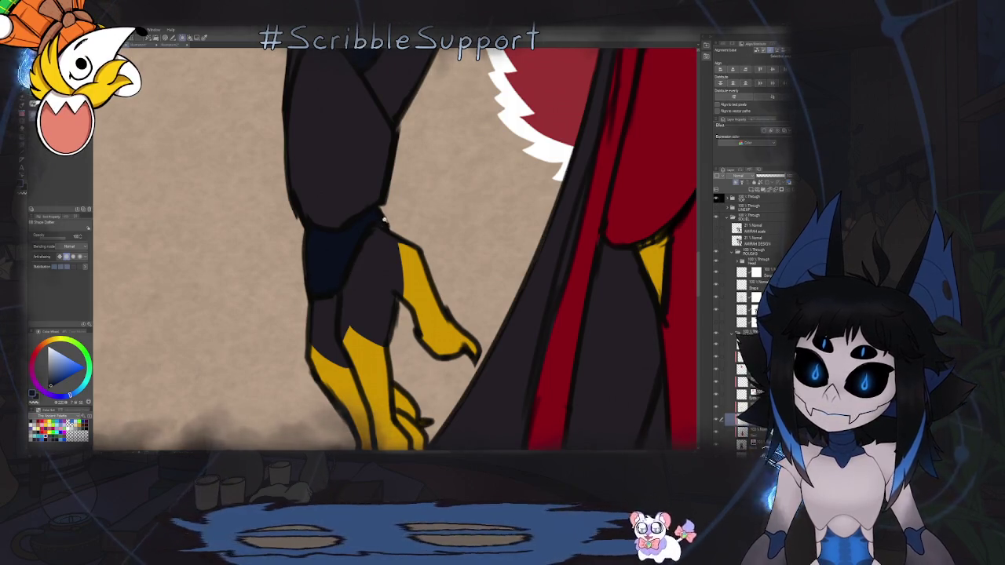
pyautogui.scroll(-5, 328, 293)
pyautogui.scroll(4, 442, 217)
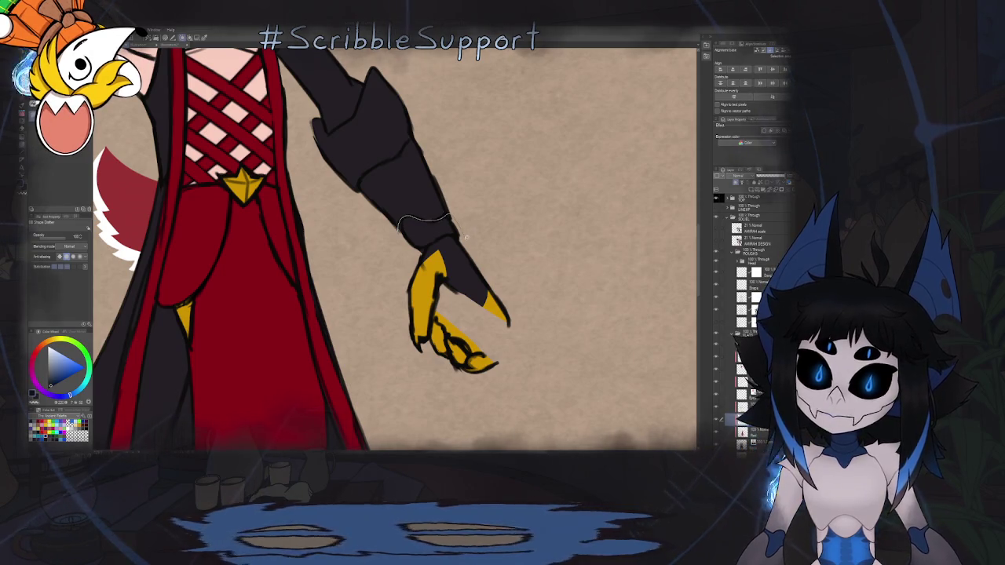
pyautogui.scroll(-5, 392, 243)
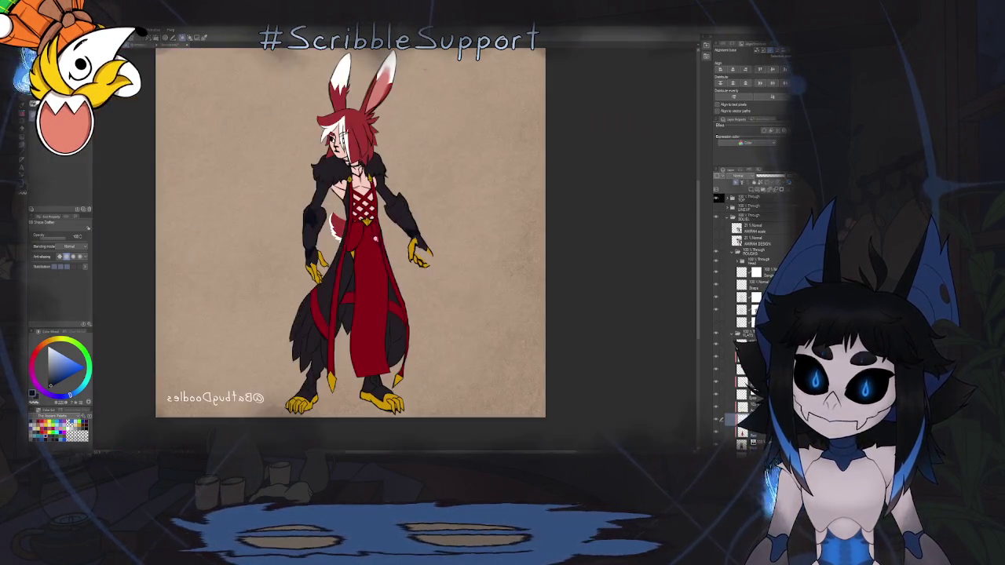
# Flip the canvas back to its normal horizontal orientation and refit the view.
pyautogui.press('h')
pyautogui.scroll(-3, 408, 246)
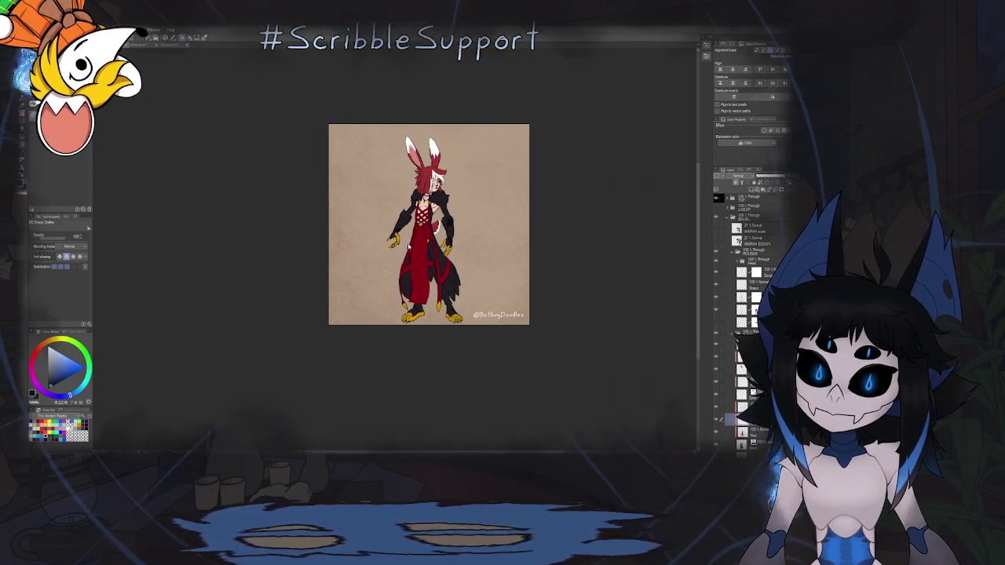
pyautogui.scroll(3, 428, 224)
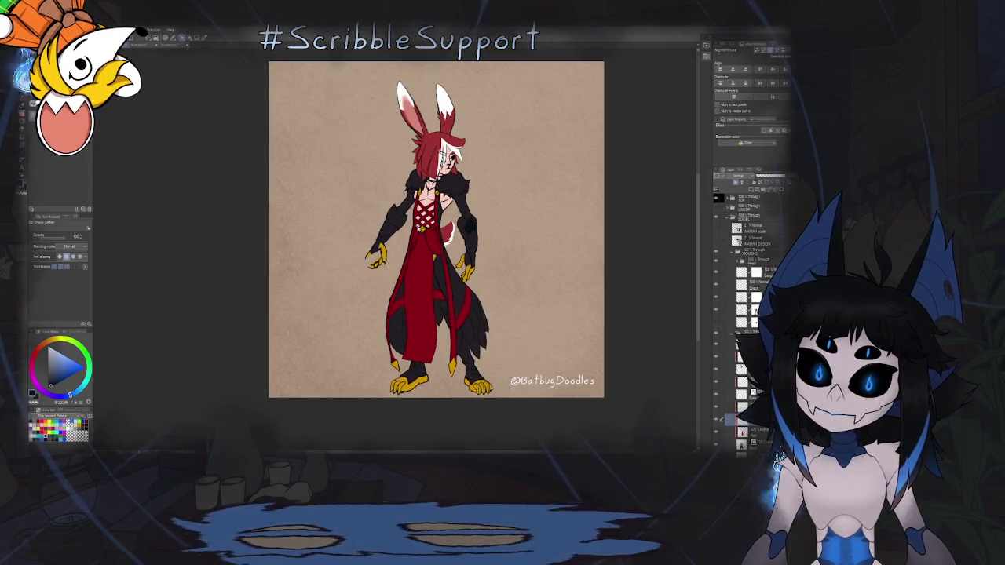
pyautogui.scroll(3, 440, 181)
pyautogui.scroll(2, 441, 181)
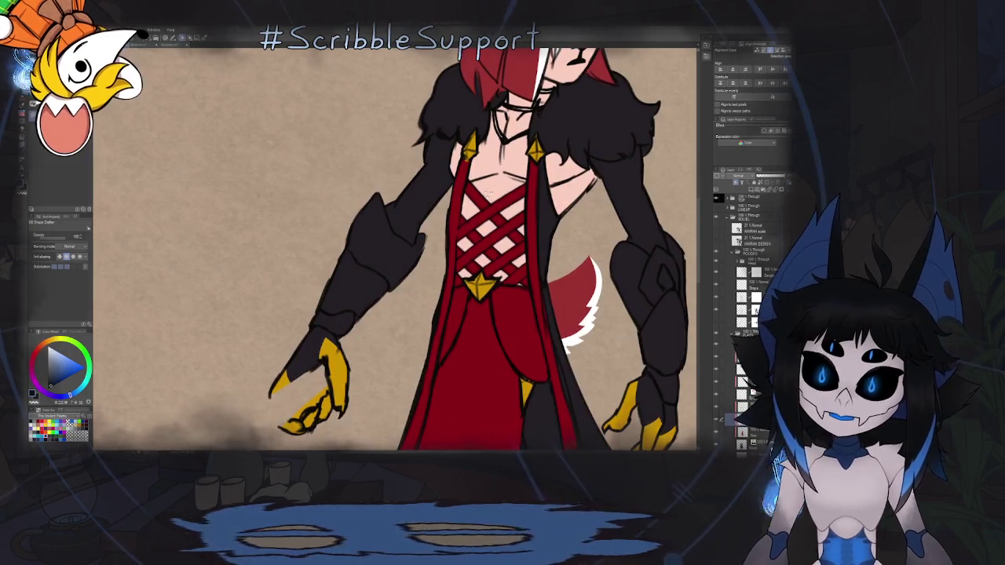
pyautogui.scroll(-2, 487, 191)
pyautogui.scroll(3, 445, 213)
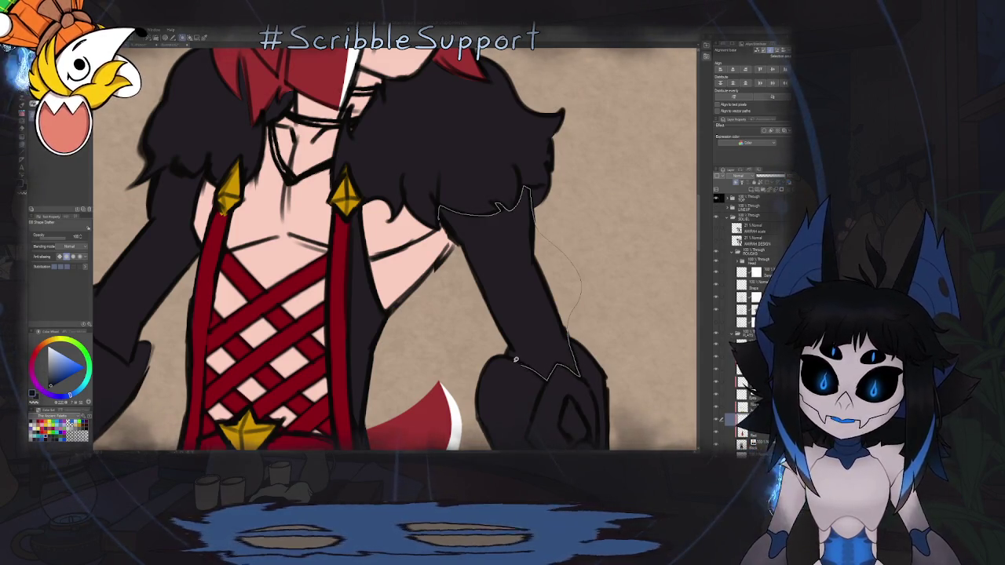
pyautogui.hotkey('ctrl', '0')
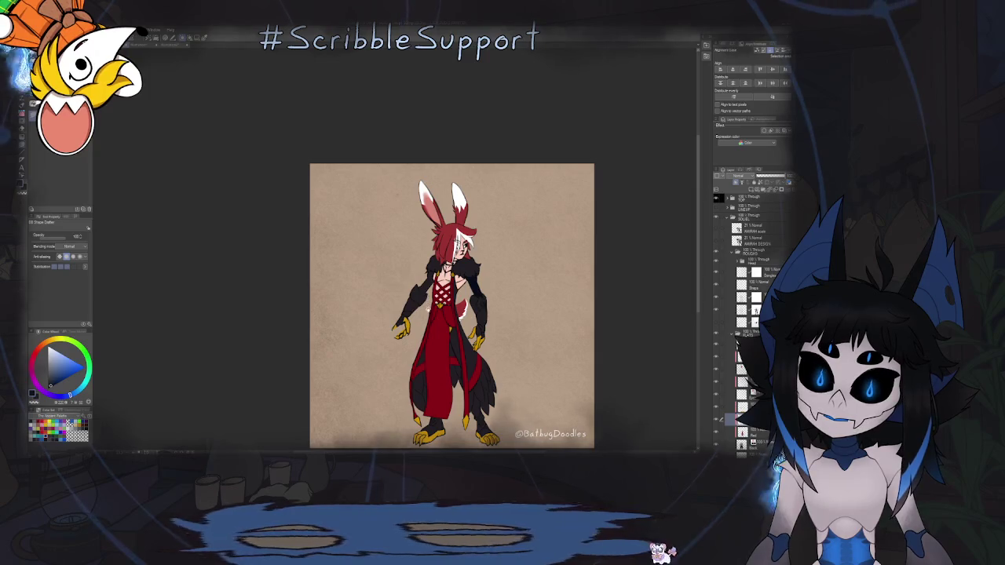
pyautogui.scroll(2, 424, 287)
pyautogui.scroll(3, 424, 287)
pyautogui.scroll(3, 424, 286)
# Lasso-fill a navy shadow from the glove's outer edge up toward the shoulder.
pyautogui.moveTo(357, 286); pyautogui.dragTo(415, 343)
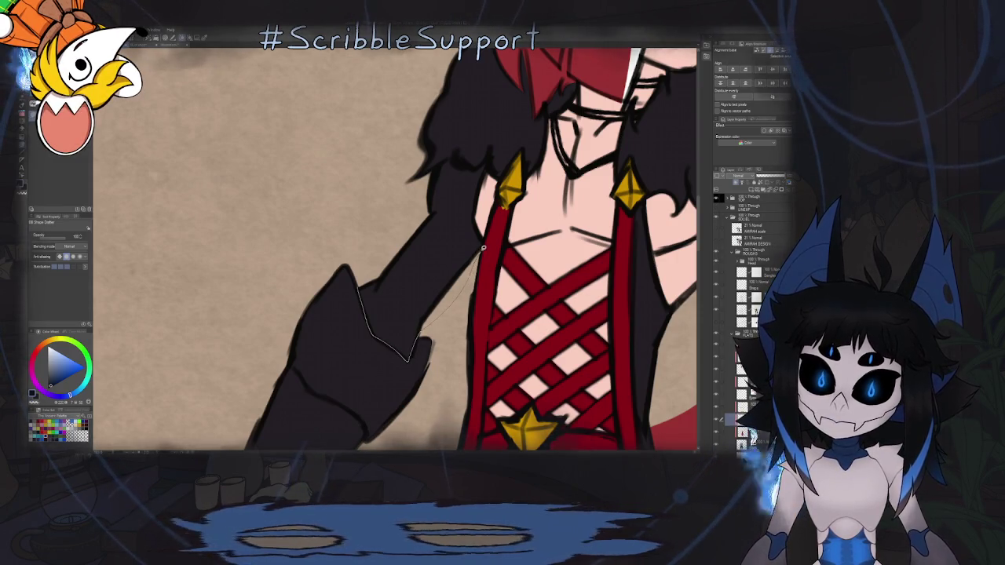
pyautogui.moveTo(487, 167); pyautogui.dragTo(455, 160)
pyautogui.hotkey('ctrl', '0')
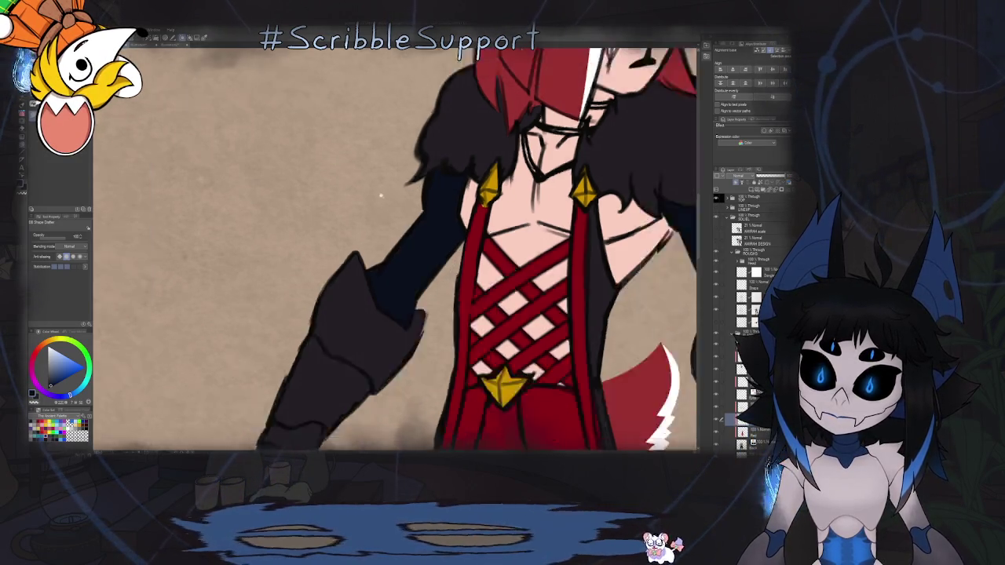
pyautogui.hotkey('ctrl', '+')
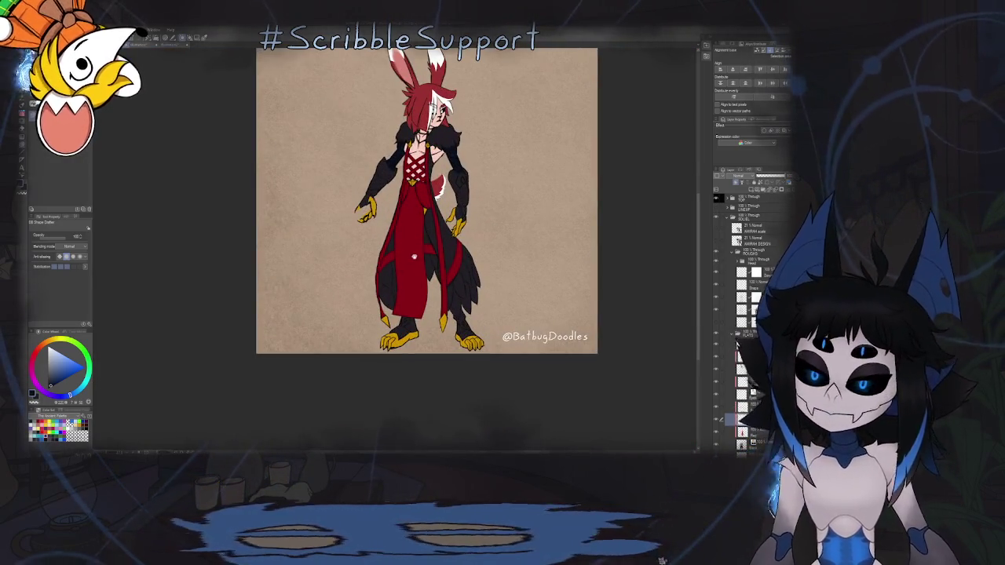
pyautogui.scroll(5, 397, 265)
pyautogui.scroll(-2, 398, 259)
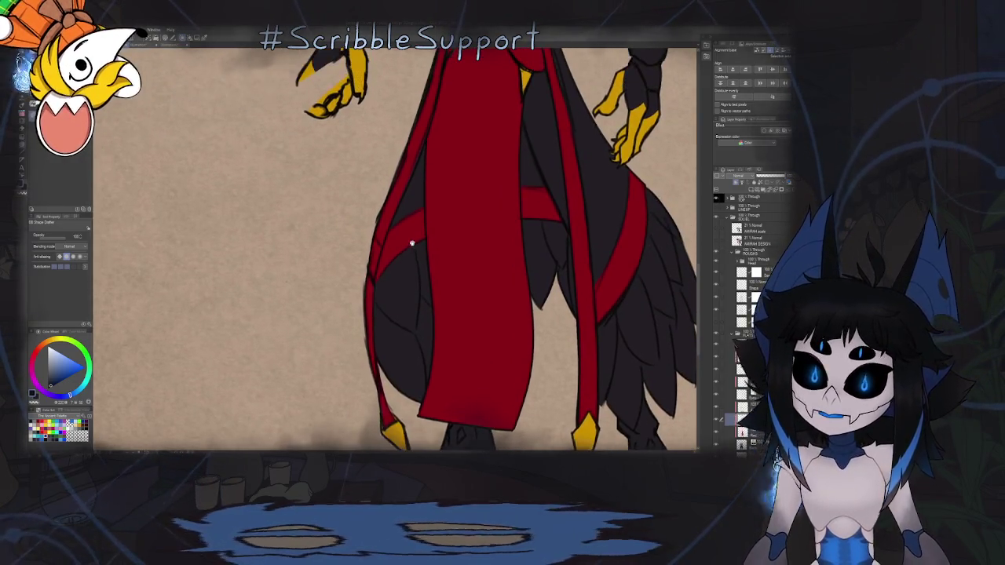
# Shade along the robe's left edge in navy, then delete the shading inside the red robe.
pyautogui.moveTo(453, 179)
pyautogui.mouseDown()
pyautogui.moveTo(394, 296)
pyautogui.moveTo(505, 207)
pyautogui.moveTo(467, 224)
pyautogui.mouseUp()
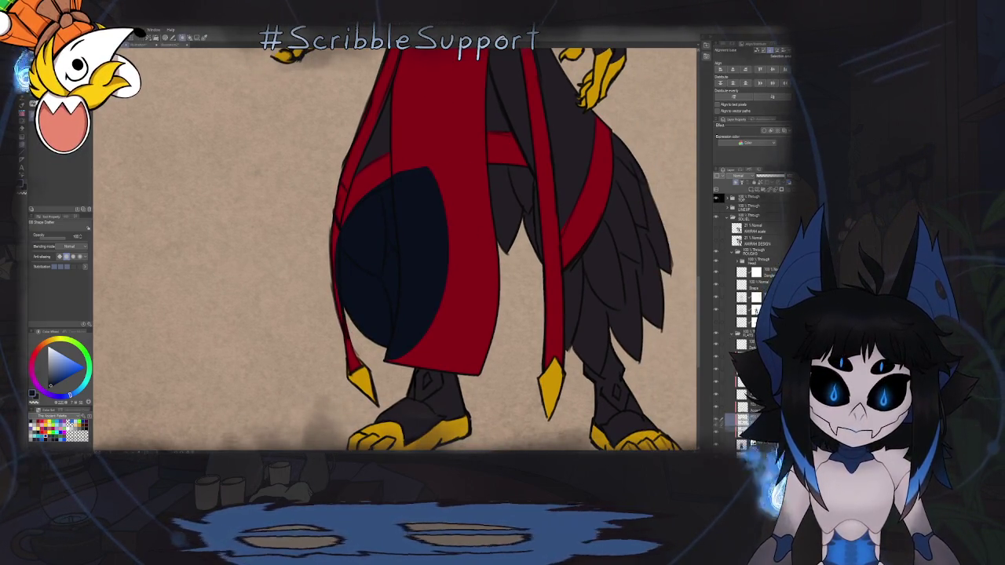
pyautogui.keyDown('ctrl'); pyautogui.click(742, 416); pyautogui.keyUp('ctrl')
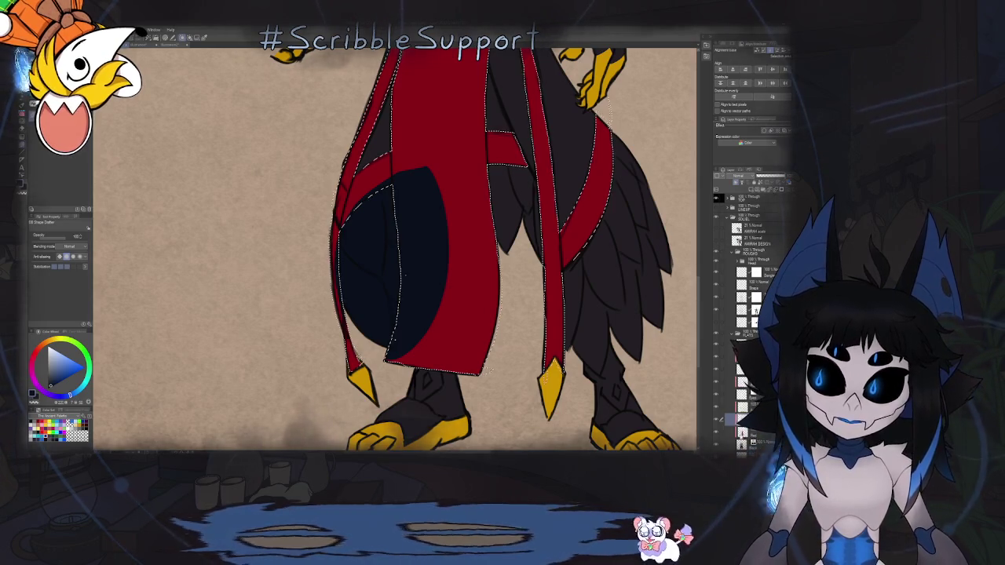
pyautogui.press('Delete')
pyautogui.hotkey('ctrl', 'd')
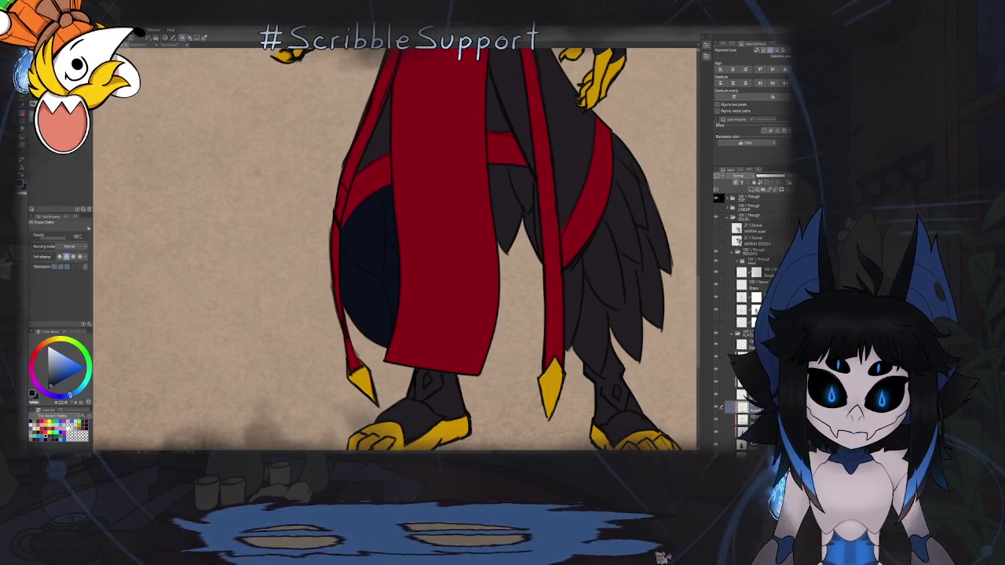
# Lasso-fill a navy shadow over the feathered leg, then select and deselect the red clothing areas.
pyautogui.moveTo(477, 231)
pyautogui.mouseDown()
pyautogui.moveTo(430, 206)
pyautogui.moveTo(414, 182)
pyautogui.moveTo(486, 249)
pyautogui.moveTo(487, 267)
pyautogui.moveTo(546, 197)
pyautogui.mouseUp()
pyautogui.moveTo(548, 144)
pyautogui.mouseDown()
pyautogui.moveTo(628, 235)
pyautogui.moveTo(593, 404)
pyautogui.mouseUp()
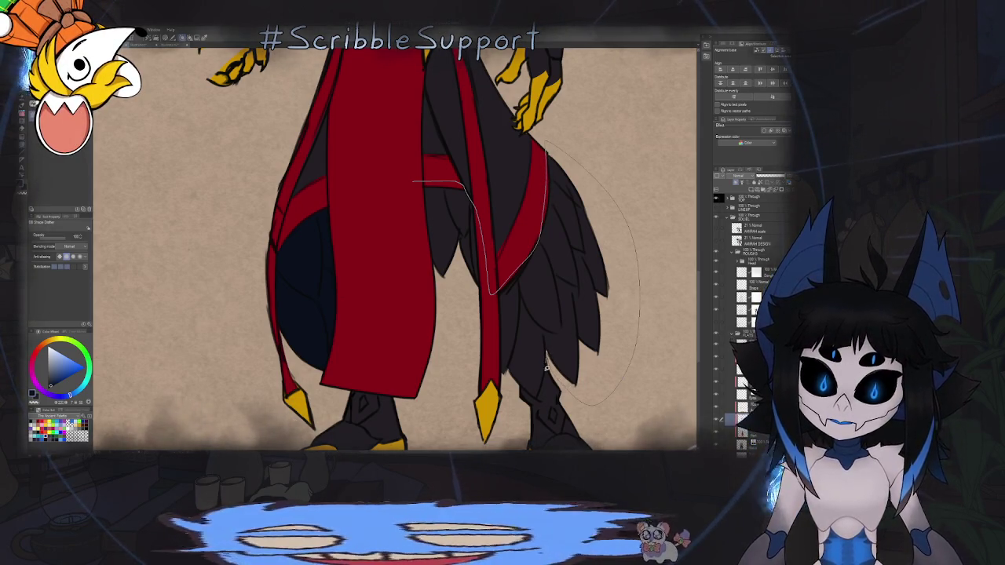
pyautogui.moveTo(547, 364); pyautogui.dragTo(540, 395)
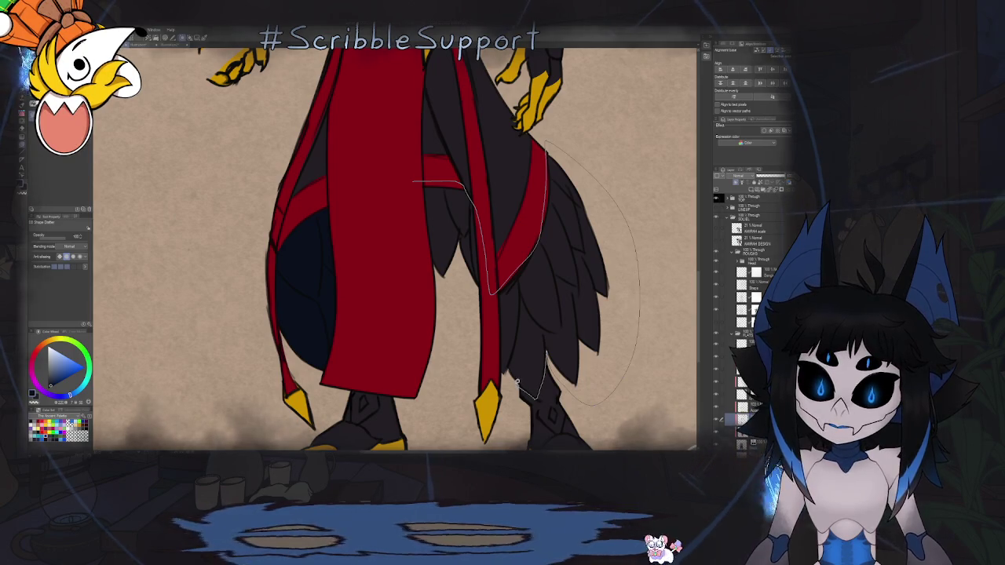
pyautogui.moveTo(456, 332); pyautogui.dragTo(416, 321)
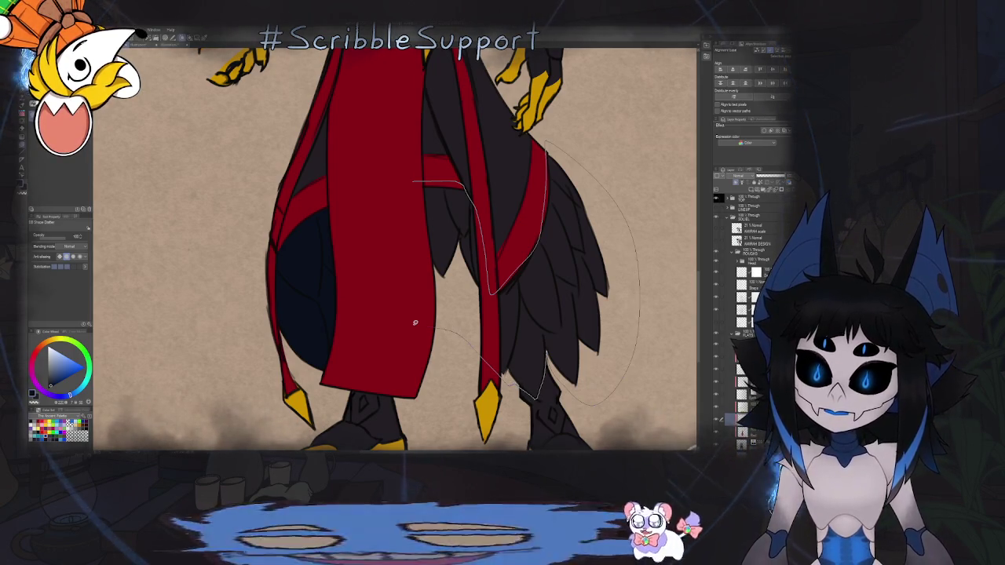
pyautogui.hotkey('ctrl', '0')
pyautogui.scroll(2, 527, 301)
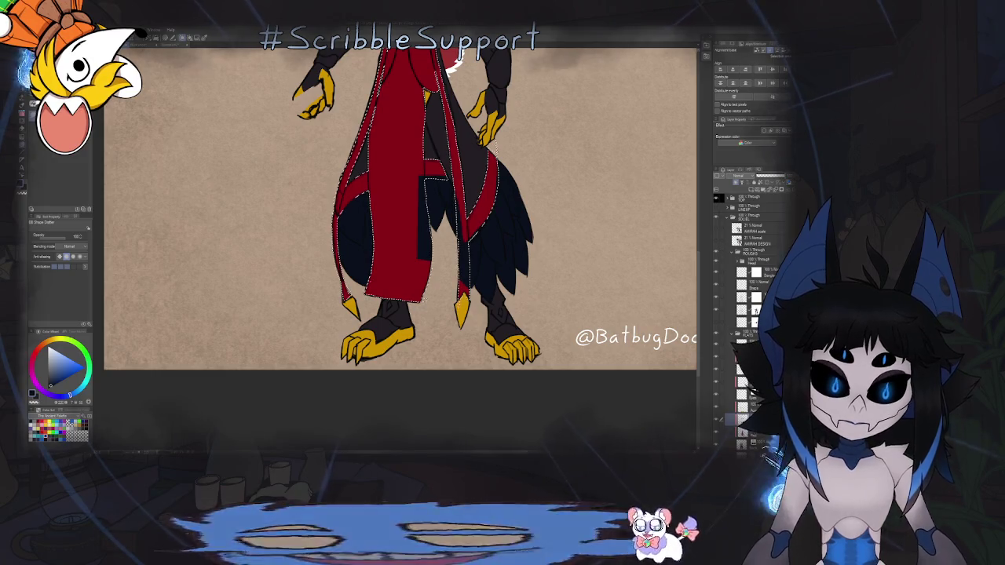
pyautogui.click(506, 334)
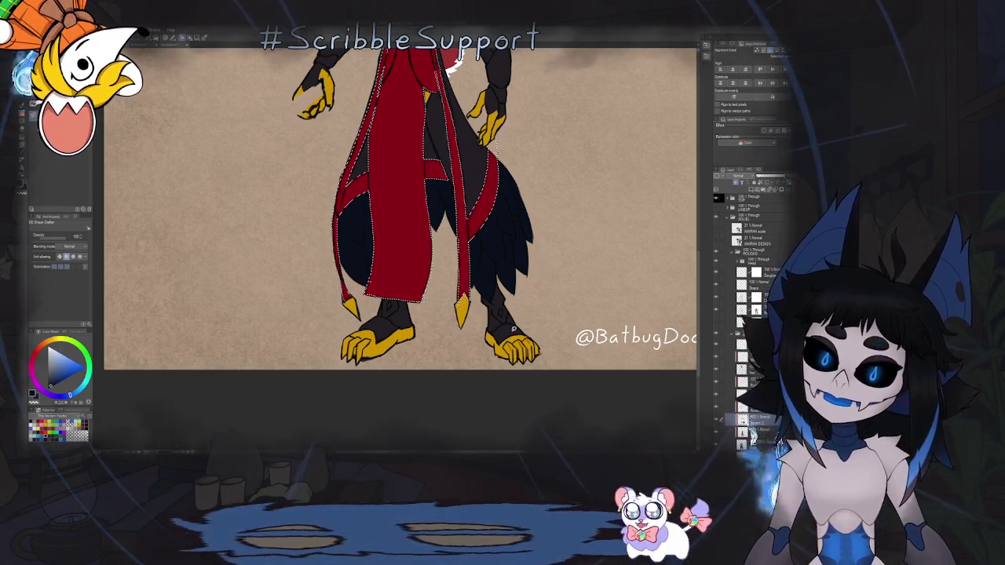
pyautogui.hotkey('ctrl', 'd')
pyautogui.scroll(-5, 492, 272)
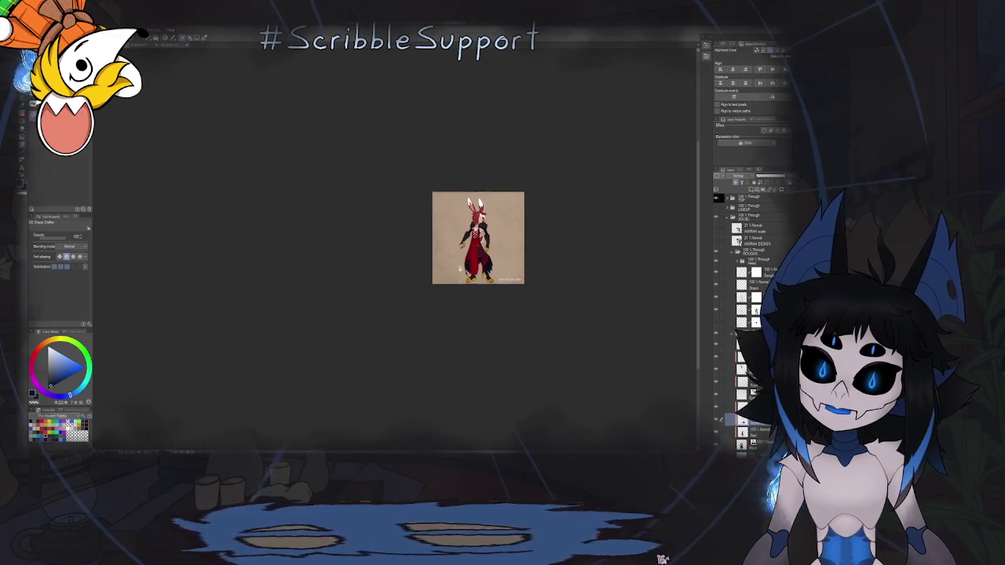
# Select the claws-and-feet layer and apply a white Layer color to it.
pyautogui.scroll(2, 482, 238)
pyautogui.scroll(2, 482, 238)
pyautogui.scroll(1, 482, 238)
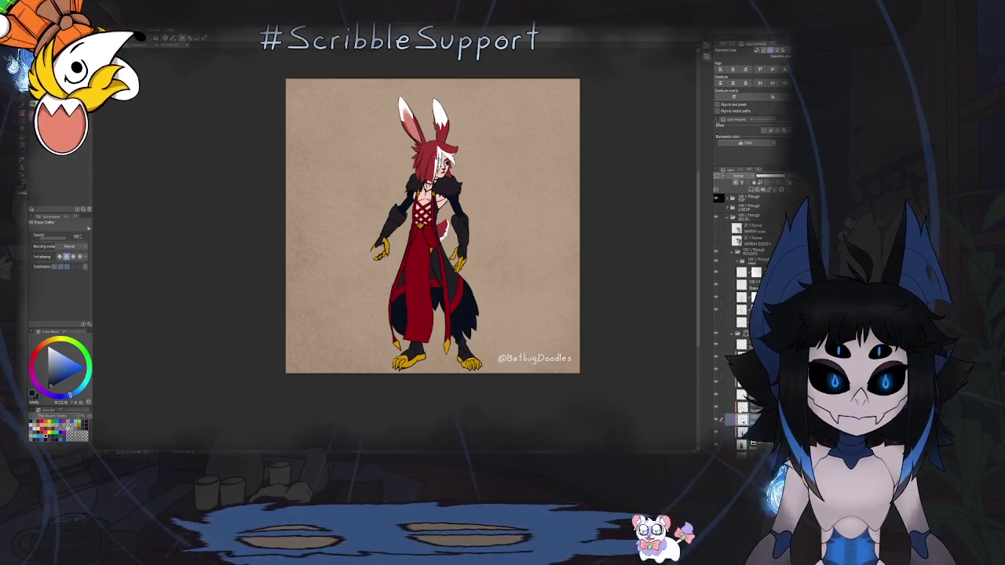
pyautogui.click(730, 419)
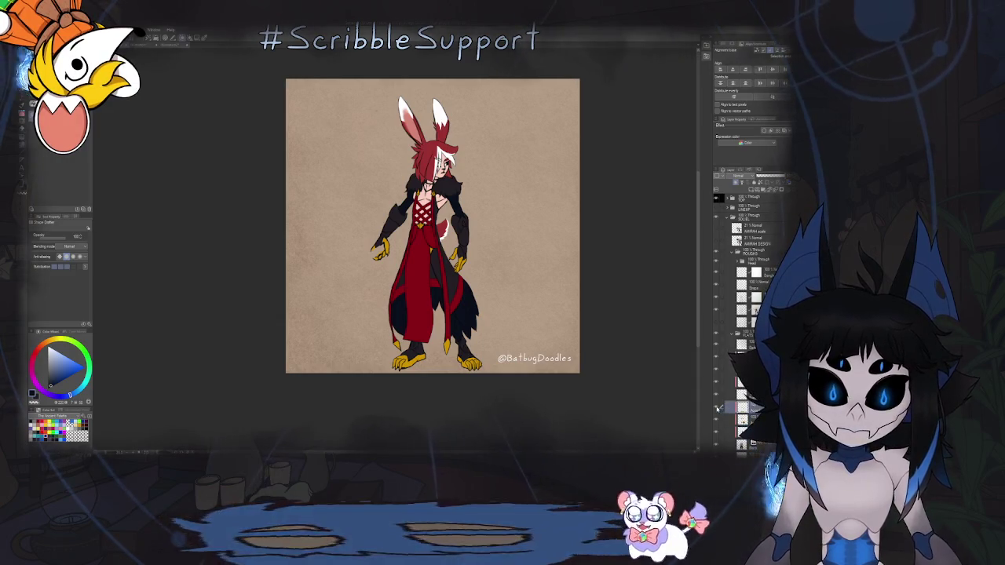
pyautogui.click(717, 407)
pyautogui.click(717, 408)
pyautogui.click(717, 408)
pyautogui.click(717, 407)
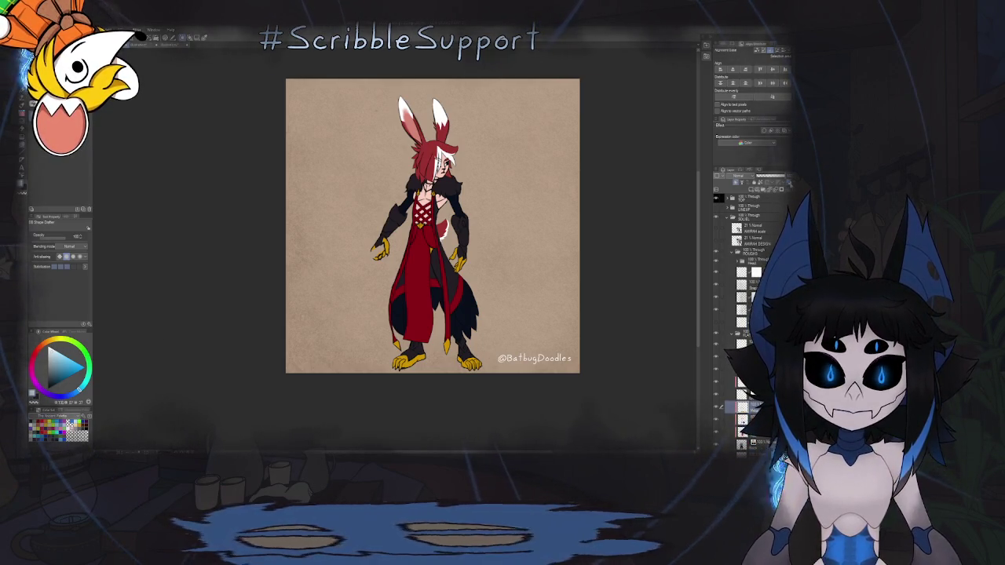
pyautogui.click(766, 131)
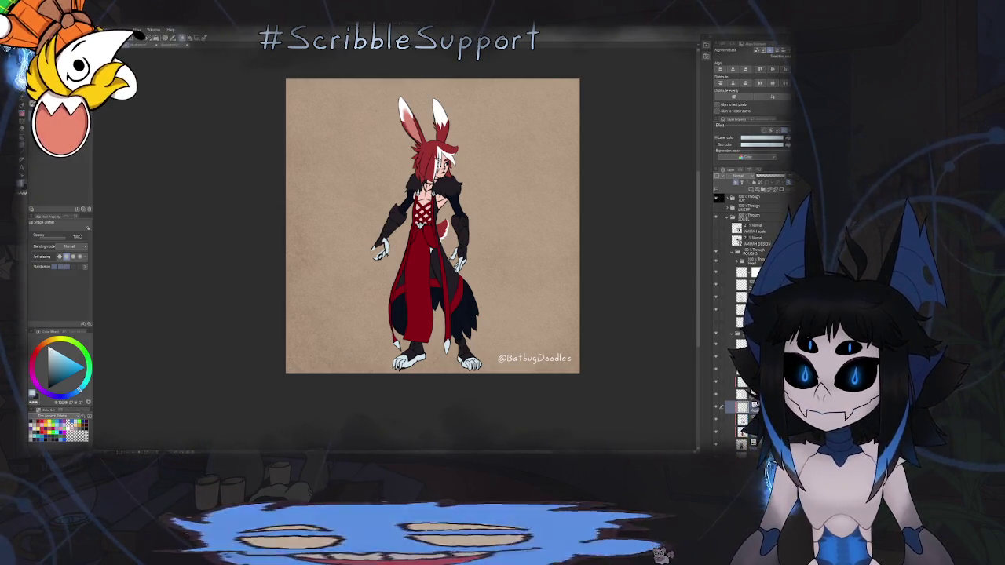
# Select the red coat layer and give it a flat Layer color tint.
pyautogui.click(744, 430)
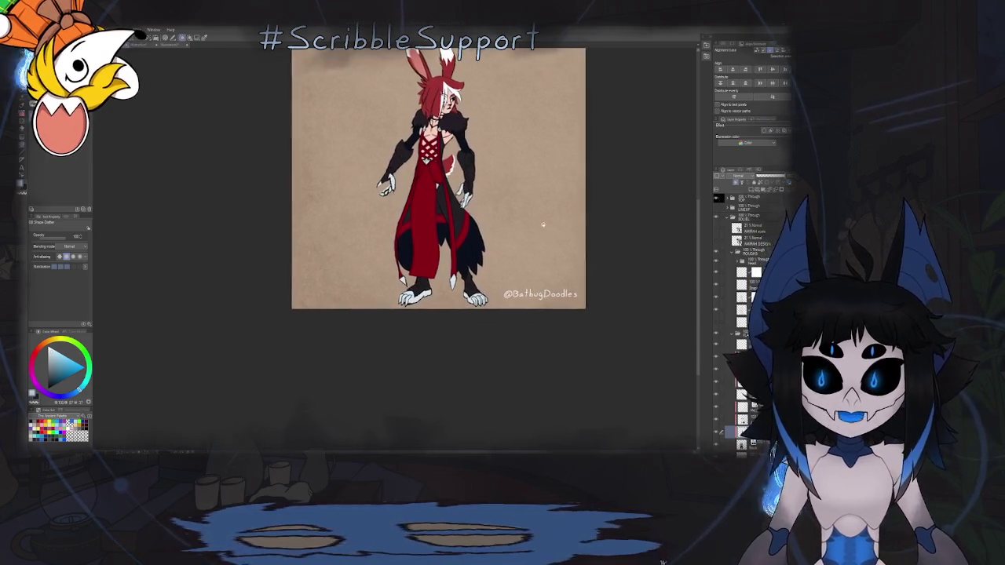
pyautogui.scroll(-2, 469, 302)
pyautogui.scroll(3, 469, 303)
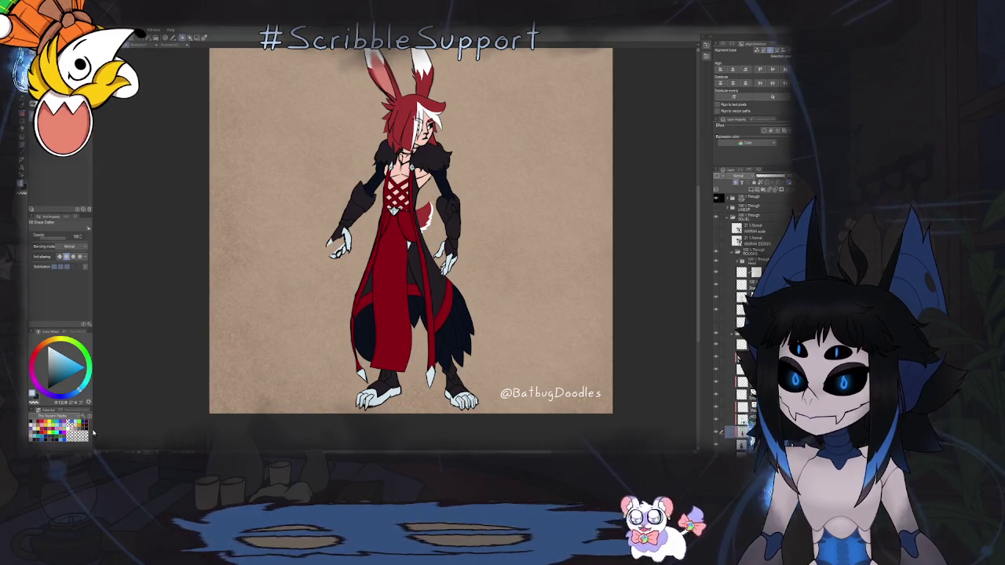
pyautogui.click(35, 424)
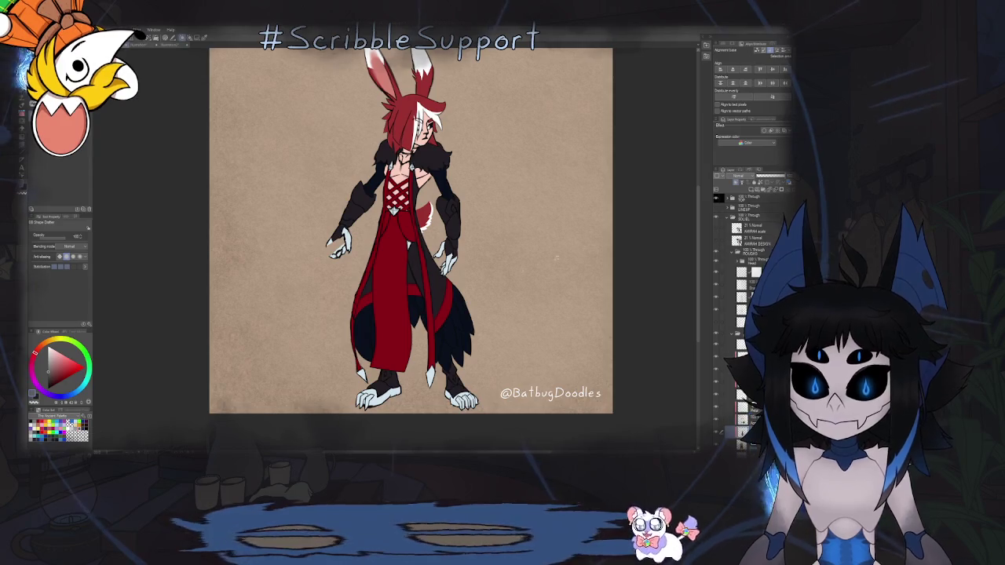
pyautogui.click(777, 129)
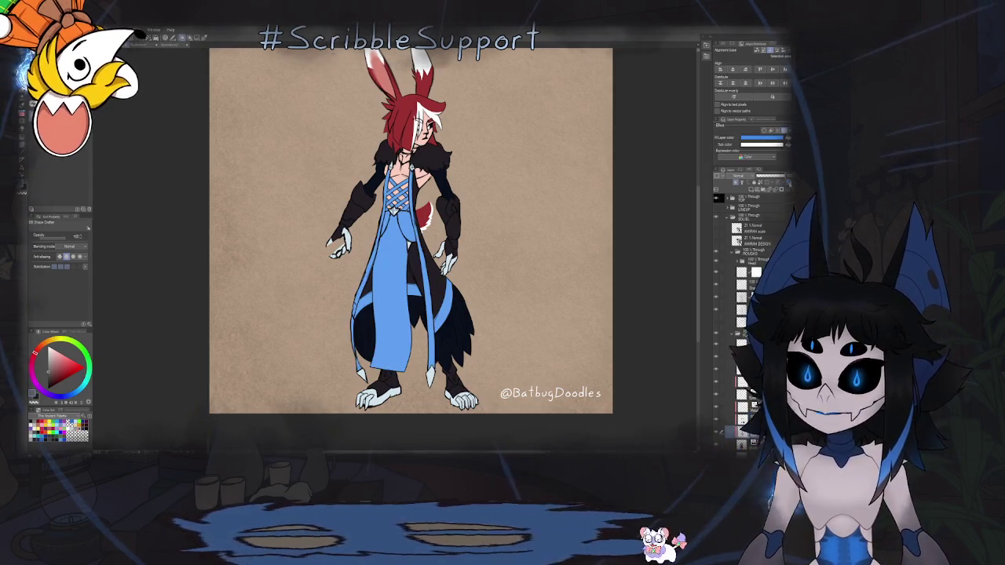
pyautogui.click(762, 137)
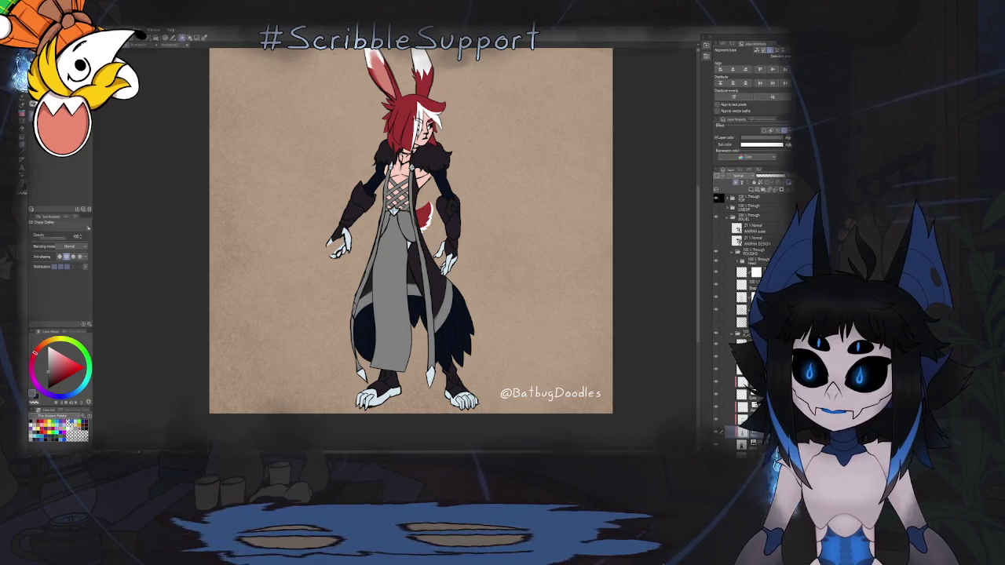
# Choose navy blue and apply it as the coat layer's Layer color.
pyautogui.scroll(-5, 492, 193)
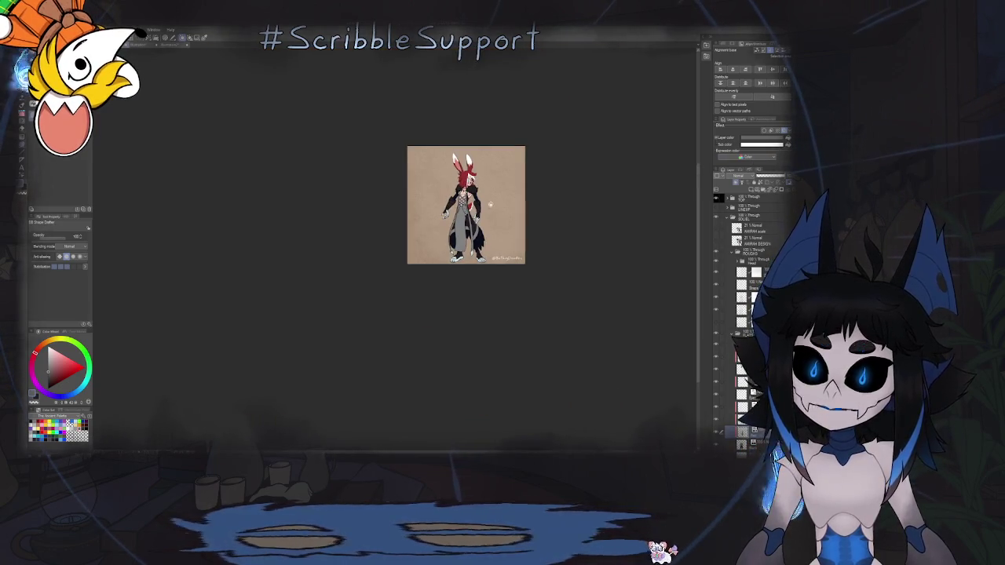
pyautogui.scroll(5, 490, 205)
pyautogui.scroll(2, 502, 235)
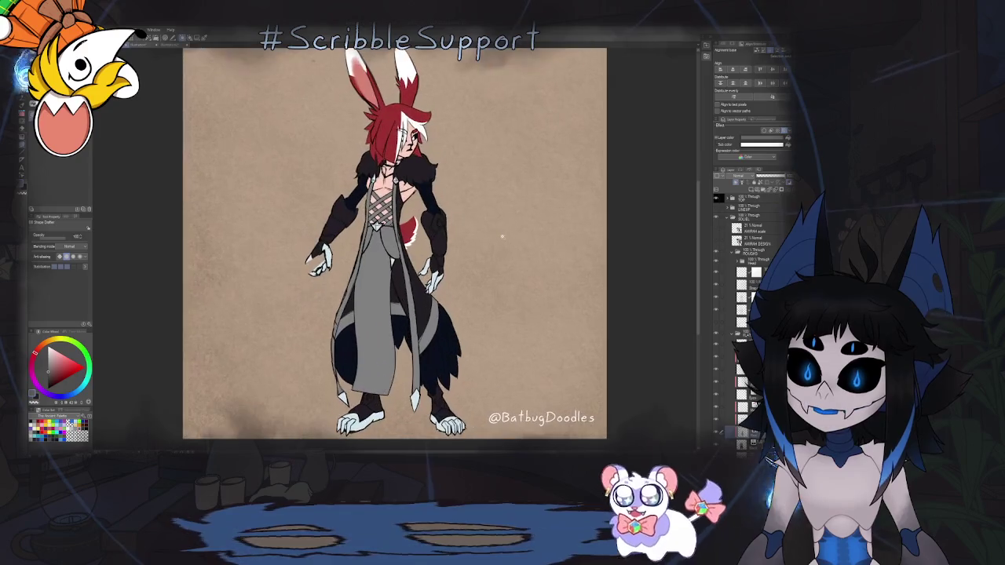
pyautogui.scroll(-1, 503, 236)
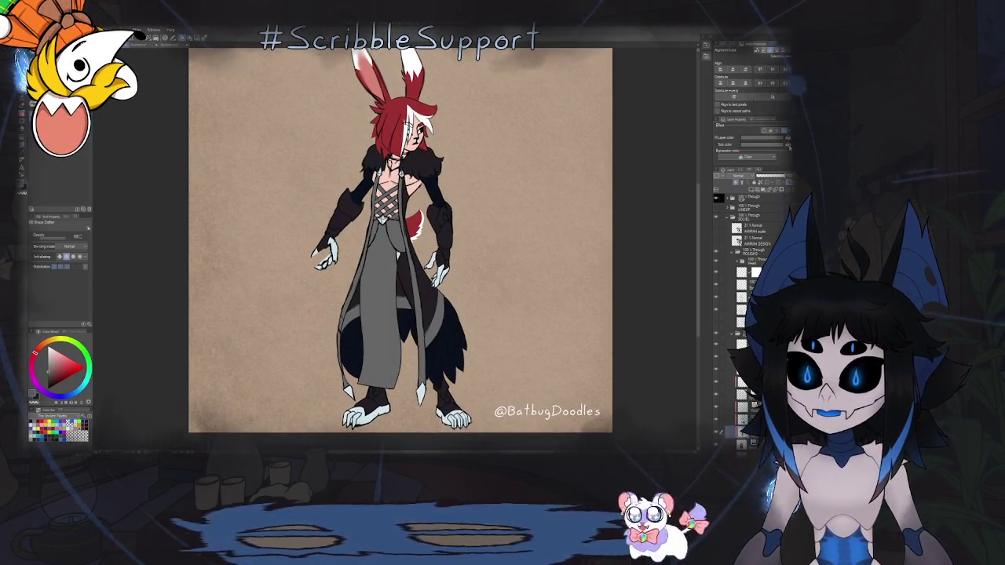
pyautogui.scroll(-3, 521, 223)
pyautogui.scroll(-2, 521, 223)
pyautogui.scroll(2, 519, 248)
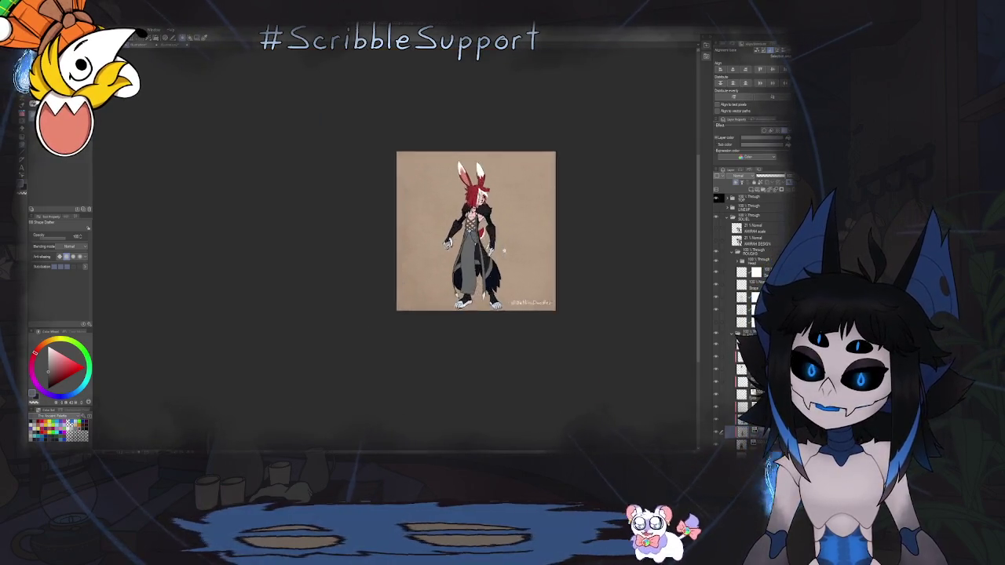
pyautogui.scroll(2, 520, 249)
pyautogui.scroll(1, 520, 248)
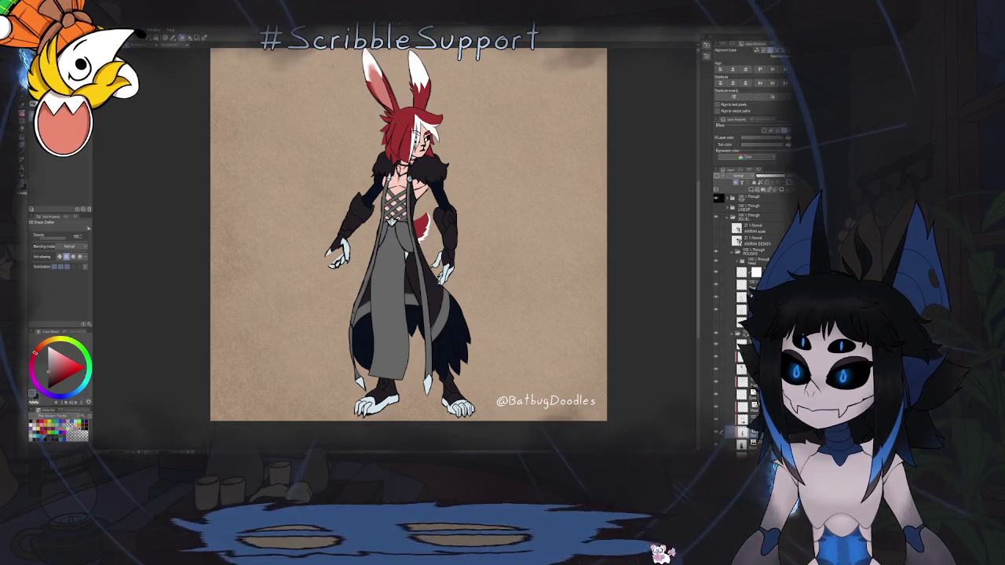
pyautogui.click(47, 436)
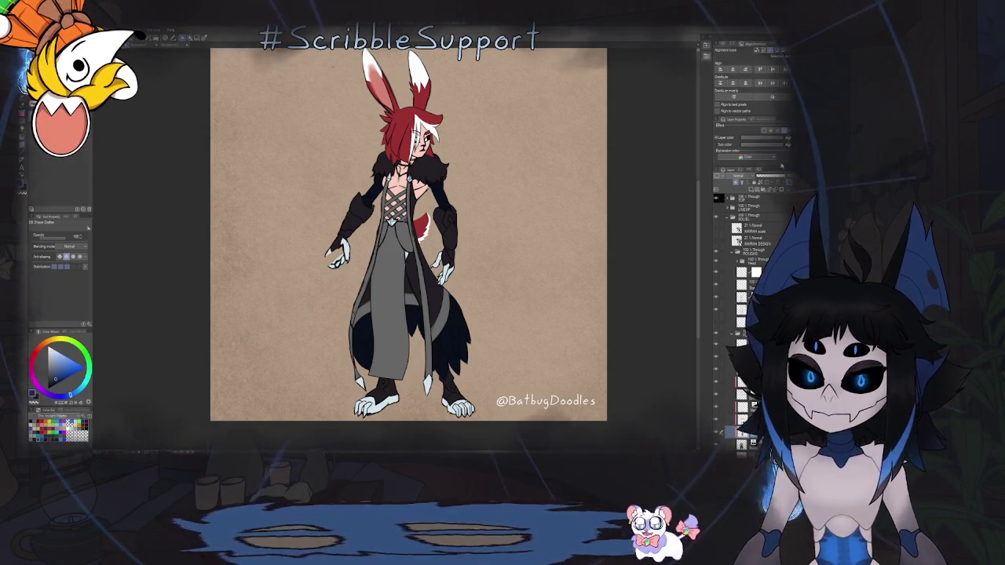
pyautogui.click(717, 137)
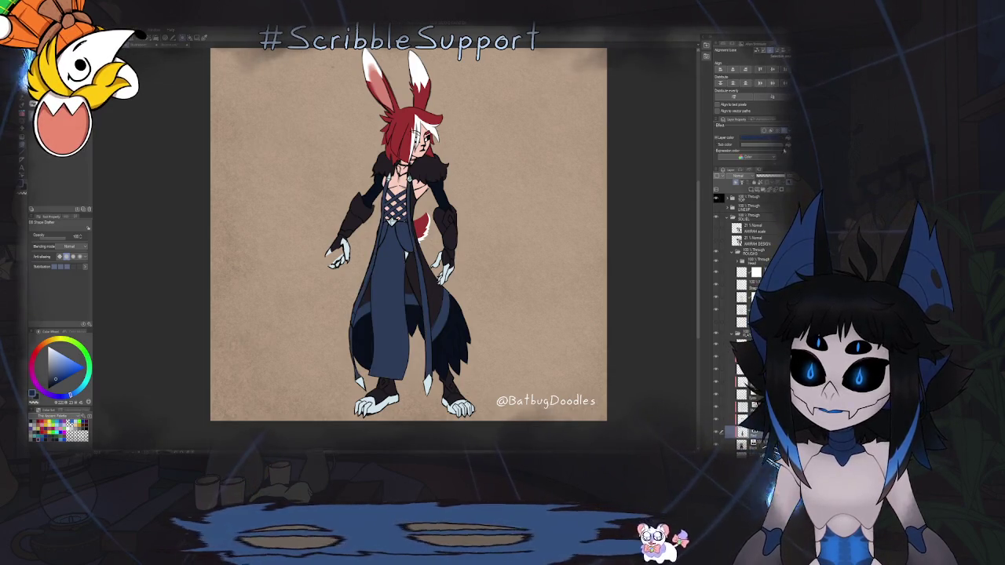
# Select the layer one row above the coat and review the navy coat.
pyautogui.scroll(-3, 506, 253)
pyautogui.scroll(2, 506, 252)
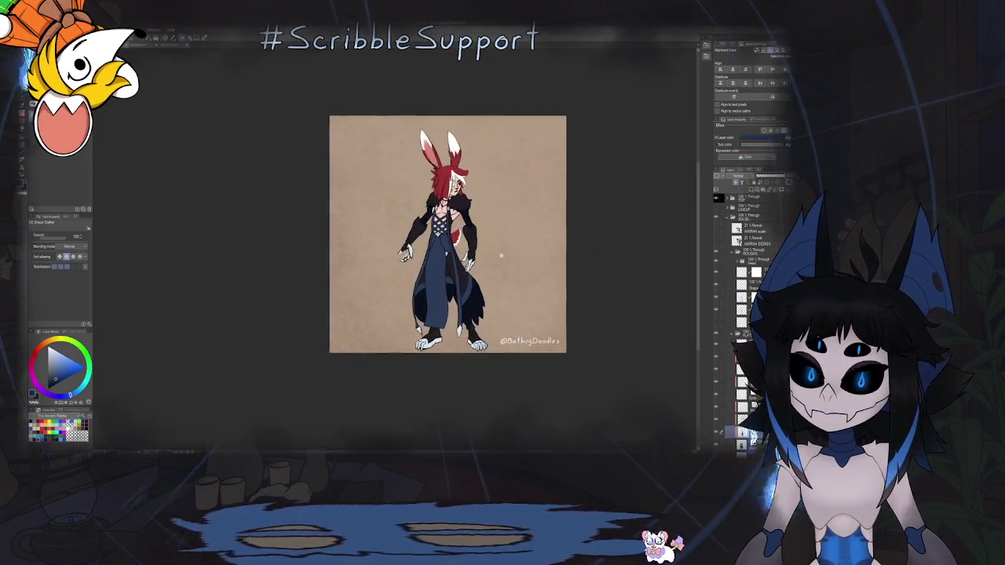
pyautogui.scroll(1, 506, 253)
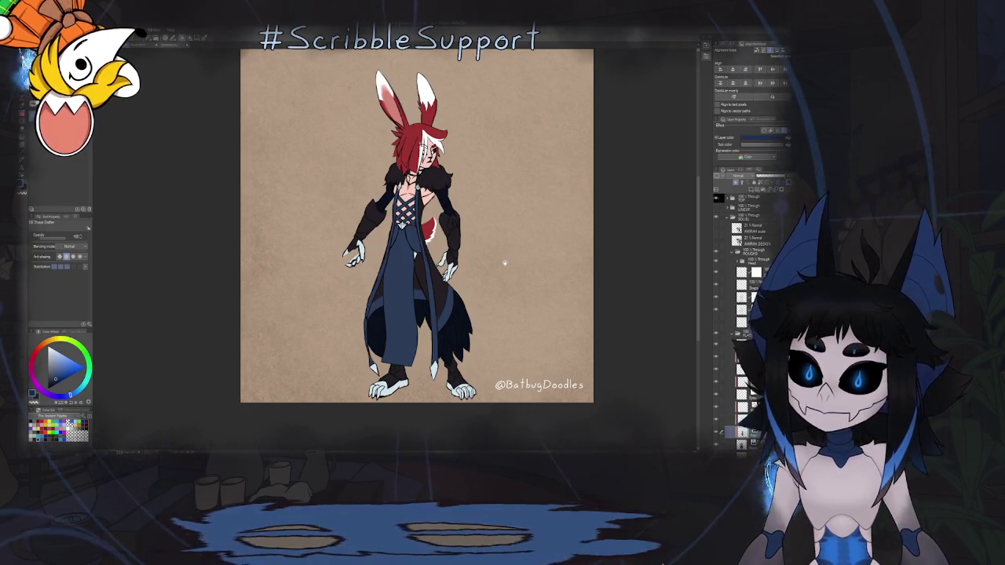
pyautogui.click(750, 419)
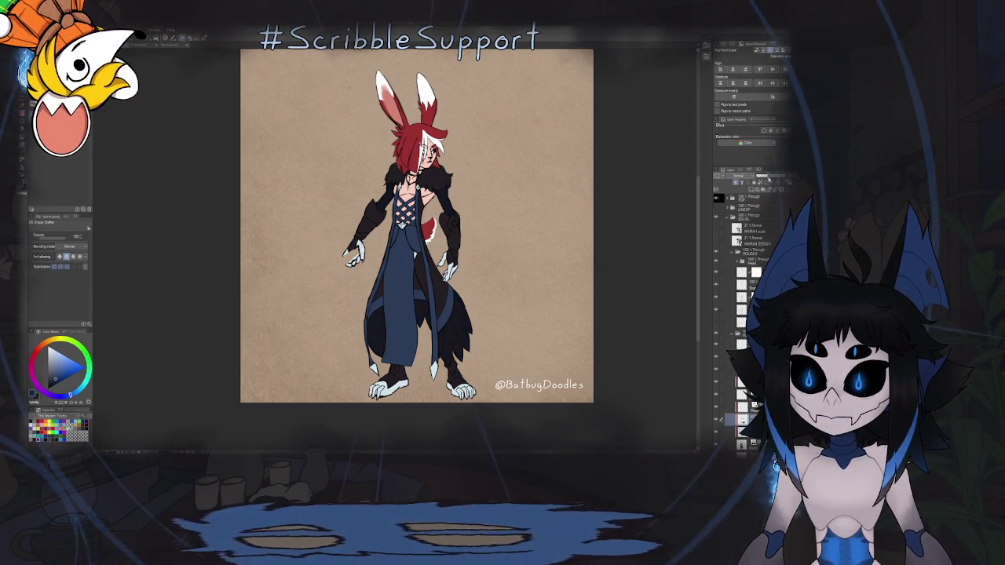
pyautogui.scroll(-3, 506, 274)
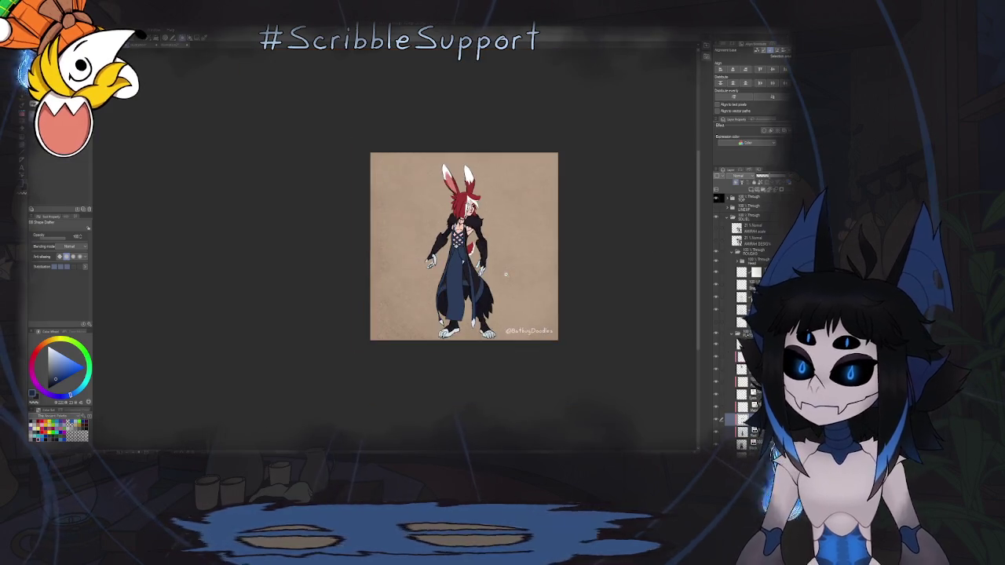
pyautogui.scroll(2, 506, 274)
pyautogui.scroll(1, 510, 278)
pyautogui.scroll(1, 516, 283)
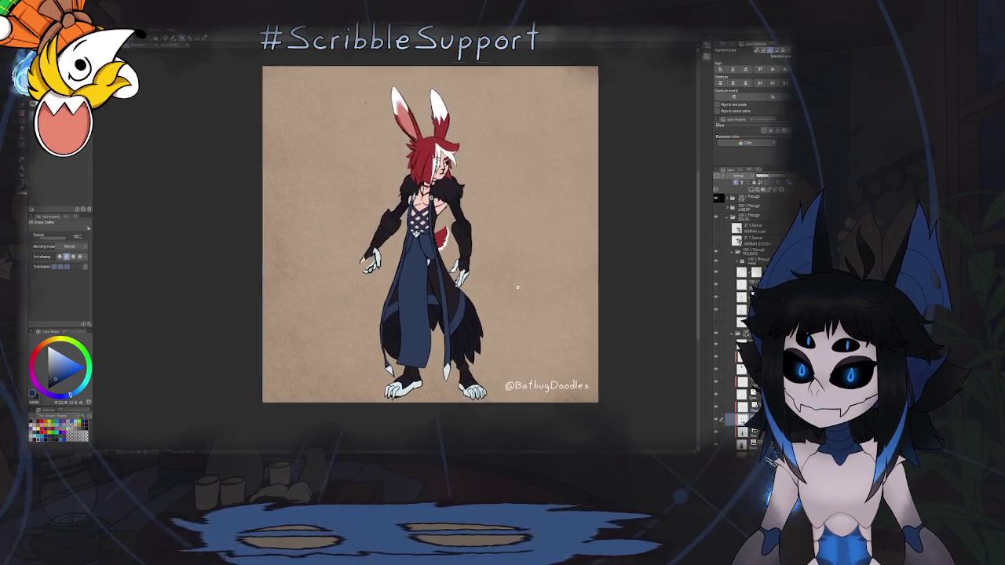
pyautogui.scroll(1, 518, 286)
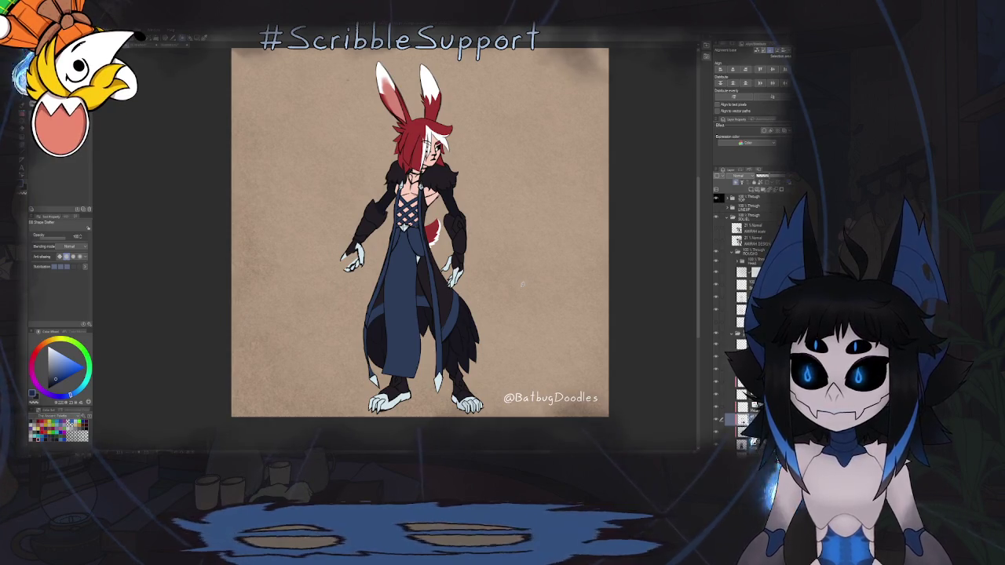
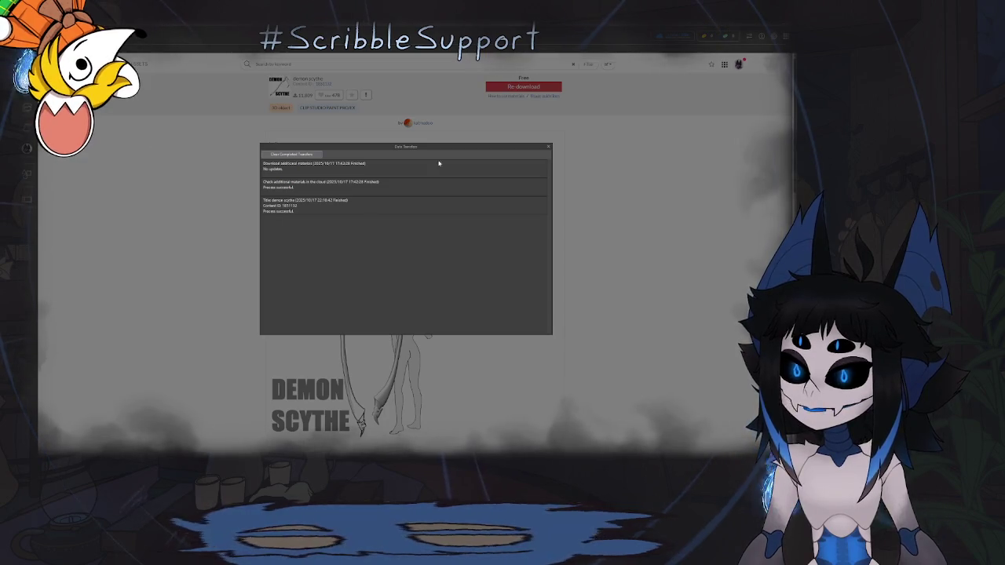
# Return to the scythe results, drop the halberd and scythe tags, and filter by a 3D object category.
pyautogui.click(549, 149)
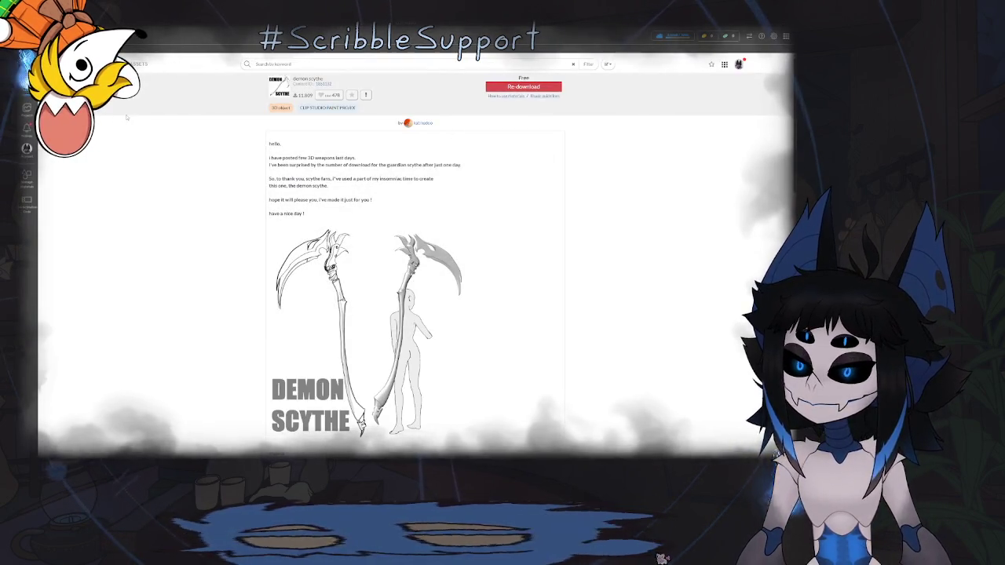
pyautogui.click(229, 67)
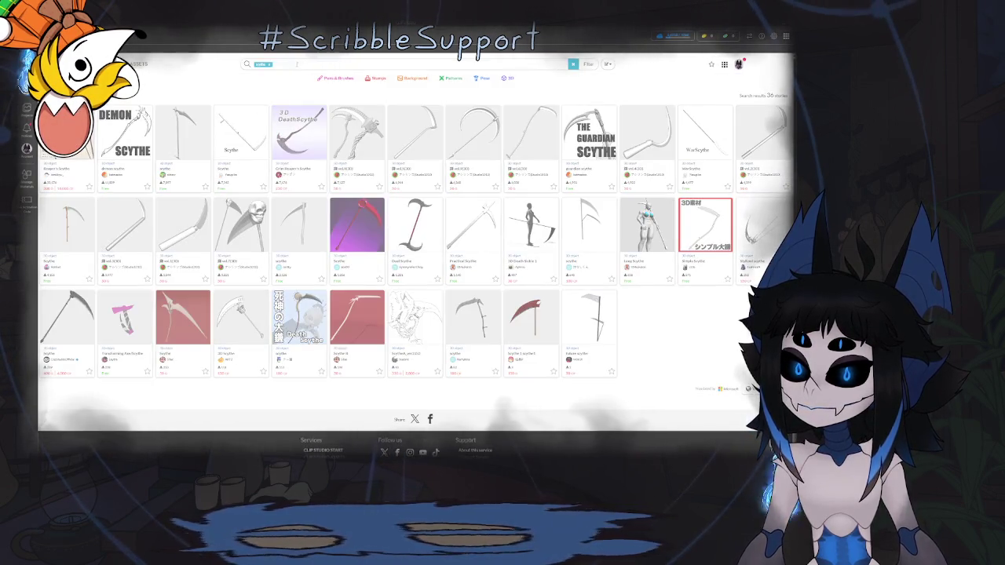
pyautogui.click(288, 64)
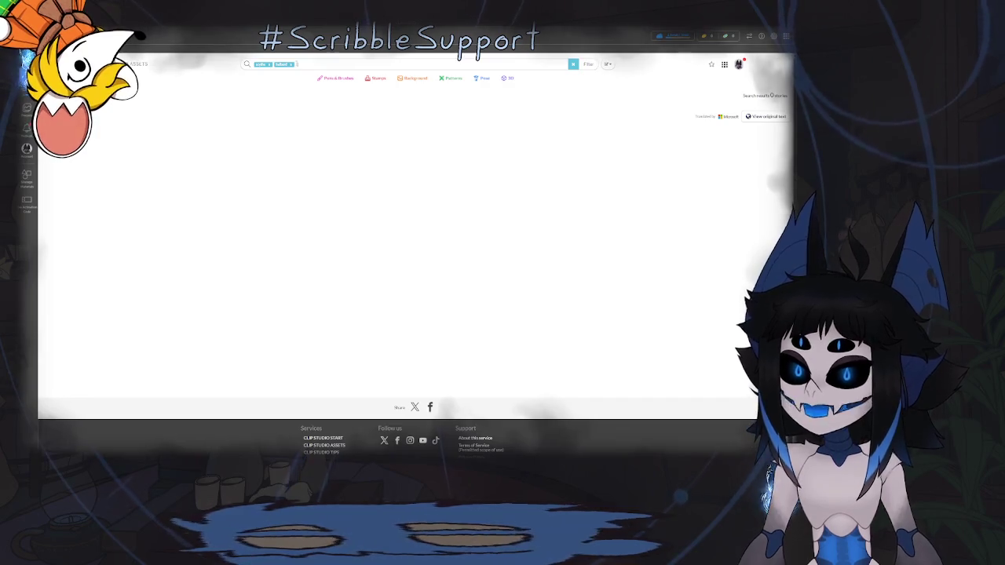
pyautogui.click(292, 64)
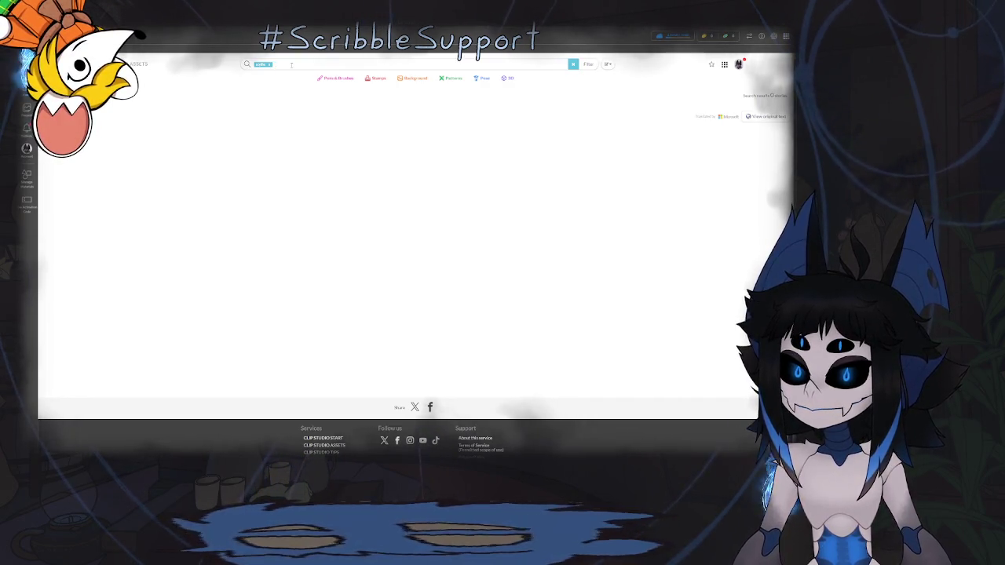
pyautogui.click(270, 65)
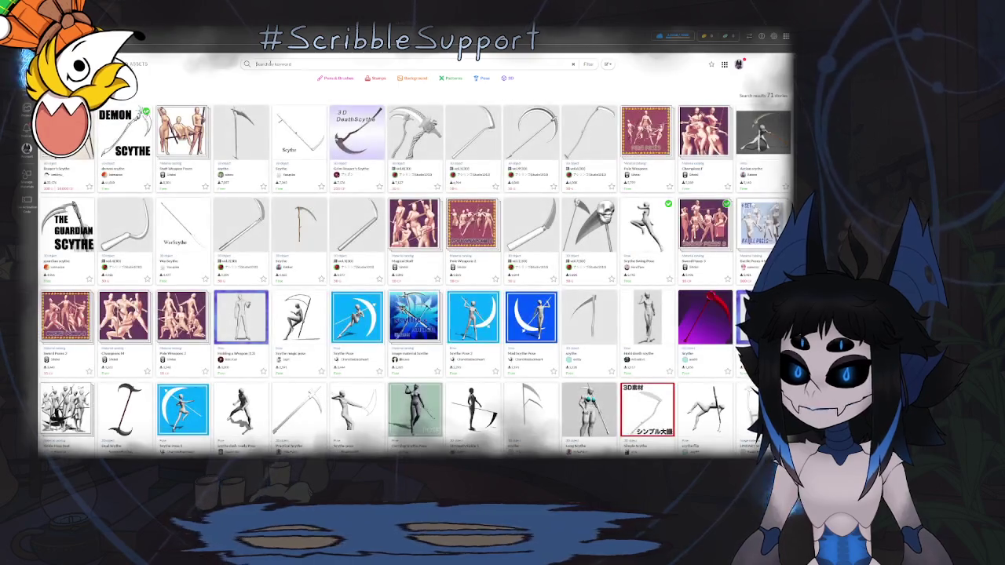
pyautogui.click(588, 64)
pyautogui.click(464, 85)
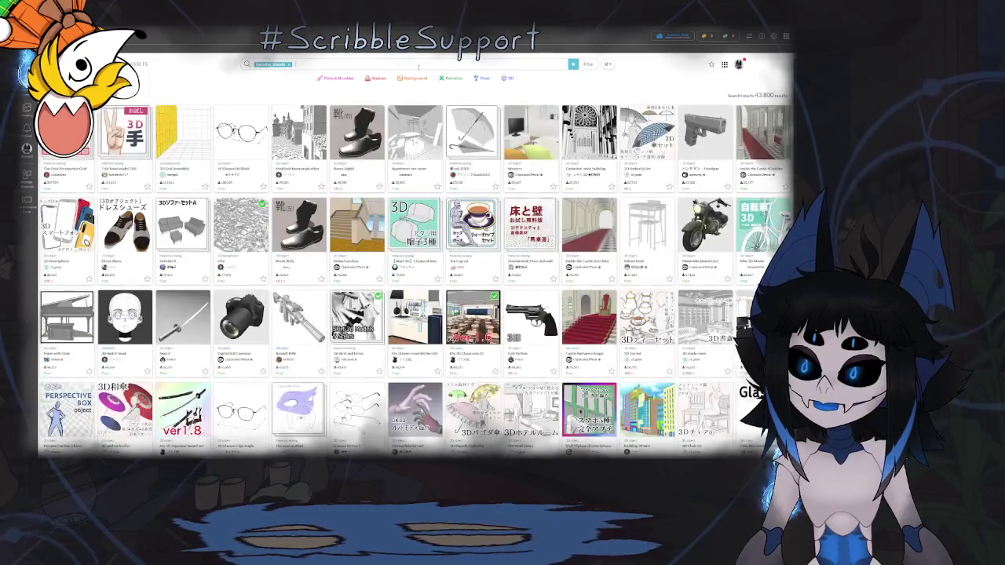
# Search for halberds and look through the Halberd 01 asset page.
pyautogui.press('Return')
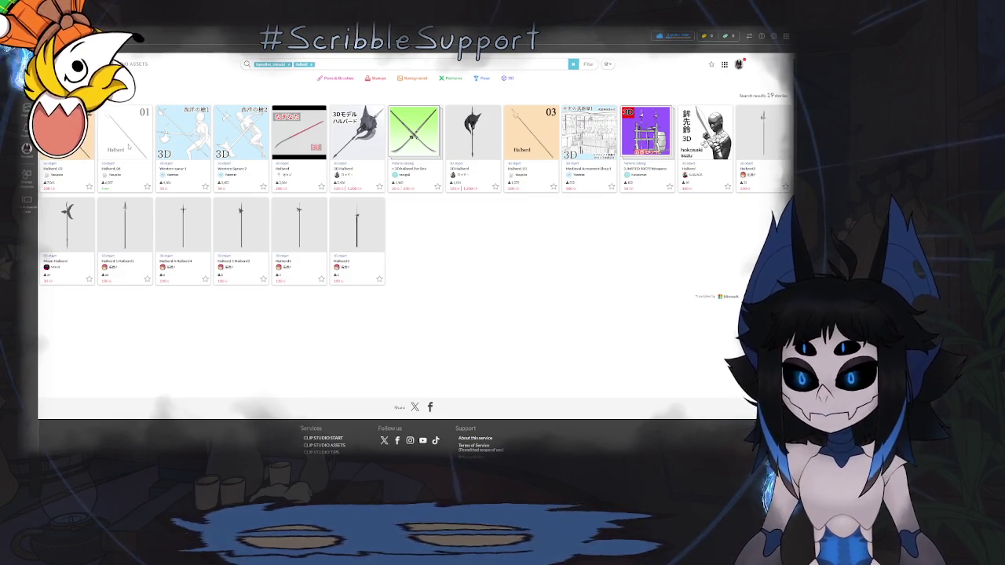
pyautogui.click(128, 146)
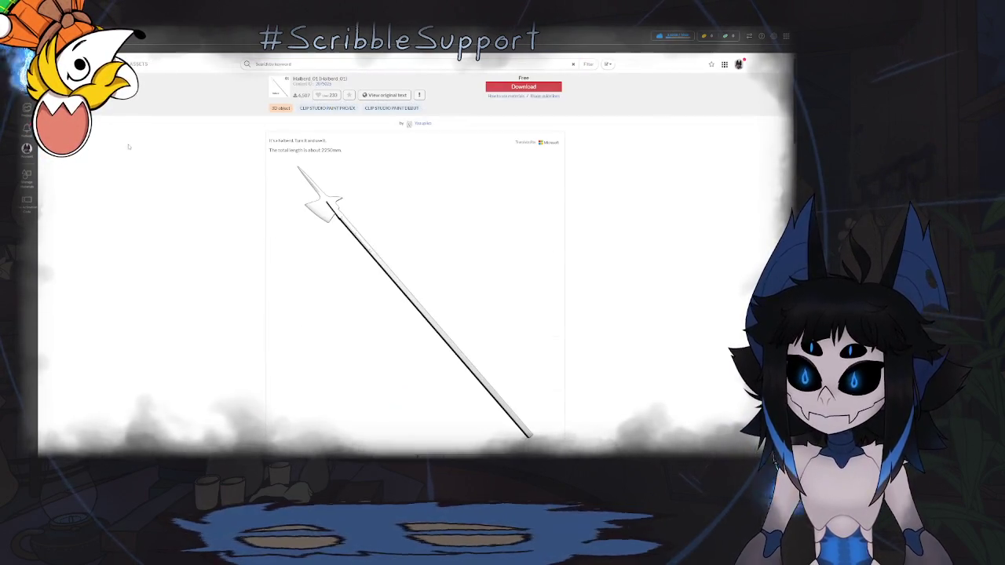
pyautogui.scroll(-2, 130, 146)
pyautogui.scroll(-2, 131, 146)
pyautogui.scroll(-3, 132, 147)
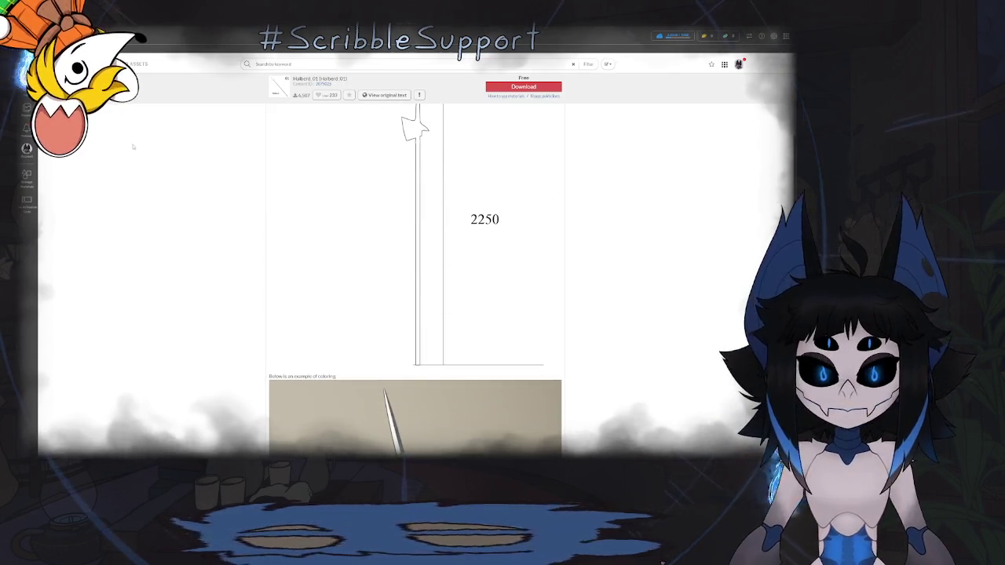
pyautogui.scroll(-3, 132, 146)
pyautogui.hotkey('alt', 'Left')
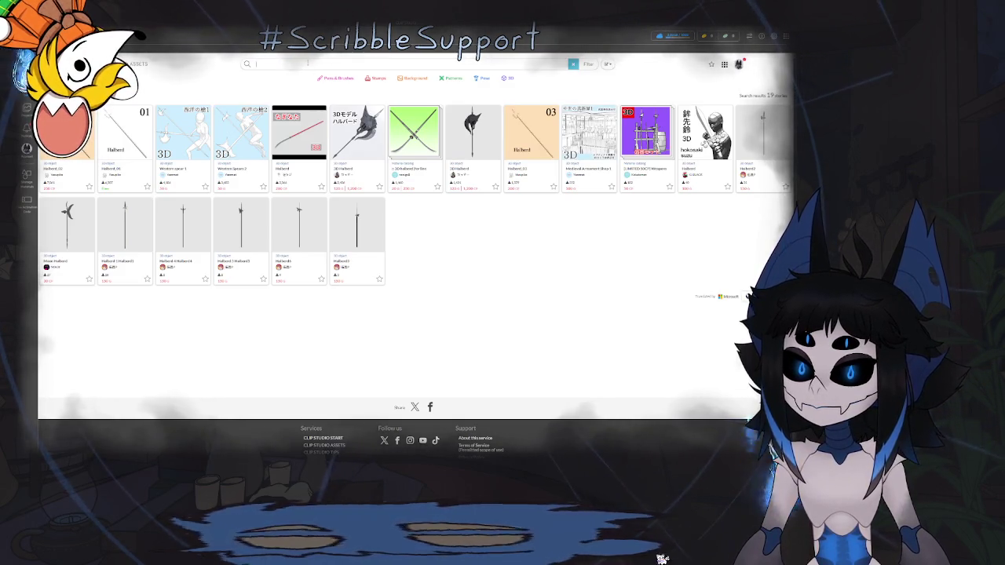
# Search 'pole', browse the Western spear 1 page, then return to Clip Studio Paint.
pyautogui.write('pole')
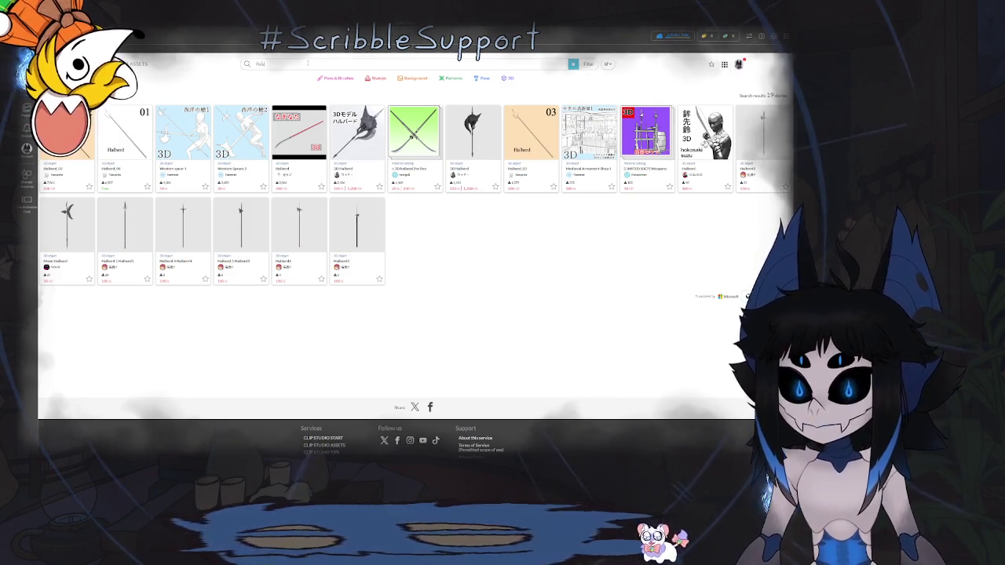
pyautogui.press('Return')
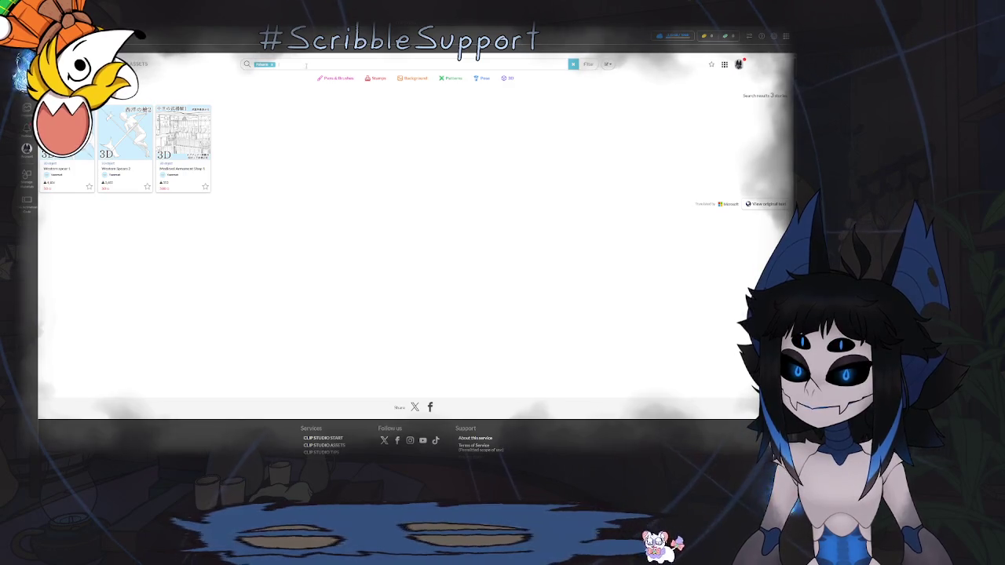
pyautogui.click(67, 132)
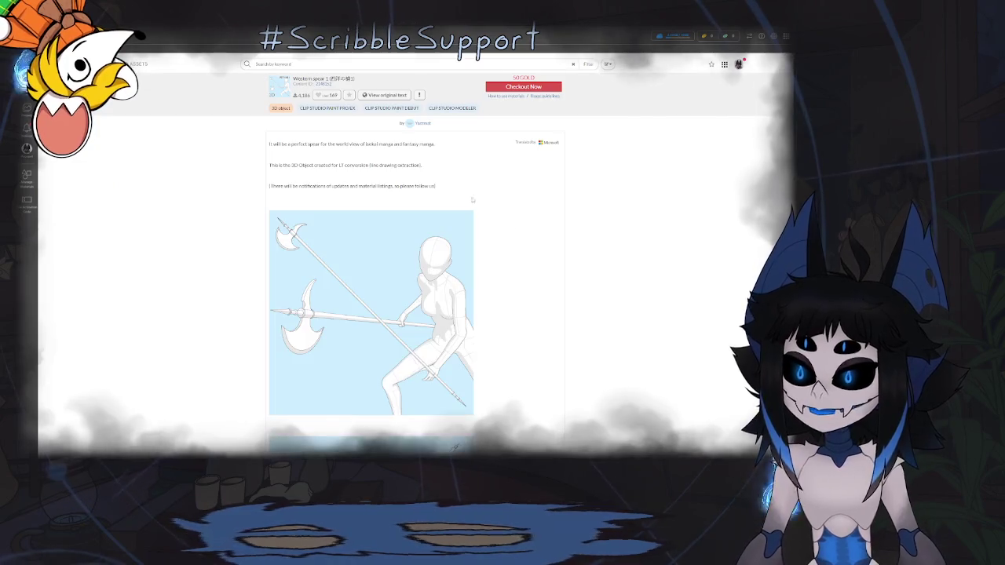
pyautogui.scroll(-1, 613, 243)
pyautogui.scroll(-5, 613, 243)
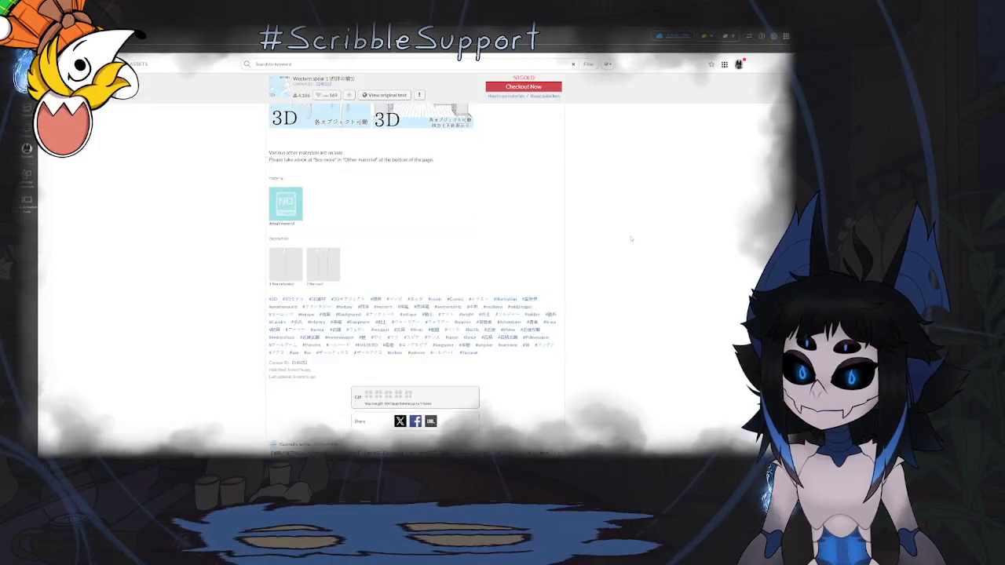
pyautogui.scroll(-5, 631, 238)
pyautogui.scroll(-3, 640, 243)
pyautogui.scroll(5, 640, 243)
pyautogui.scroll(3, 642, 244)
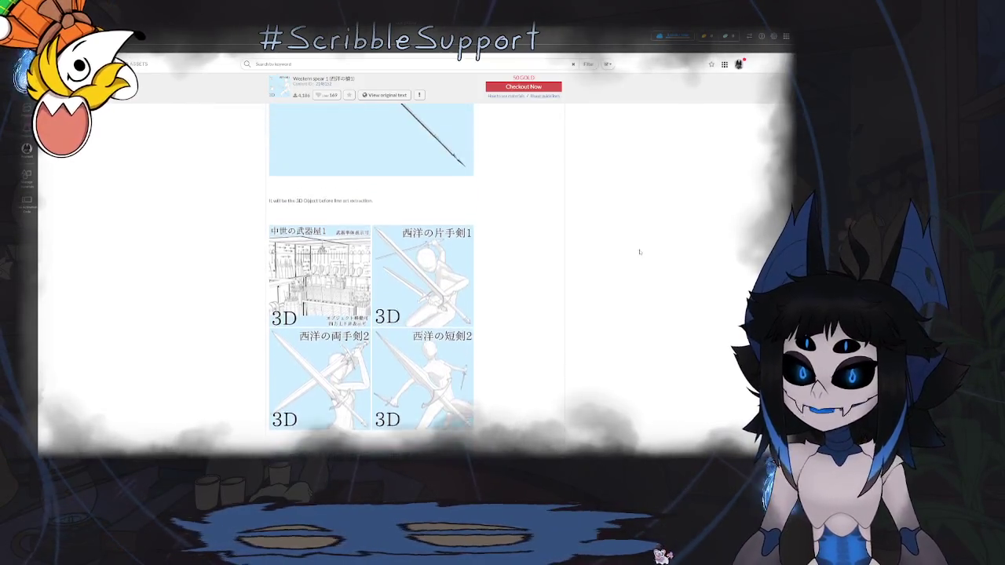
pyautogui.scroll(5, 642, 246)
pyautogui.hotkey('alt', 'Left')
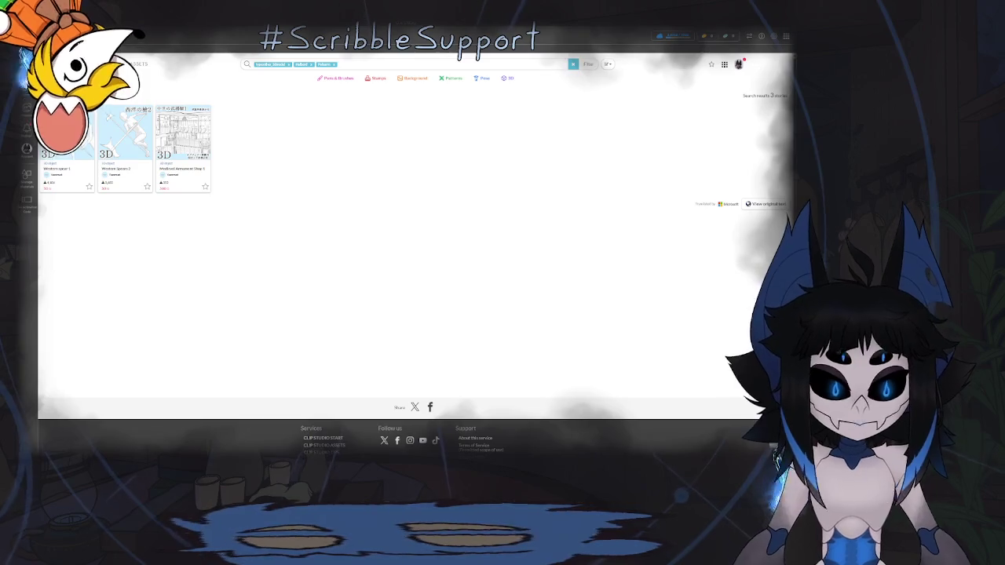
pyautogui.hotkey('alt', 'Tab')
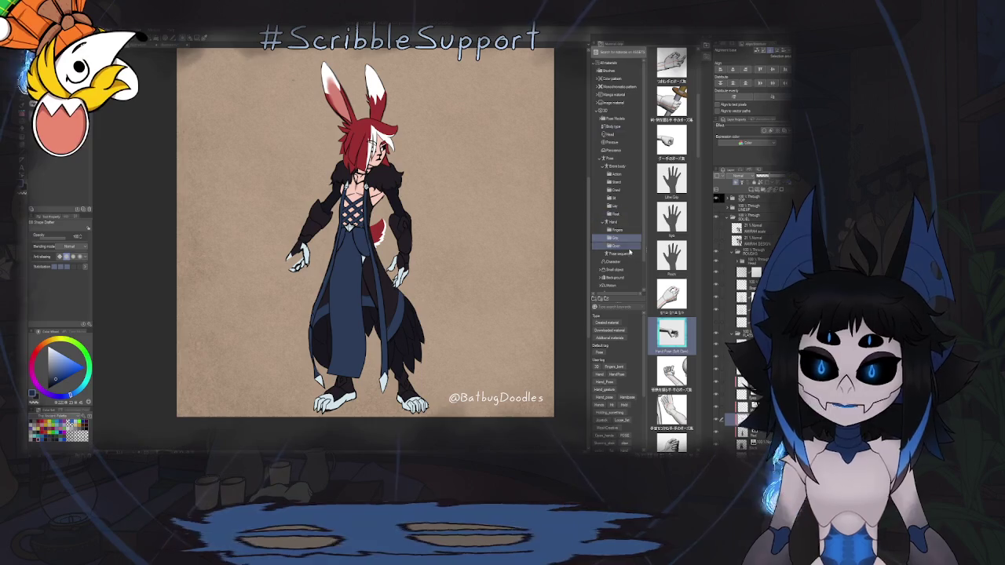
# List 3D Small object materials to the end and place the low-poly weapons model on the canvas.
pyautogui.click(620, 271)
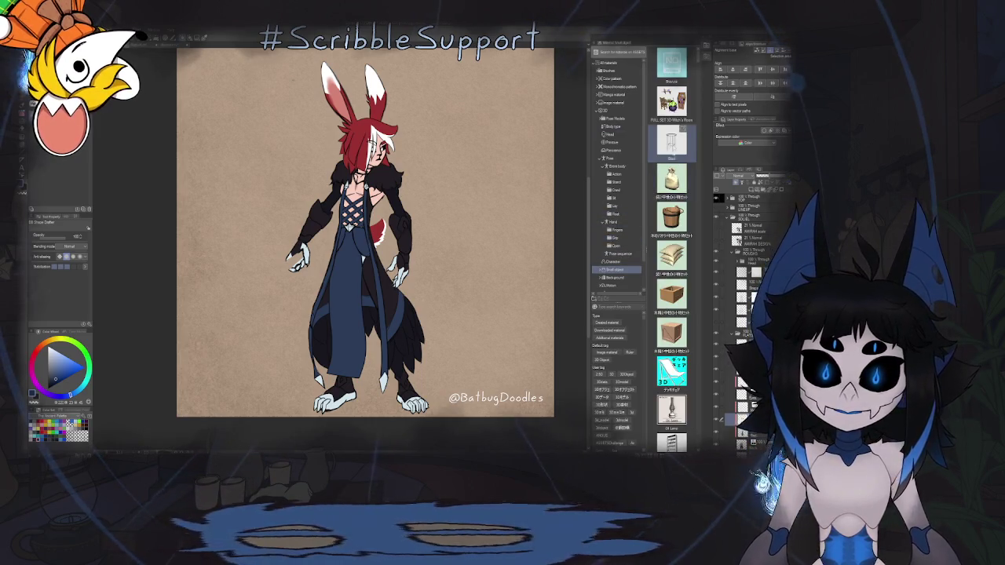
pyautogui.scroll(-3, 672, 236)
pyautogui.scroll(-3, 671, 236)
pyautogui.scroll(-3, 672, 235)
pyautogui.scroll(-3, 672, 235)
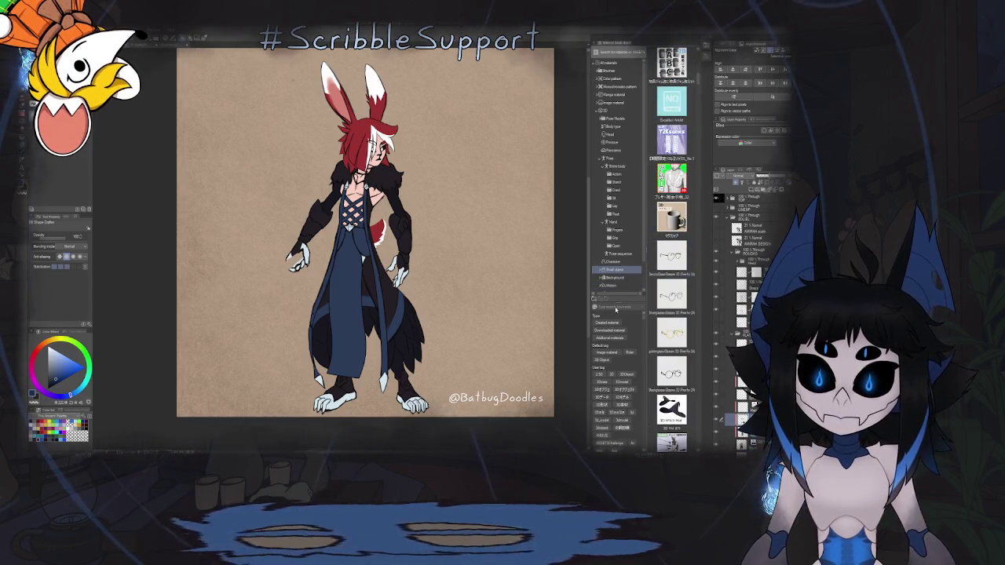
pyautogui.scroll(-3, 671, 235)
pyautogui.scroll(-3, 672, 236)
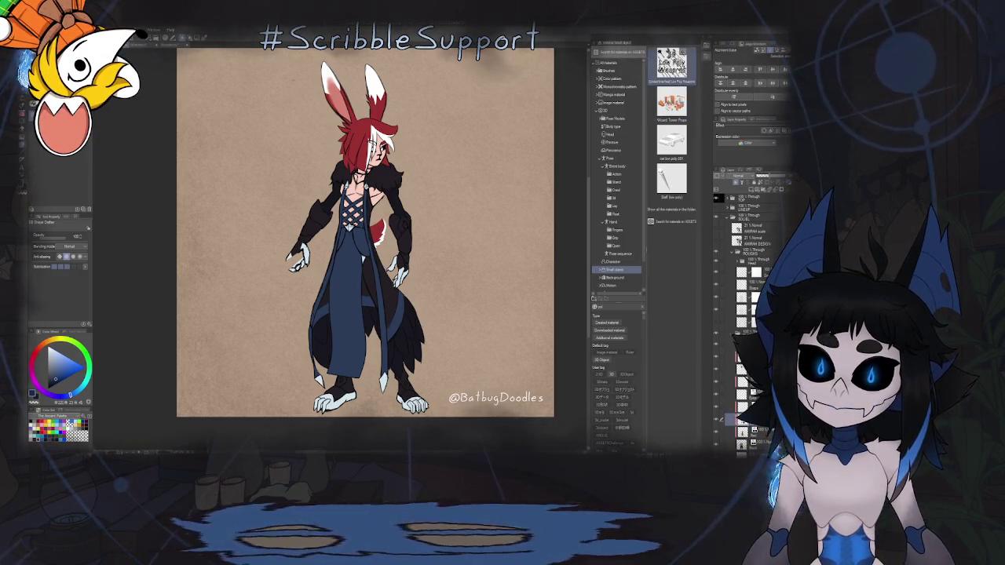
pyautogui.moveTo(671, 64); pyautogui.dragTo(450, 330)
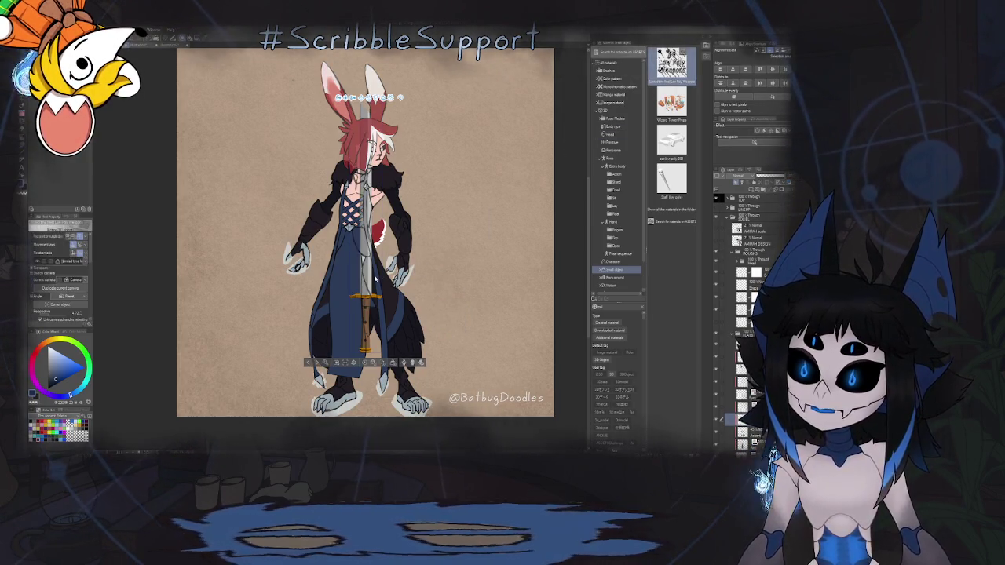
# Try the Big Axe2, Druid Staff and Spear variants of the 3D weapon over the character.
pyautogui.moveTo(461, 268); pyautogui.dragTo(468, 255)
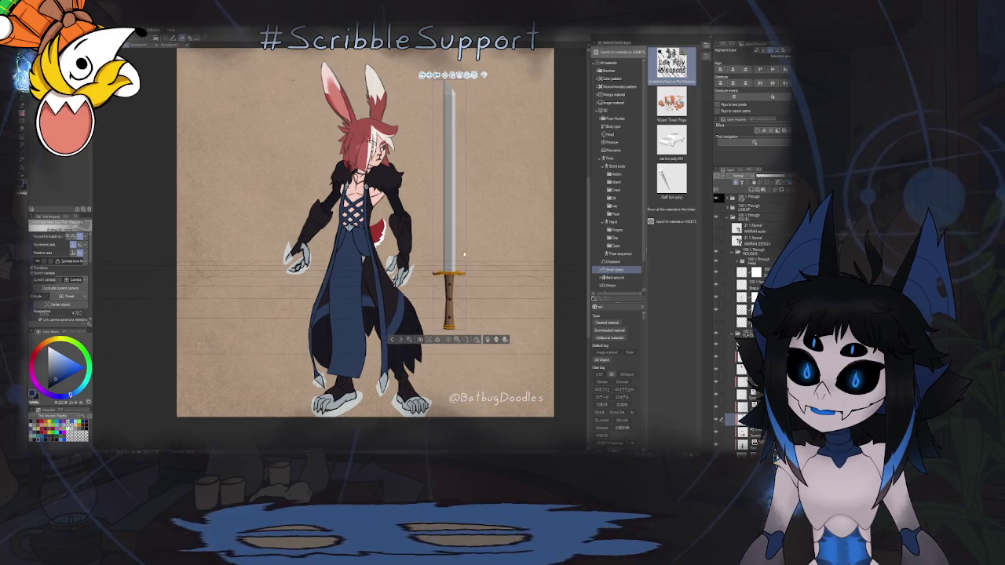
pyautogui.click(497, 340)
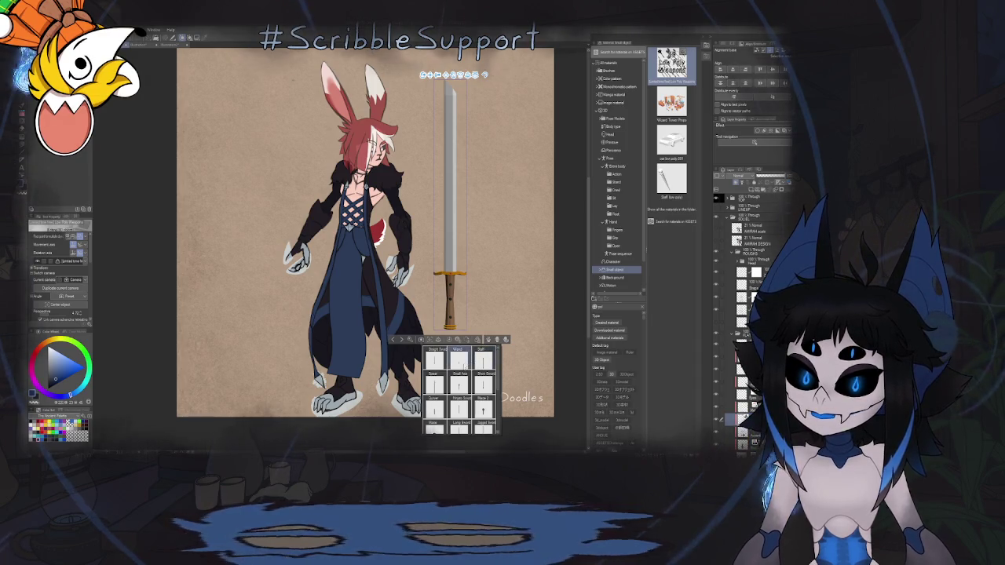
pyautogui.scroll(-1, 456, 376)
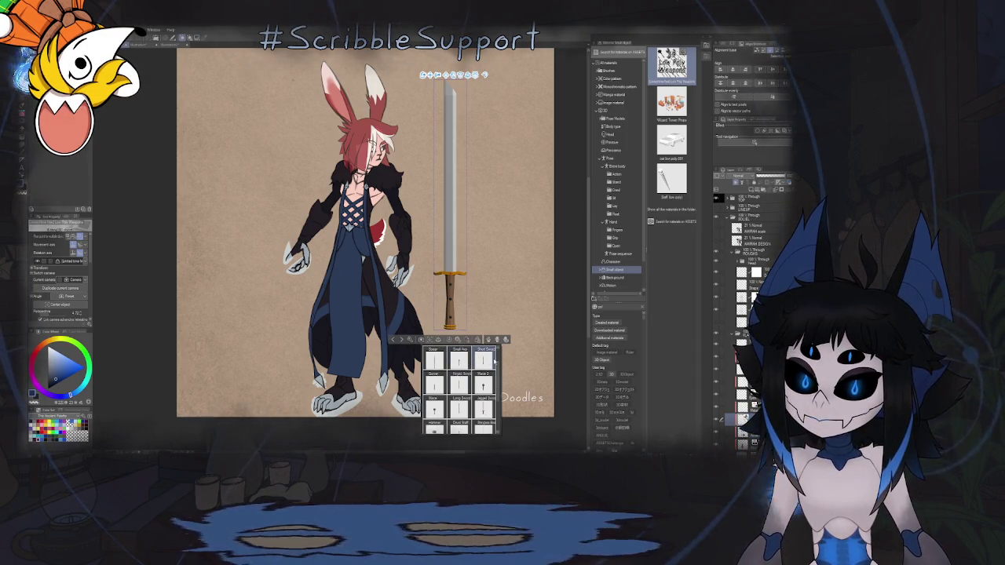
pyautogui.moveTo(499, 398); pyautogui.dragTo(501, 426)
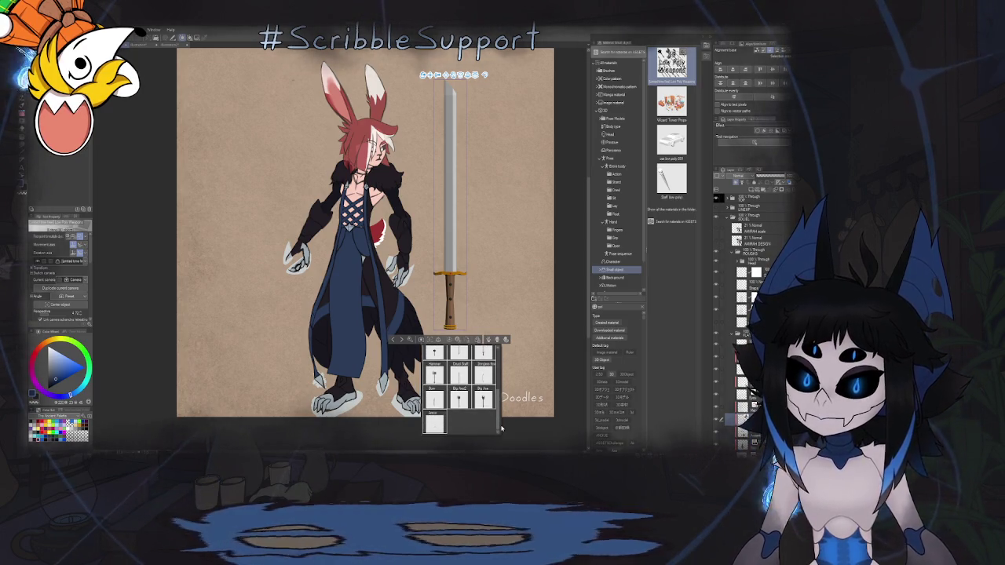
pyautogui.click(459, 398)
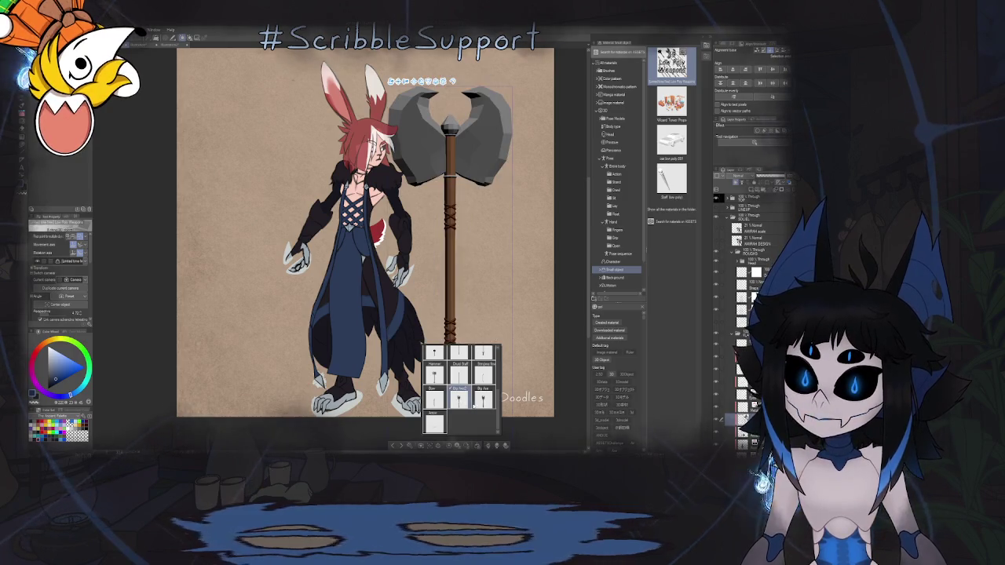
pyautogui.click(458, 374)
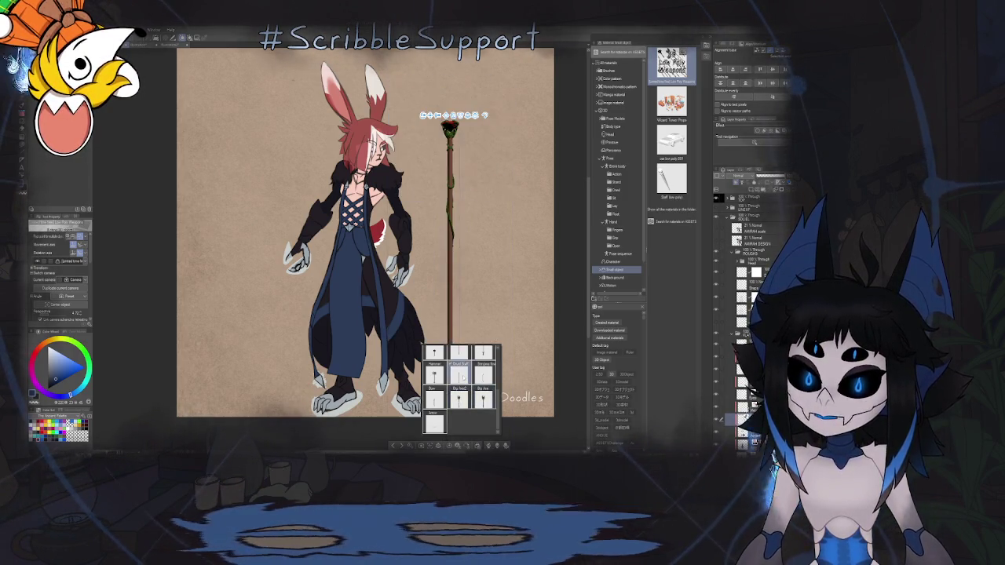
pyautogui.moveTo(497, 419); pyautogui.dragTo(494, 369)
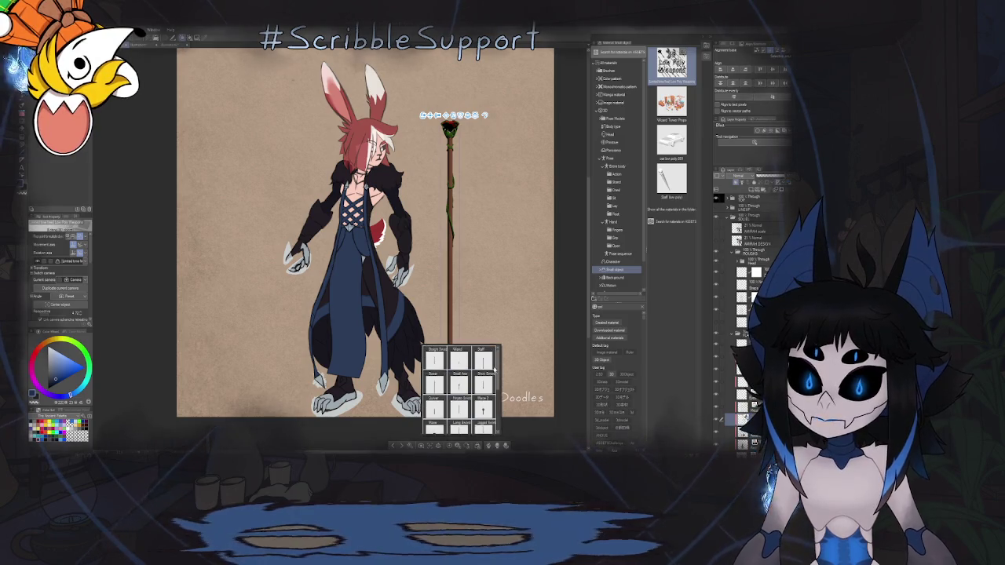
pyautogui.click(434, 382)
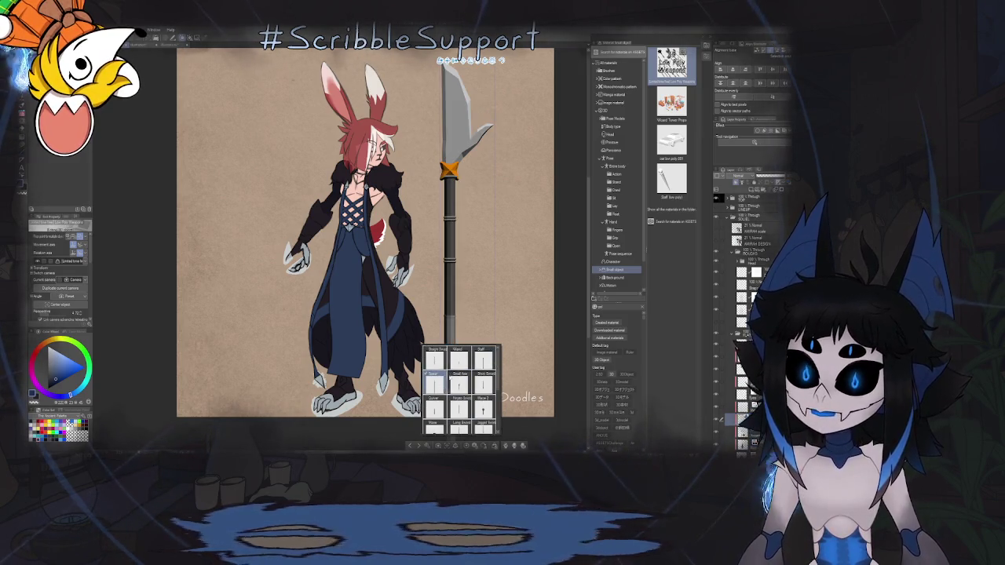
pyautogui.moveTo(476, 305); pyautogui.dragTo(459, 323)
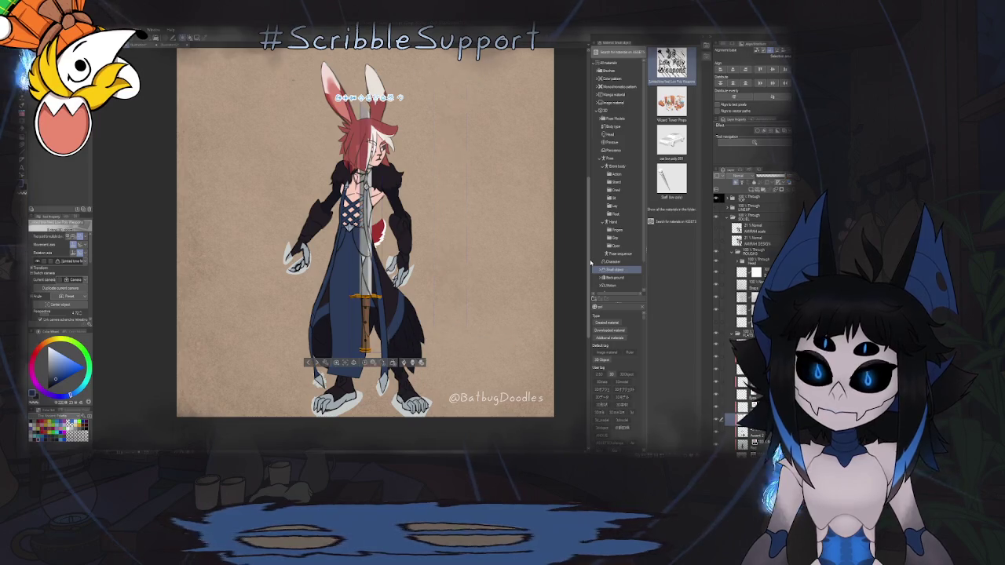
pyautogui.hotkey('ctrl', 'z')
# Drop the white Staff material onto the canvas and rotate it upright beside the character.
pyautogui.moveTo(672, 180)
pyautogui.mouseDown()
pyautogui.moveTo(468, 378)
pyautogui.moveTo(521, 360)
pyautogui.mouseUp()
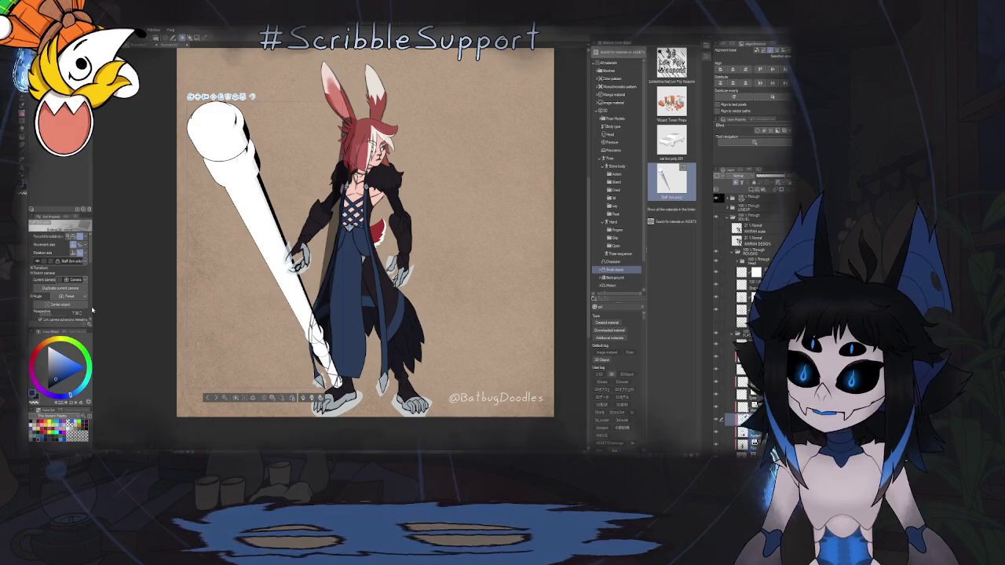
pyautogui.moveTo(90, 262); pyautogui.dragTo(97, 317)
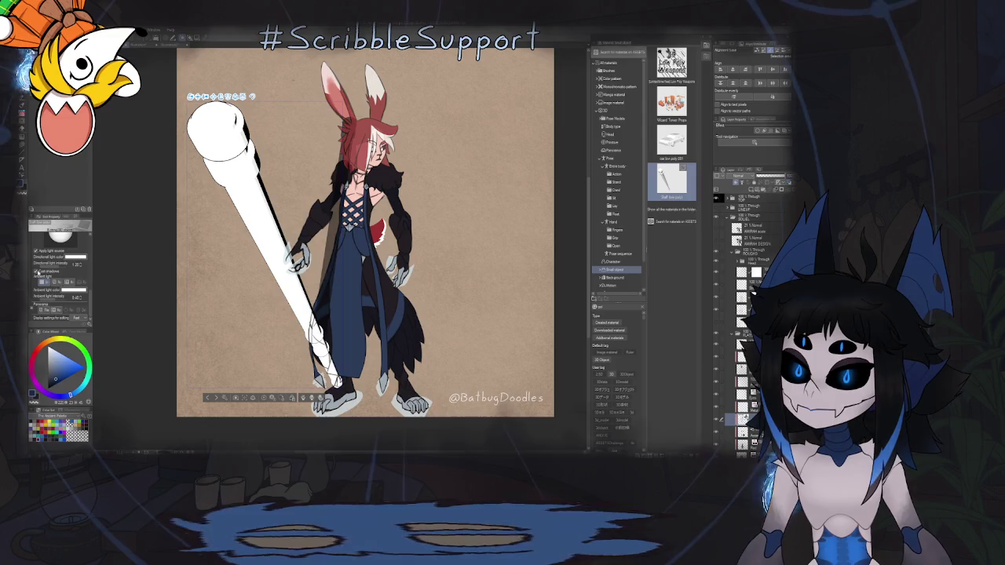
pyautogui.moveTo(285, 285)
pyautogui.mouseDown()
pyautogui.moveTo(433, 265)
pyautogui.moveTo(505, 271)
pyautogui.mouseUp()
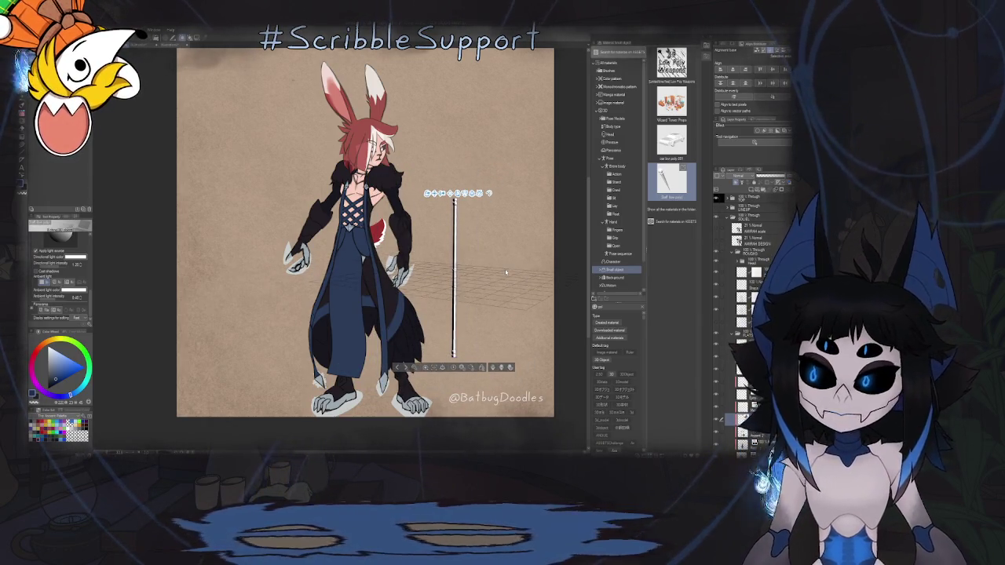
pyautogui.scroll(2, 494, 277)
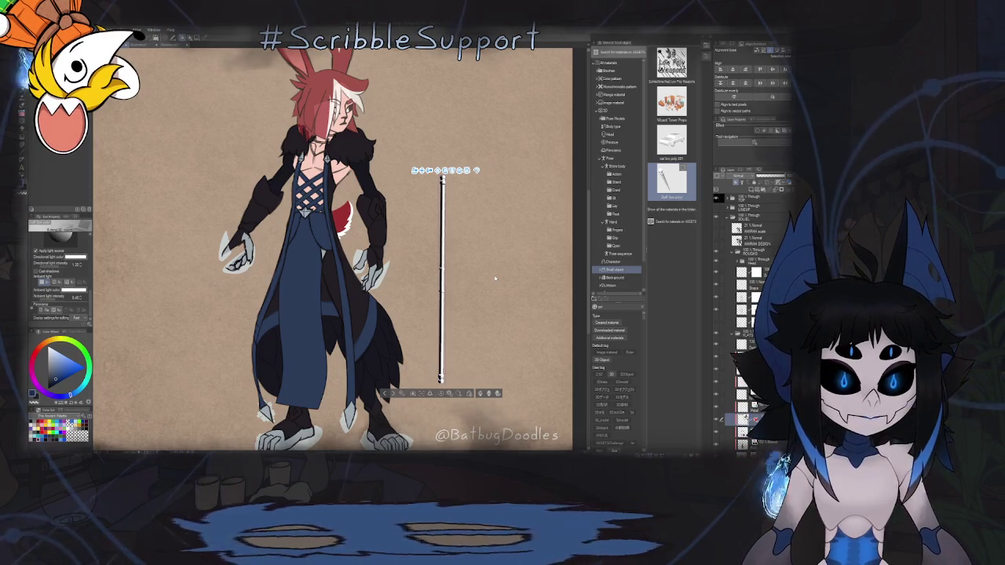
pyautogui.click(136, 45)
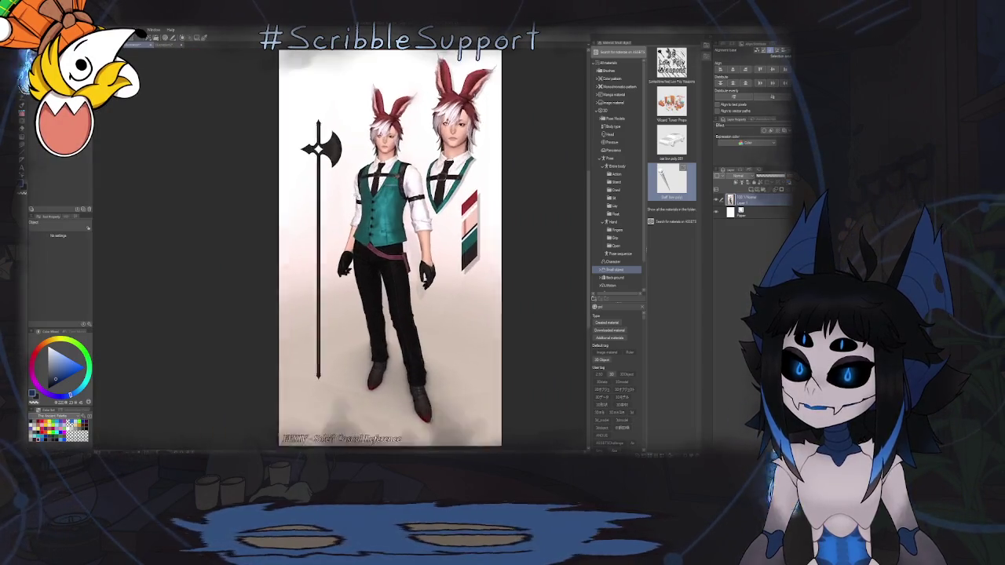
pyautogui.click(165, 44)
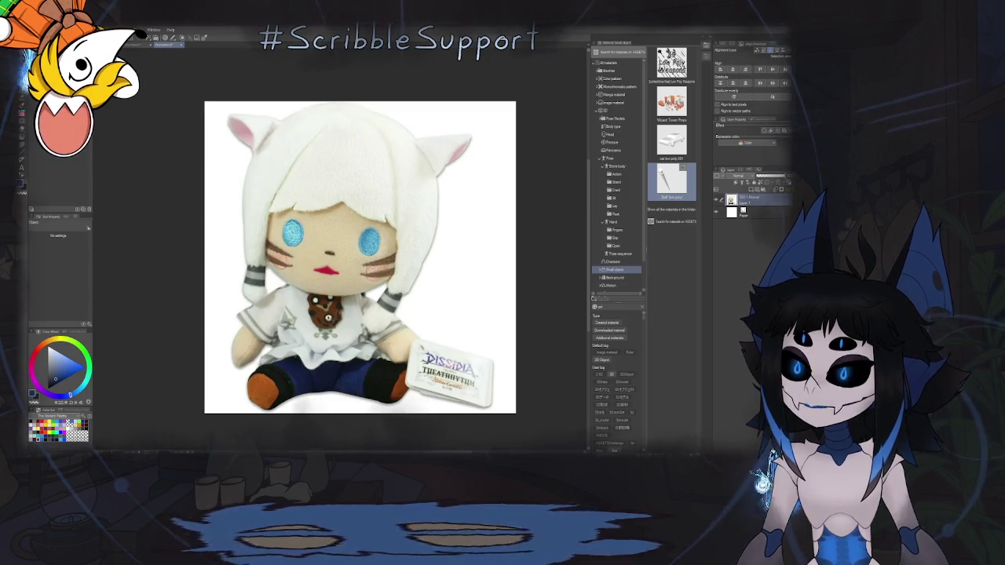
pyautogui.hotkey('ctrl', 'Tab')
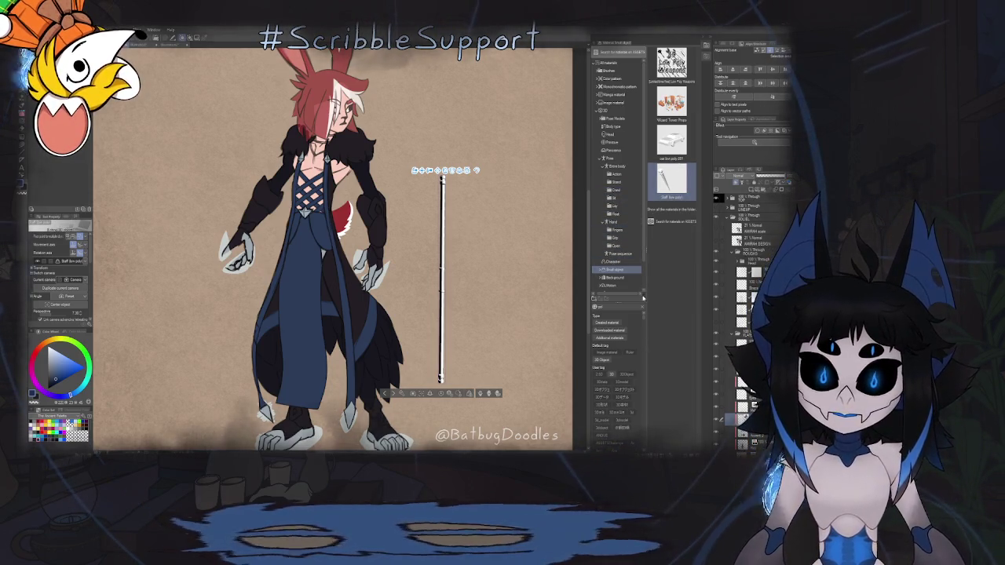
pyautogui.click(671, 209)
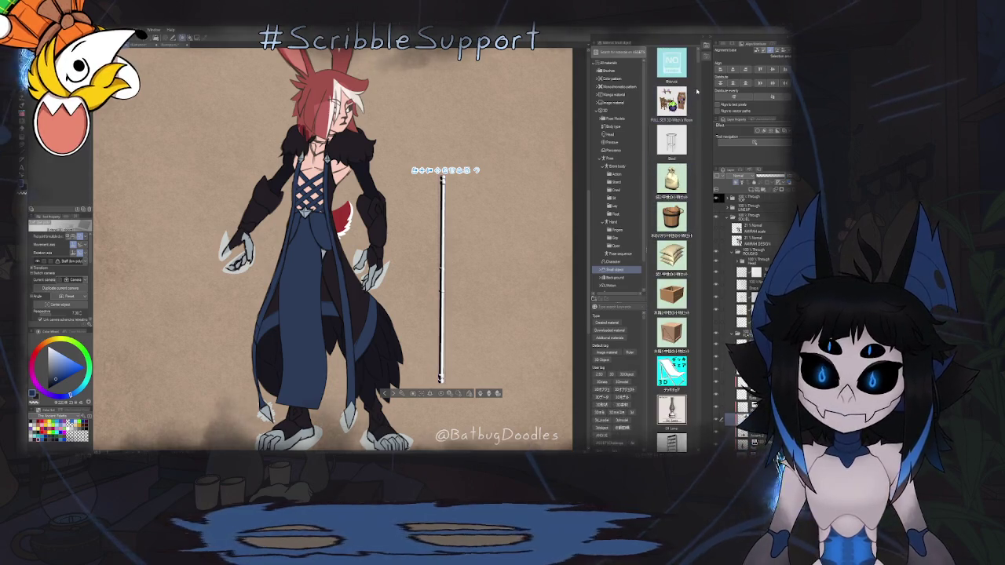
pyautogui.scroll(-3, 680, 142)
pyautogui.scroll(-3, 683, 153)
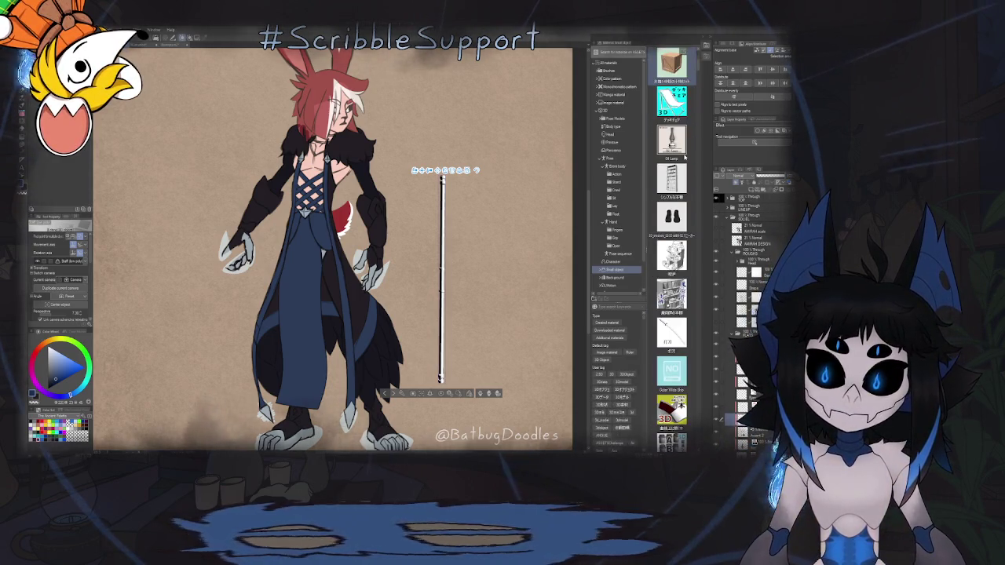
pyautogui.scroll(-2, 685, 157)
pyautogui.scroll(-2, 685, 157)
pyautogui.scroll(-1, 684, 157)
pyautogui.scroll(-1, 685, 157)
pyautogui.scroll(-1, 685, 157)
pyautogui.scroll(-1, 684, 157)
pyautogui.scroll(-1, 684, 157)
pyautogui.scroll(-2, 684, 157)
pyautogui.scroll(-2, 685, 157)
pyautogui.scroll(-2, 685, 157)
pyautogui.scroll(-1, 685, 157)
pyautogui.scroll(-1, 684, 157)
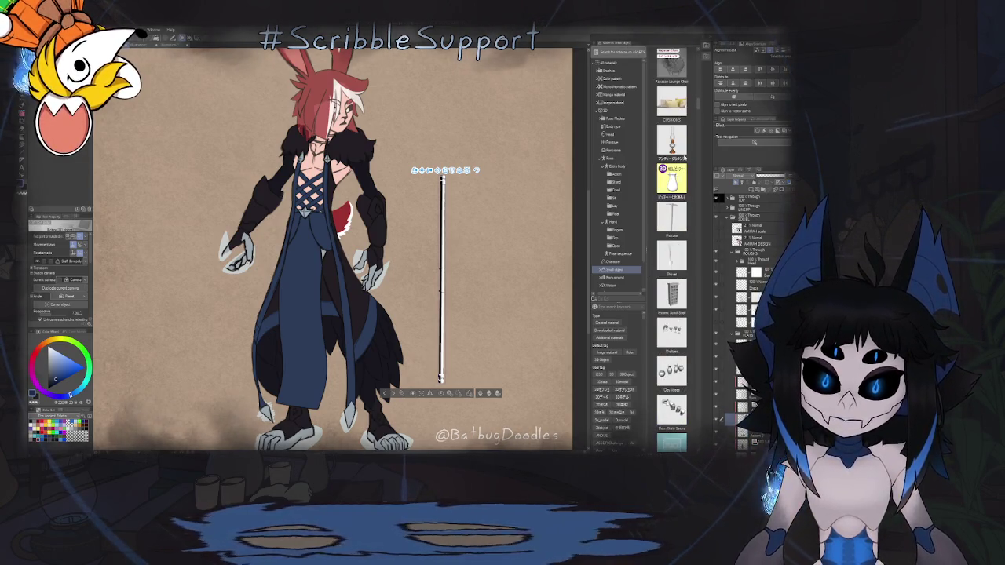
pyautogui.scroll(-3, 684, 158)
pyautogui.scroll(-3, 683, 158)
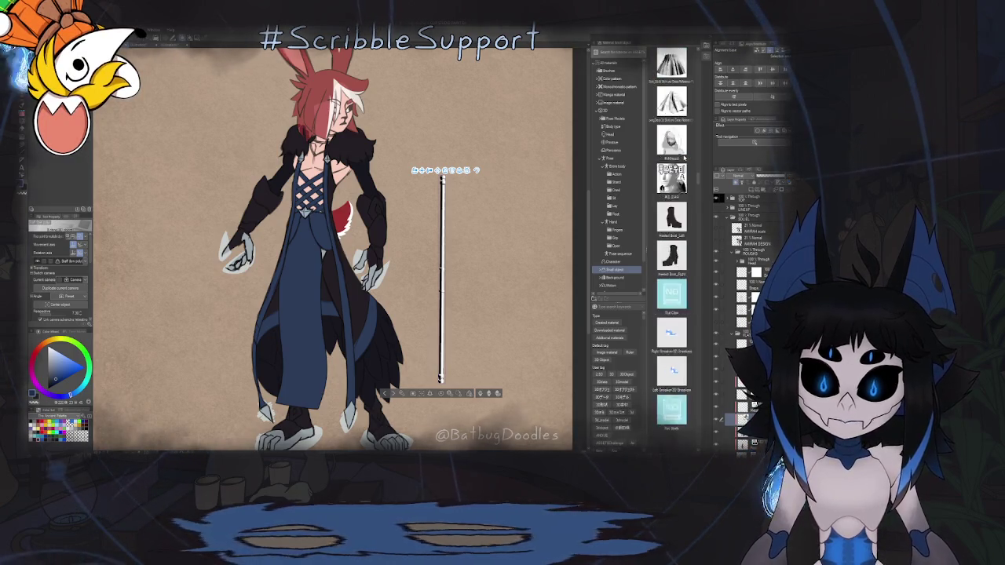
pyautogui.scroll(-4, 684, 157)
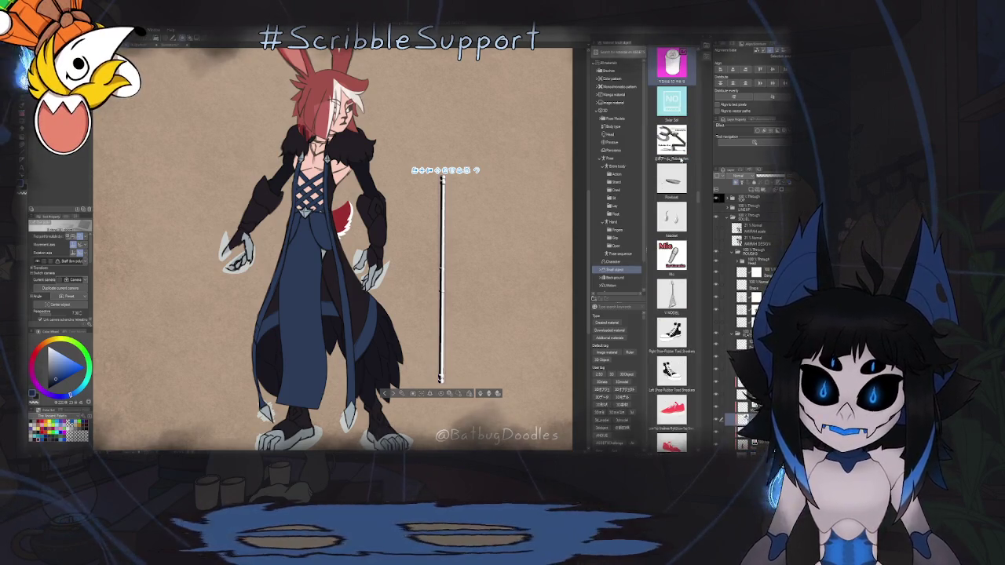
pyautogui.scroll(-3, 680, 159)
pyautogui.scroll(-2, 680, 160)
pyautogui.scroll(-3, 681, 159)
pyautogui.scroll(-4, 680, 160)
pyautogui.scroll(-3, 680, 160)
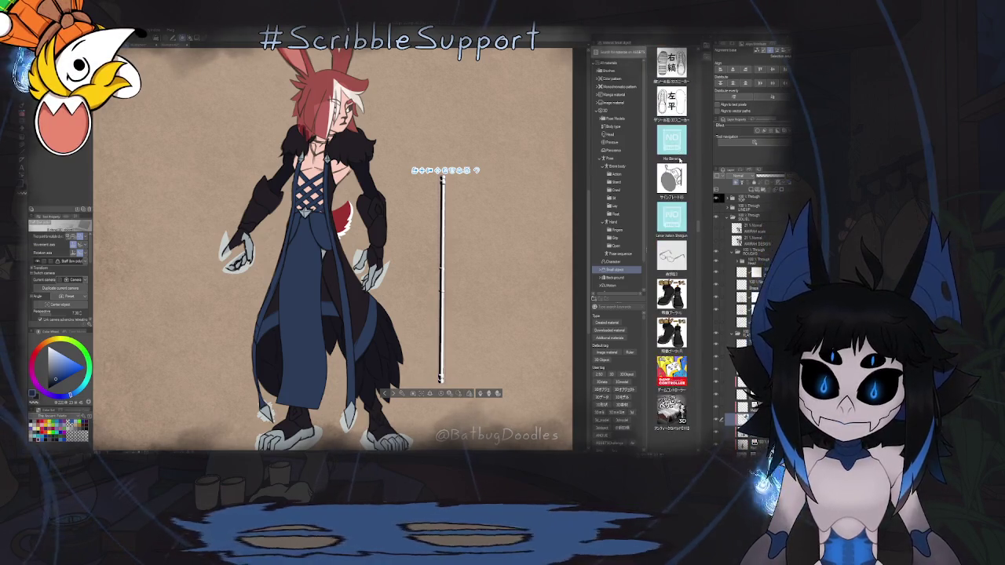
pyautogui.scroll(-2, 680, 160)
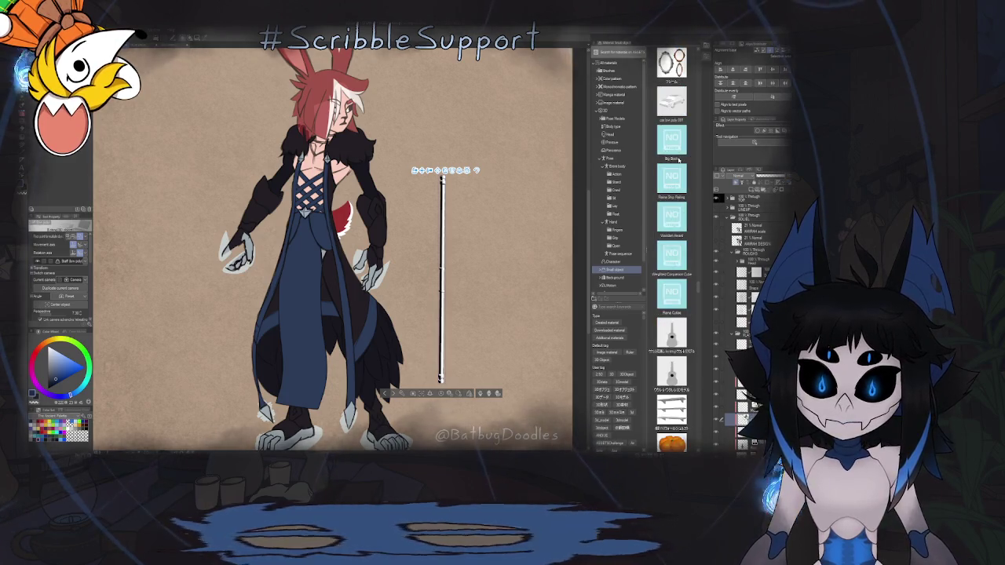
pyautogui.scroll(-5, 680, 160)
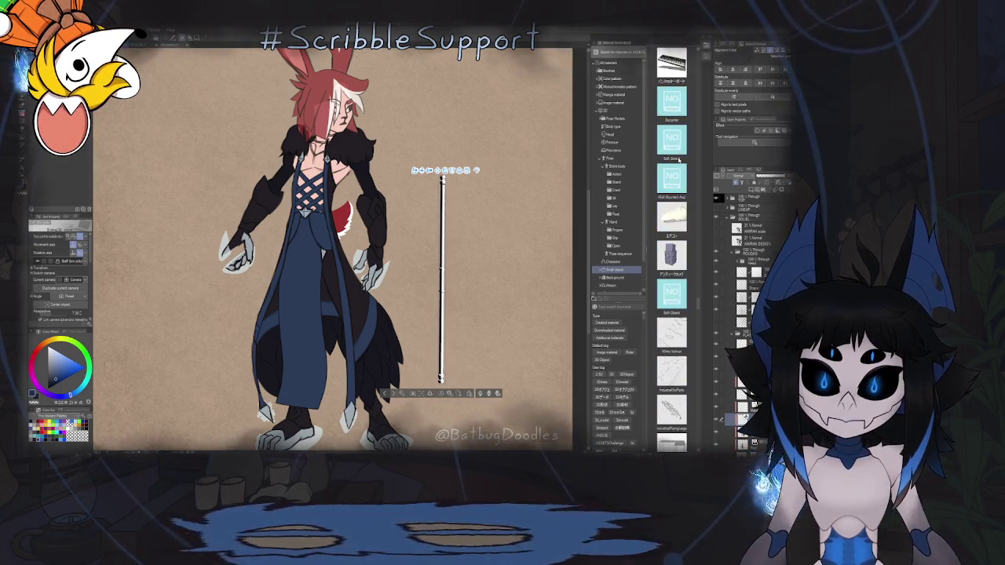
pyautogui.scroll(-5, 679, 160)
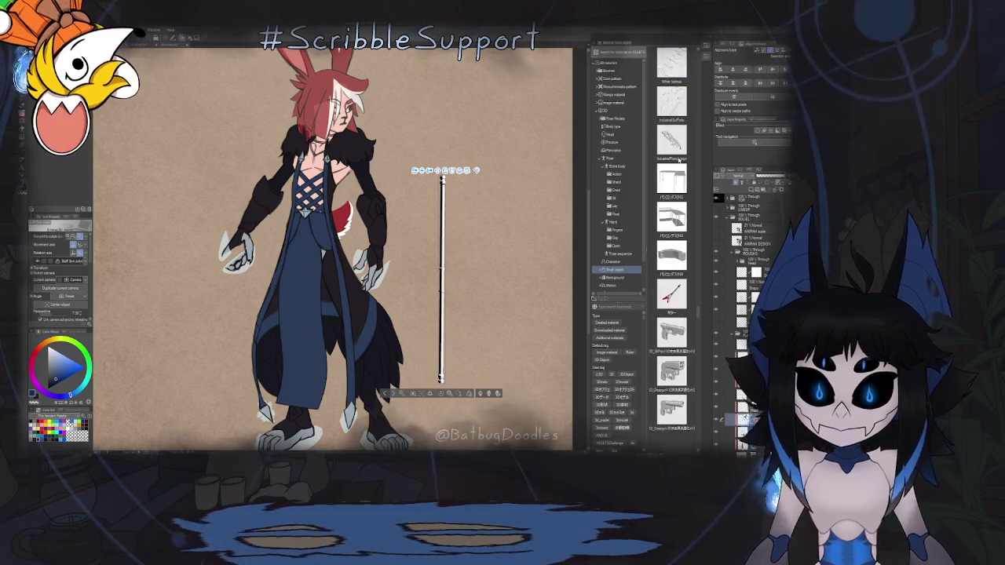
pyautogui.scroll(-5, 679, 159)
pyautogui.scroll(-3, 679, 160)
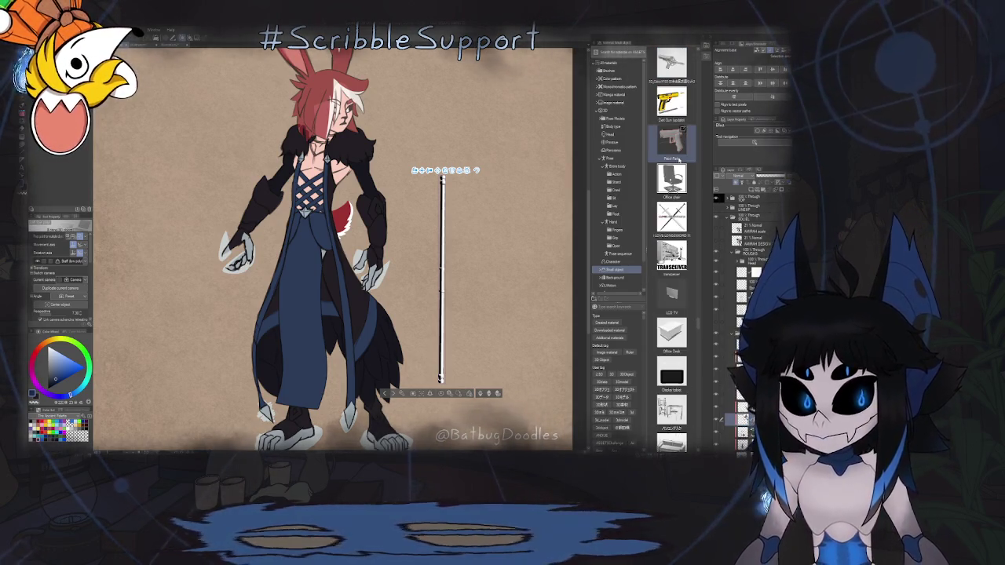
pyautogui.scroll(-5, 679, 160)
pyautogui.scroll(-3, 679, 160)
pyautogui.scroll(-3, 679, 160)
pyautogui.scroll(-3, 680, 160)
pyautogui.scroll(-3, 679, 160)
pyautogui.scroll(-3, 679, 159)
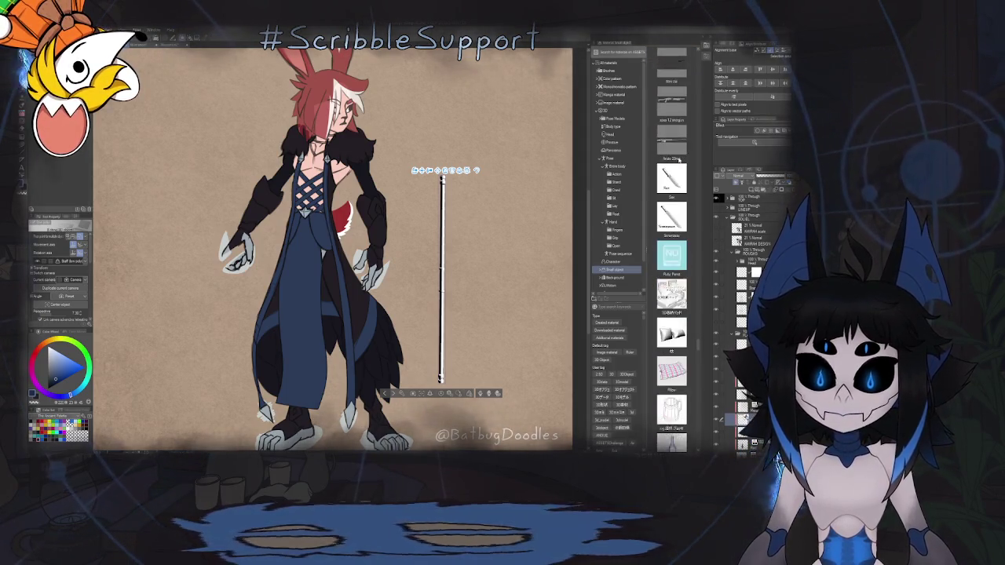
pyautogui.scroll(-3, 679, 159)
pyautogui.scroll(-3, 679, 160)
pyautogui.scroll(-3, 680, 159)
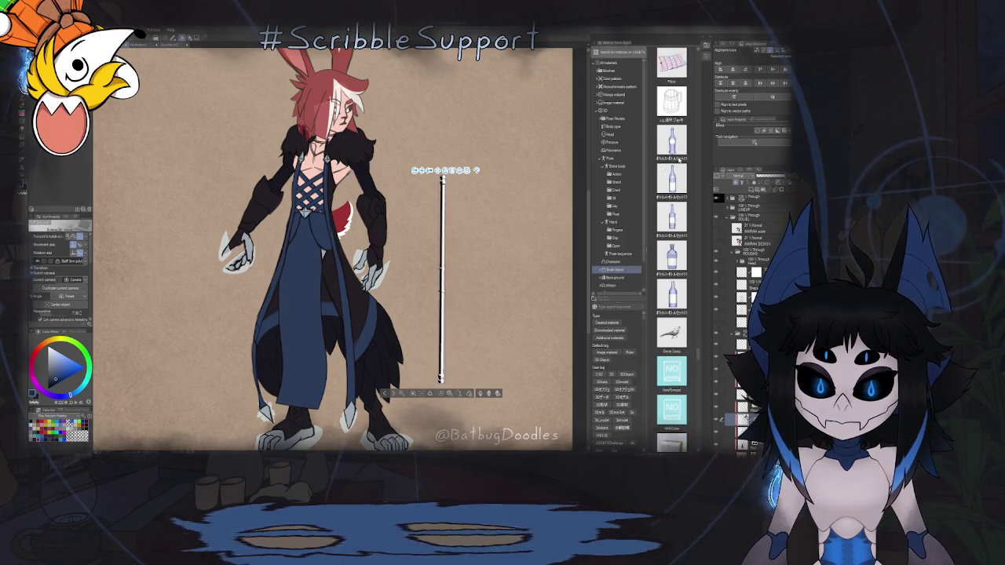
pyautogui.scroll(-3, 680, 160)
pyautogui.scroll(-2, 679, 159)
pyautogui.scroll(-2, 680, 160)
pyautogui.scroll(1, 680, 159)
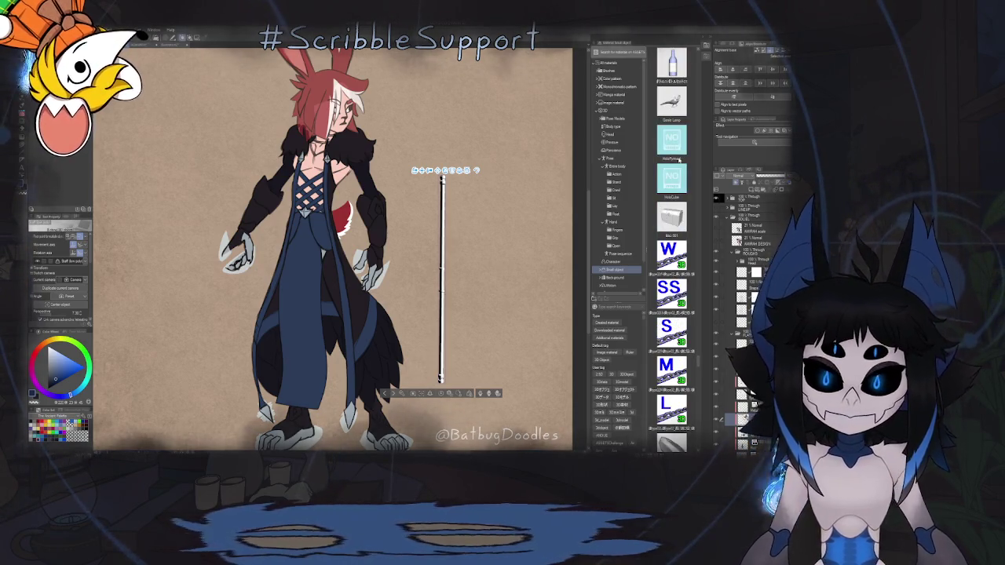
pyautogui.scroll(1, 679, 159)
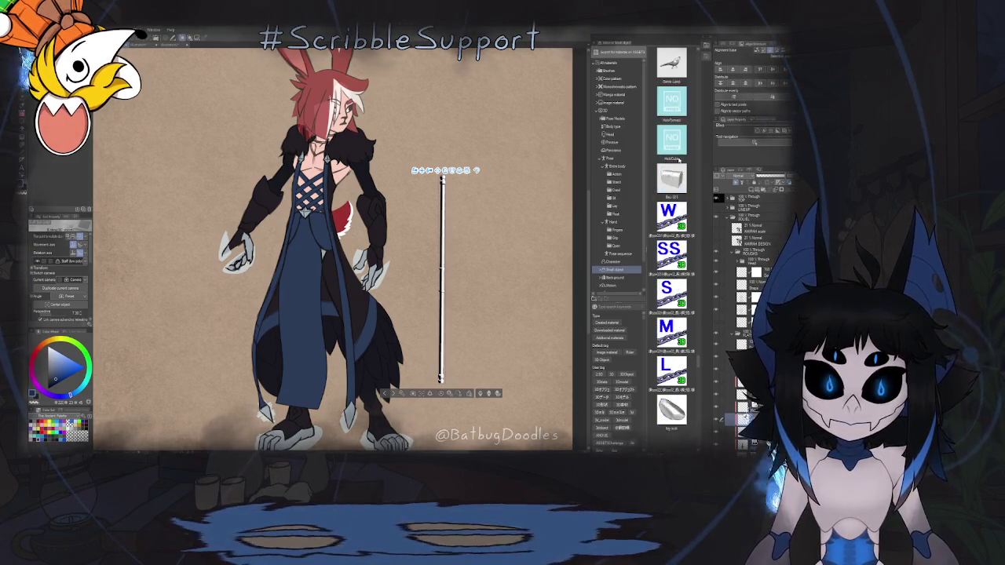
pyautogui.scroll(-3, 679, 159)
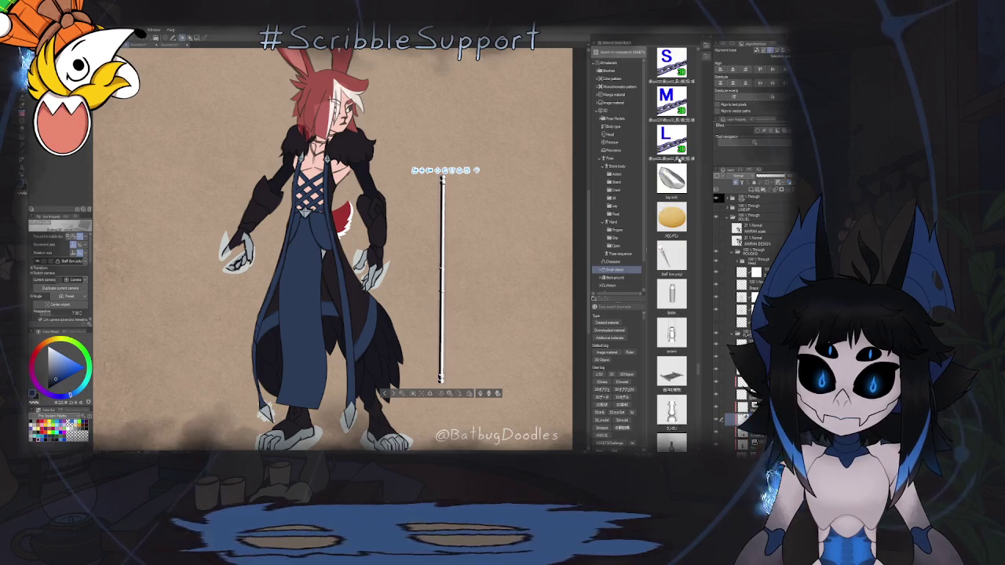
pyautogui.scroll(-2, 679, 160)
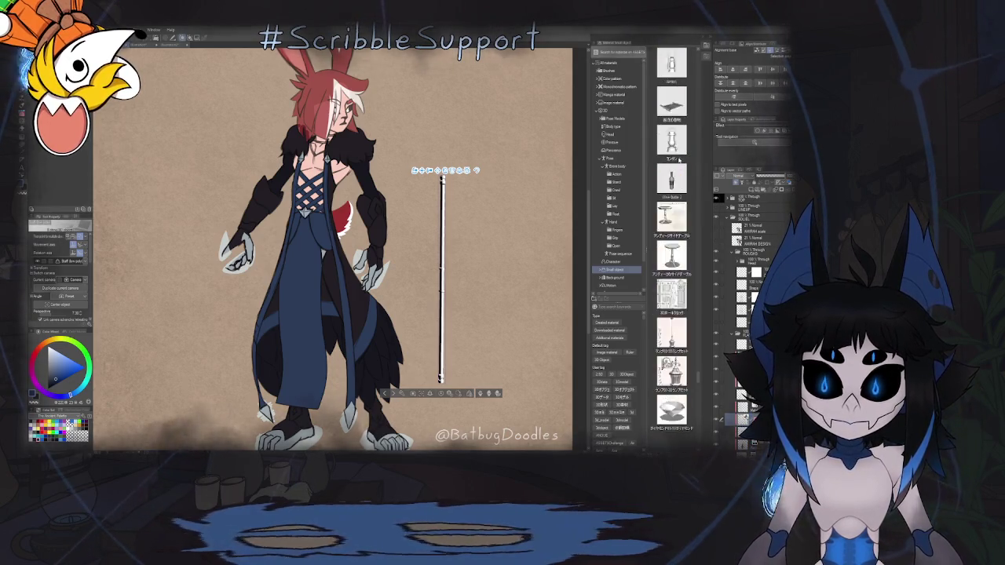
pyautogui.scroll(-4, 680, 159)
pyautogui.scroll(-5, 680, 160)
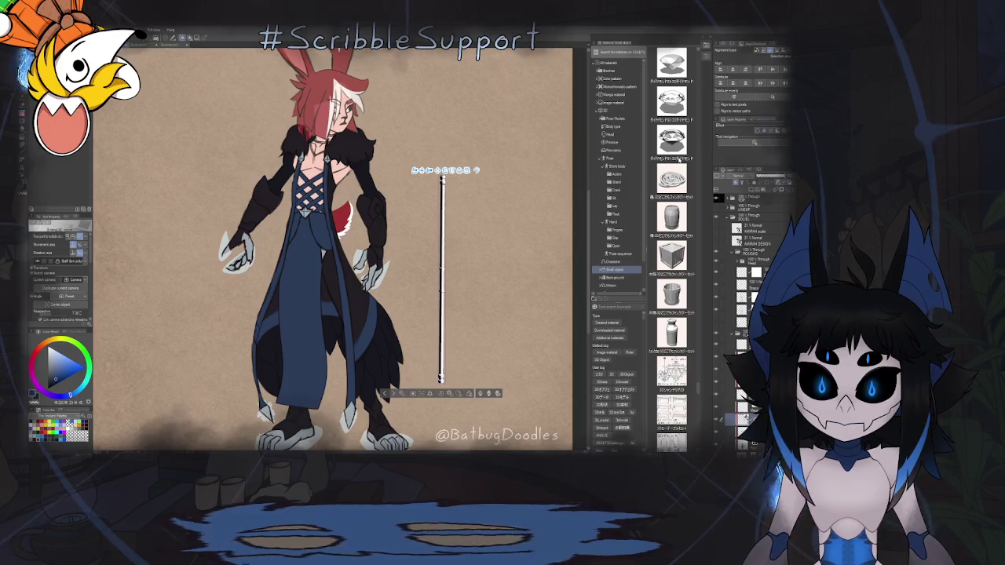
pyautogui.scroll(-3, 679, 160)
pyautogui.scroll(-3, 679, 160)
pyautogui.scroll(-3, 679, 159)
pyautogui.scroll(-3, 680, 159)
pyautogui.scroll(-2, 679, 160)
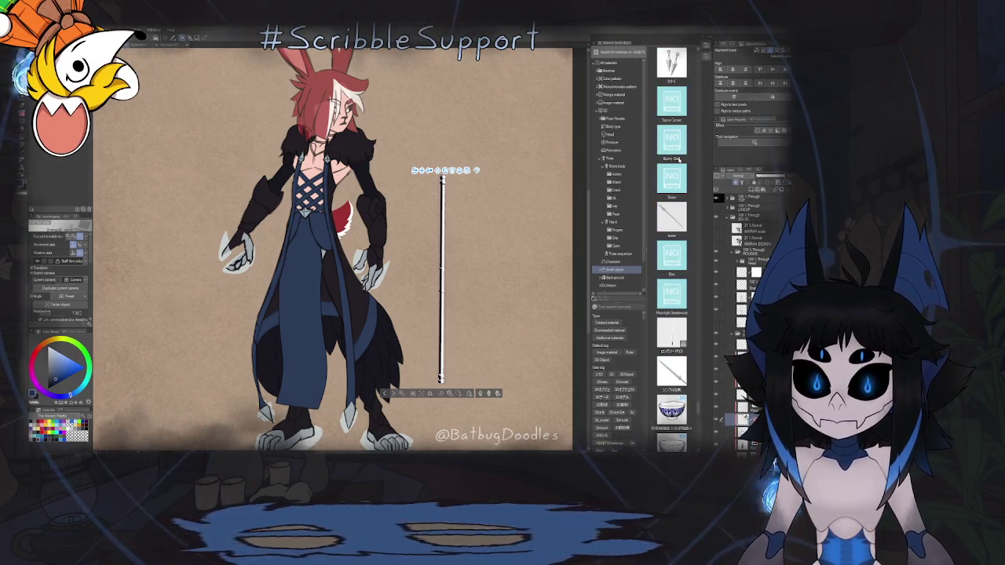
pyautogui.scroll(-1, 679, 159)
pyautogui.scroll(-2, 680, 160)
pyautogui.scroll(-1, 679, 159)
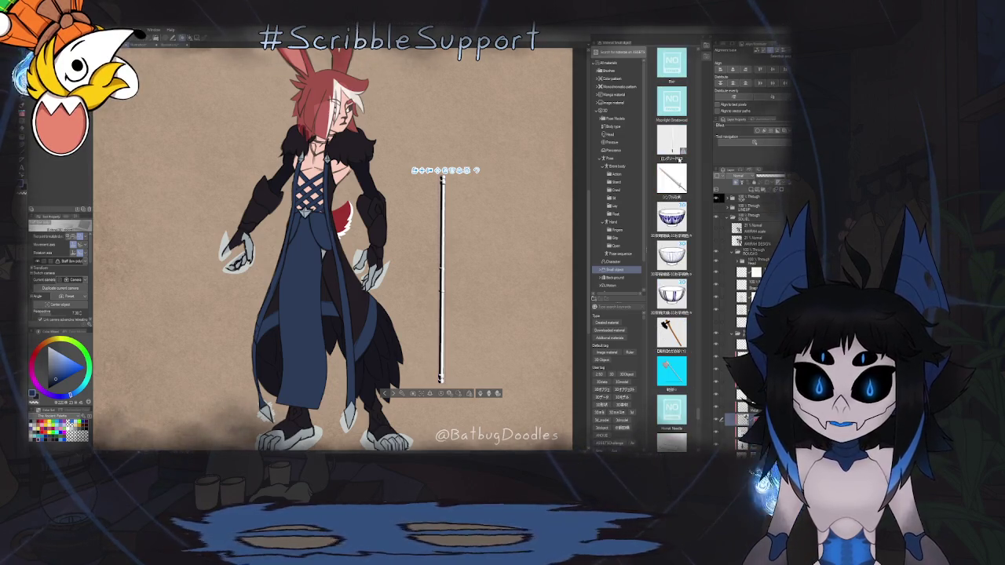
pyautogui.scroll(-2, 679, 159)
pyautogui.scroll(-2, 679, 159)
pyautogui.scroll(-2, 675, 160)
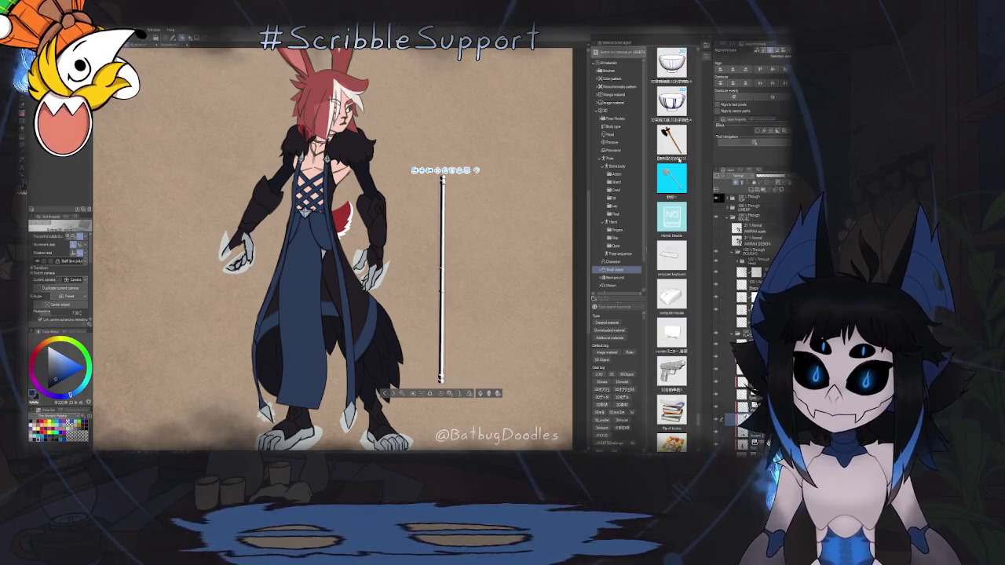
pyautogui.scroll(-2, 679, 160)
pyautogui.scroll(-3, 679, 159)
pyautogui.scroll(-1, 679, 160)
pyautogui.scroll(-3, 679, 160)
pyautogui.scroll(-3, 679, 160)
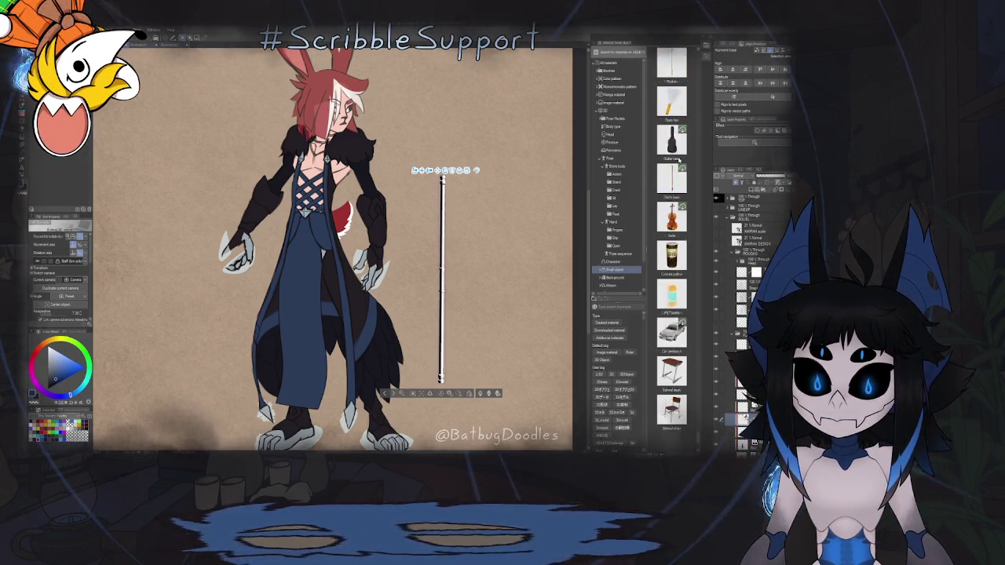
pyautogui.scroll(-3, 679, 159)
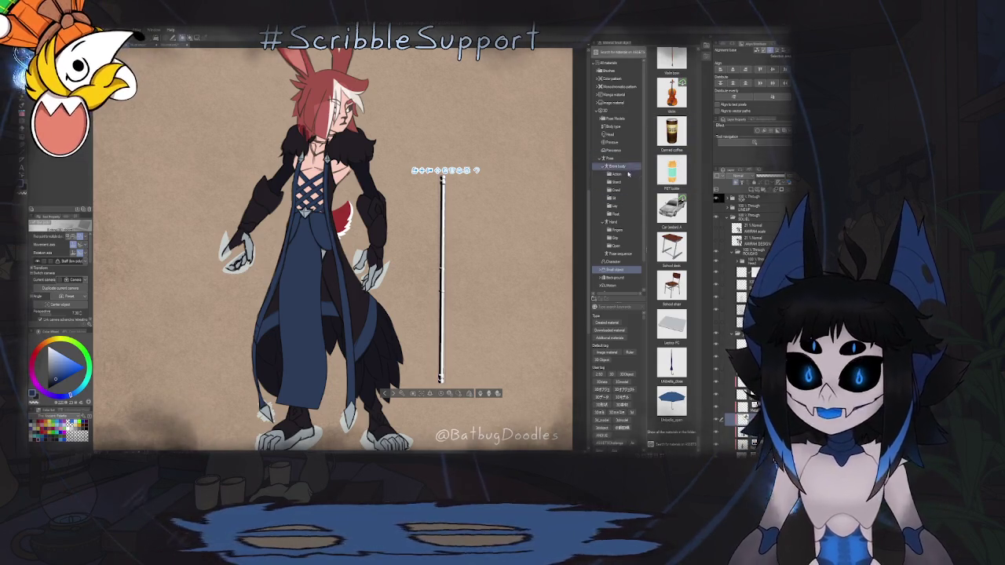
# Place a Polygon primitive from the Primitive materials onto the canvas.
pyautogui.click(613, 142)
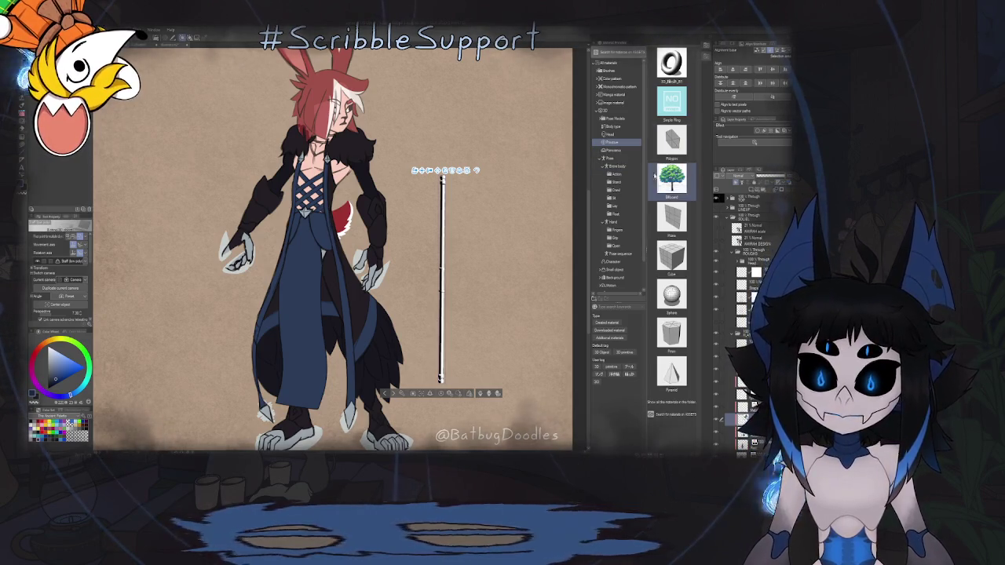
pyautogui.moveTo(671, 139)
pyautogui.mouseDown()
pyautogui.moveTo(538, 340)
pyautogui.moveTo(499, 367)
pyautogui.mouseUp()
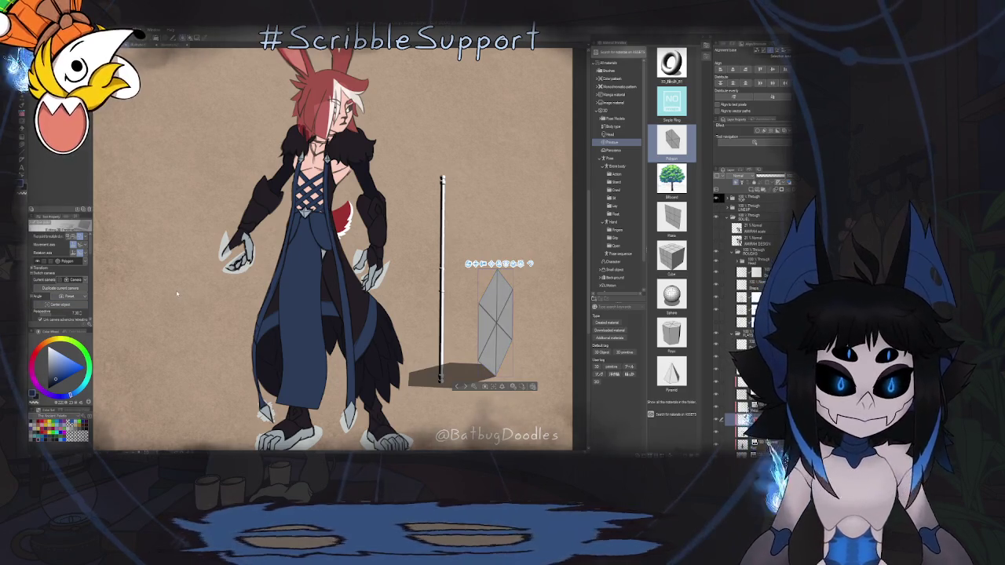
pyautogui.scroll(-5, 92, 269)
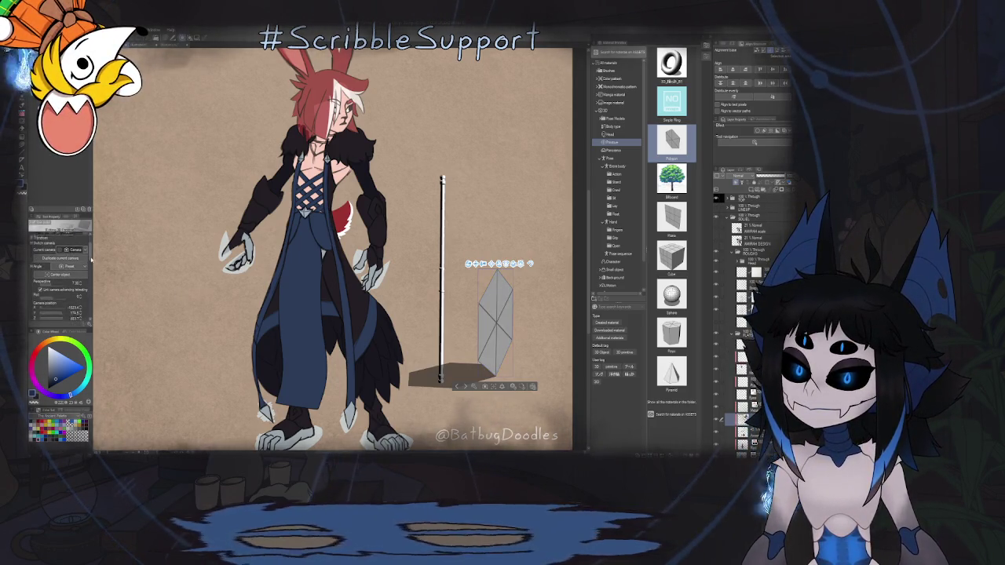
pyautogui.scroll(-3, 79, 269)
# Raise the polygon's Number of divisions six steps and rotate the 3D view beside the character.
pyautogui.click(78, 269)
pyautogui.click(79, 268)
pyautogui.click(79, 269)
pyautogui.click(79, 269)
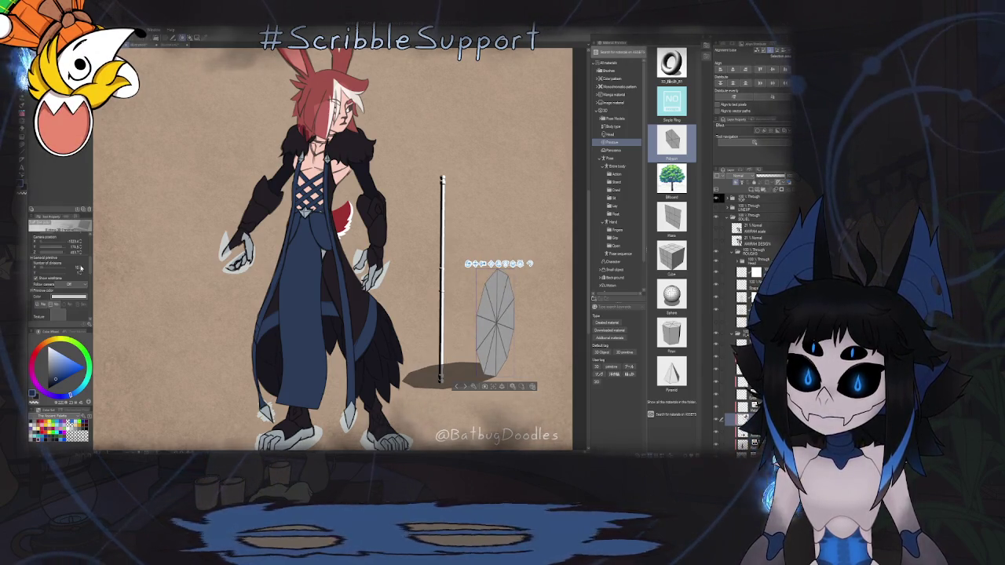
pyautogui.click(79, 269)
pyautogui.click(79, 268)
pyautogui.moveTo(503, 292); pyautogui.dragTo(190, 256)
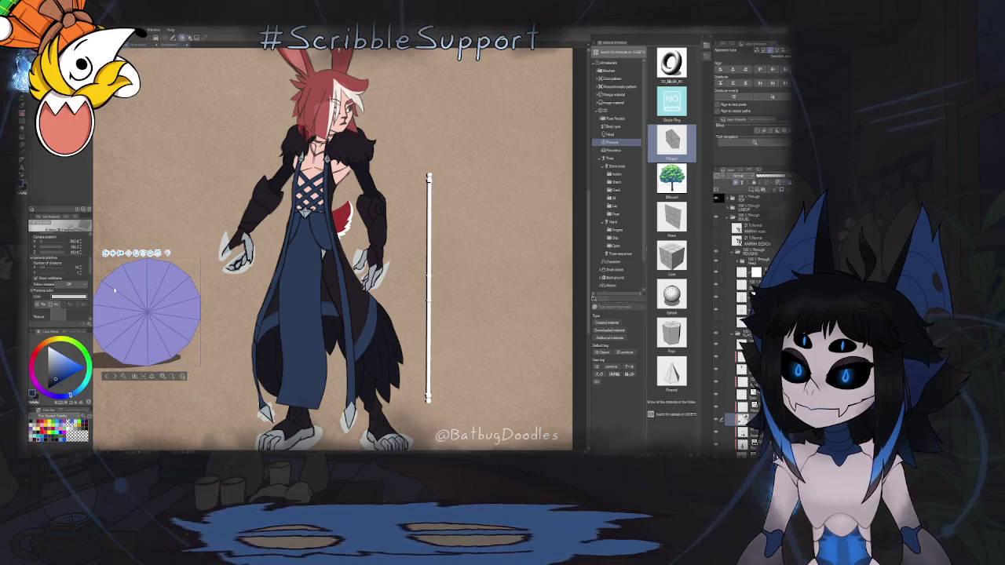
pyautogui.press('Delete')
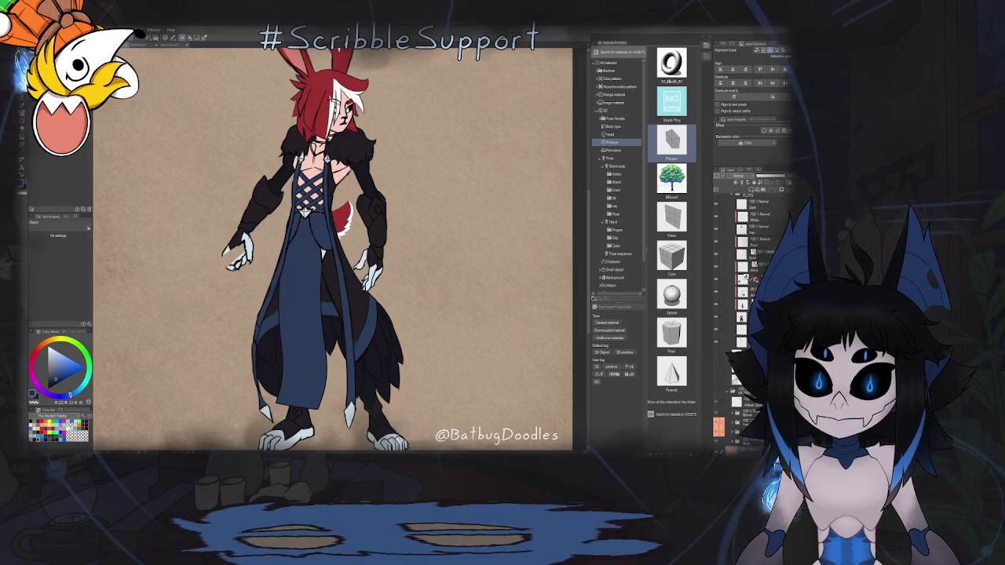
# Adjust the zoom and undo an accidentally dropped 3D pose figure.
pyautogui.scroll(-3, 450, 289)
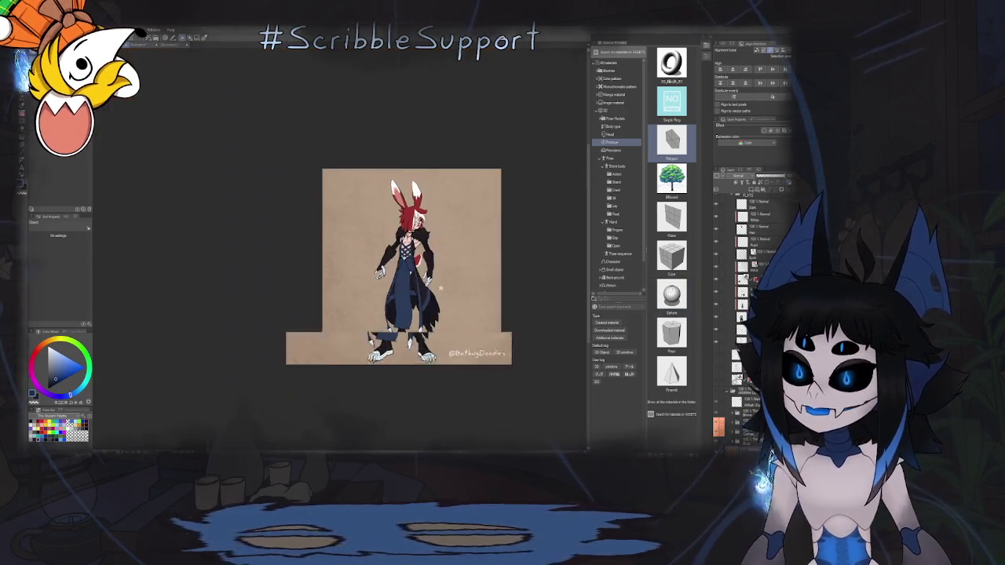
pyautogui.scroll(1, 450, 290)
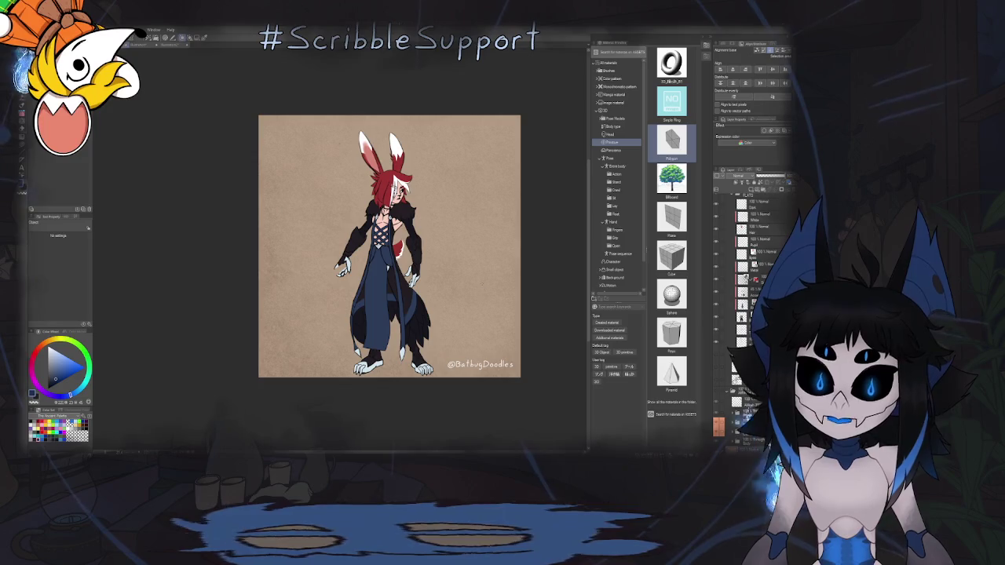
pyautogui.click(720, 381)
pyautogui.hotkey('ctrl', 'z')
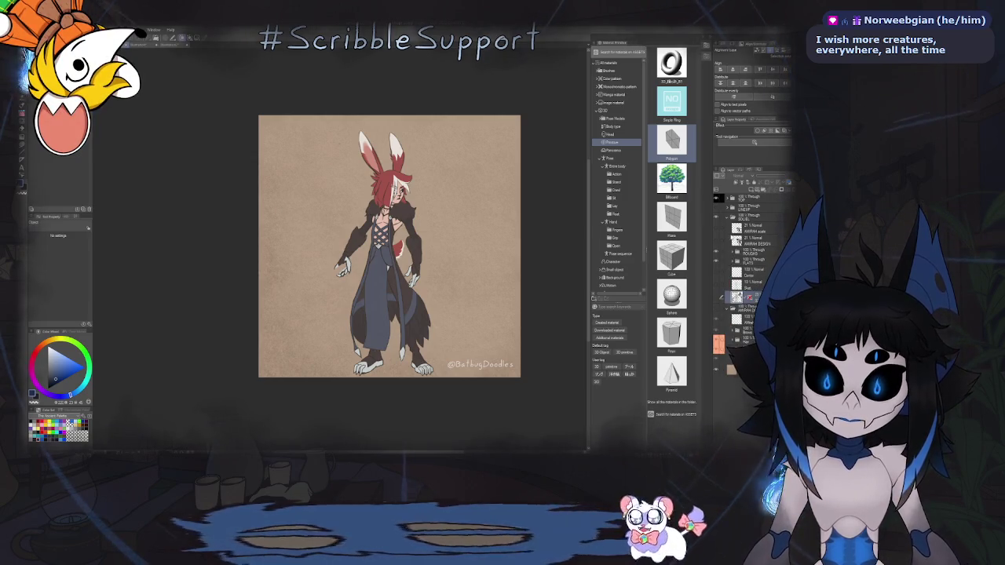
# Toggle the Layer panel search view on and off, then close the Material panel.
pyautogui.click(749, 171)
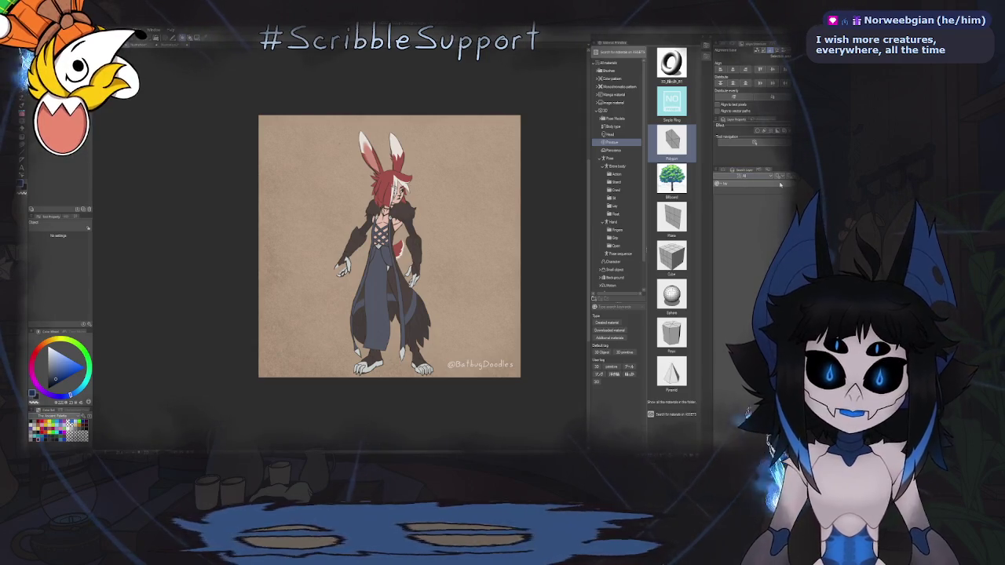
pyautogui.click(761, 189)
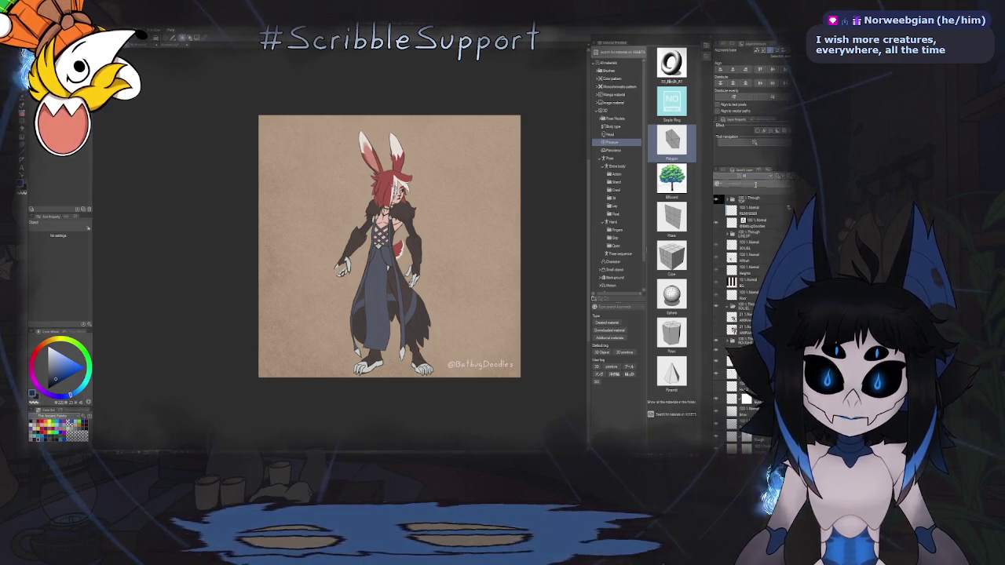
pyautogui.click(750, 194)
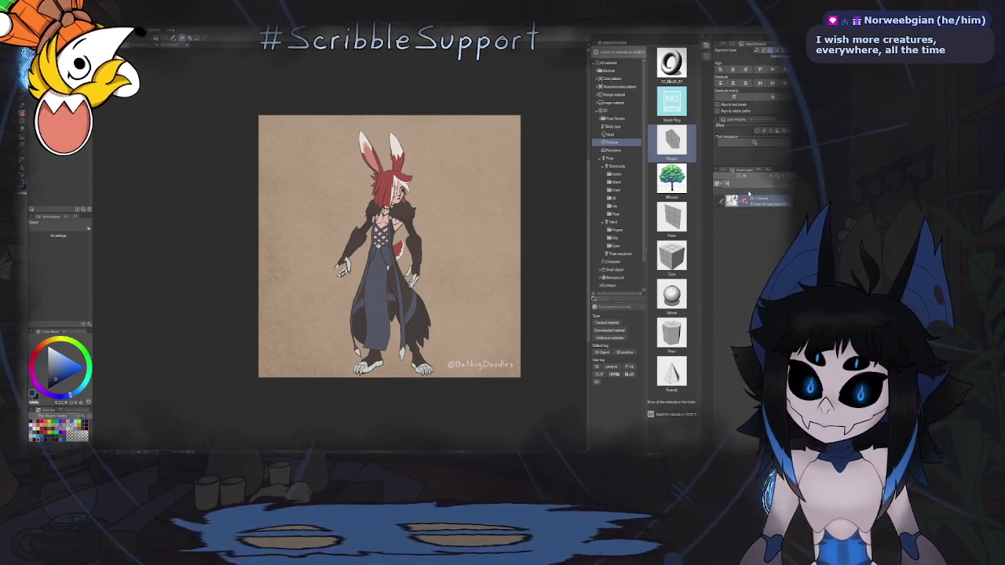
pyautogui.click(721, 171)
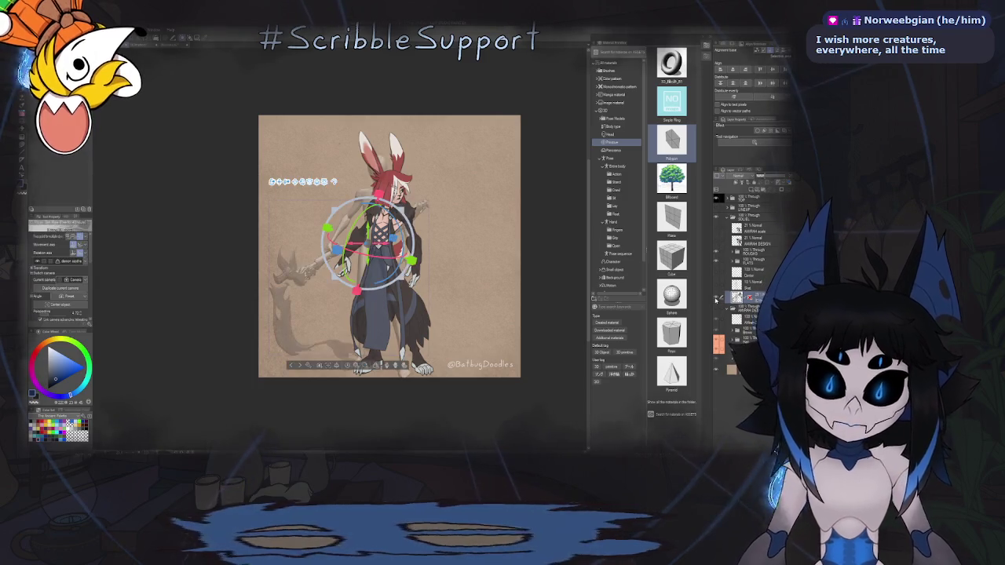
pyautogui.click(705, 46)
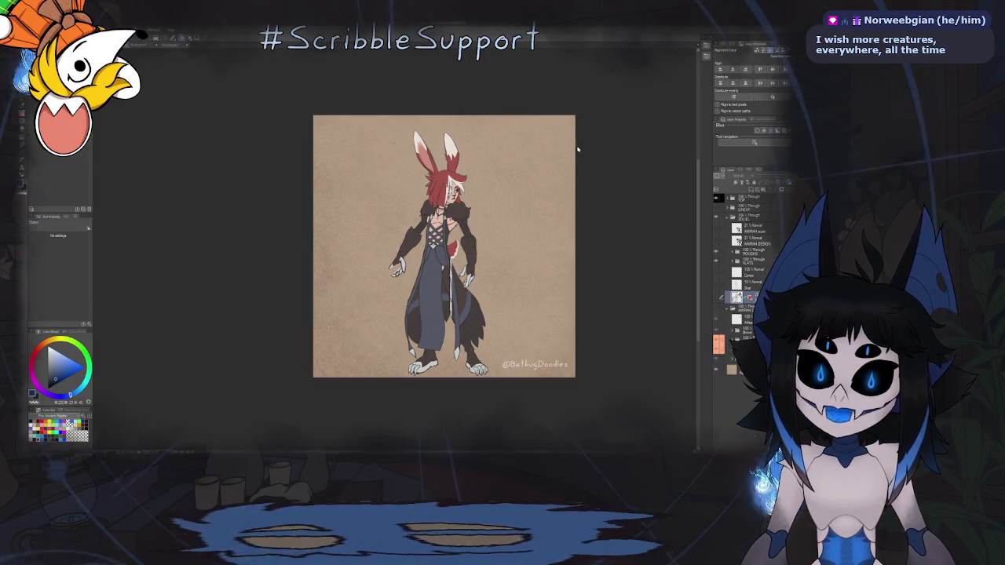
pyautogui.hotkey('alt', ']')
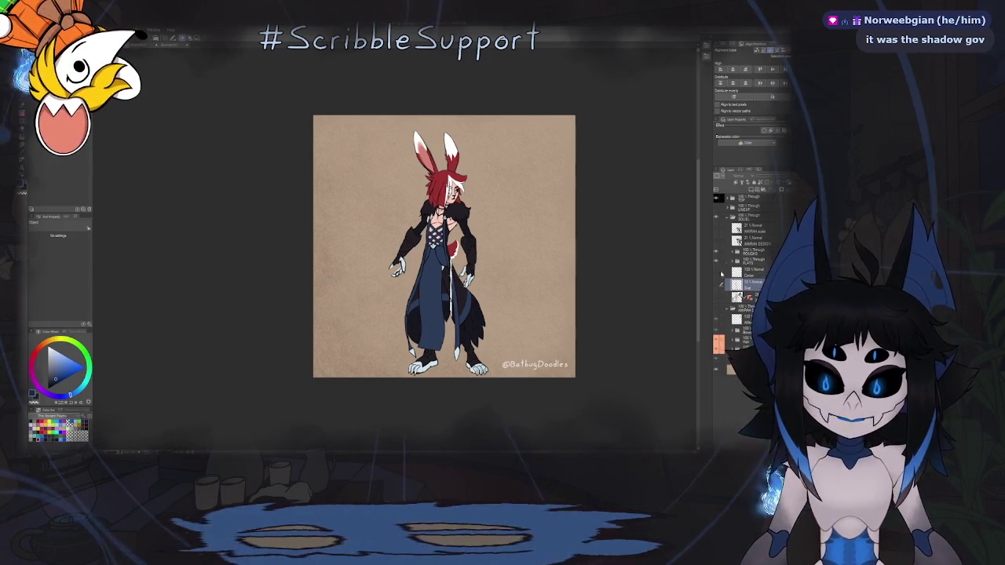
# Expand the FLATS folder and drag the 3D staff layer up beneath the MARAH DESIGN layer.
pyautogui.click(760, 264)
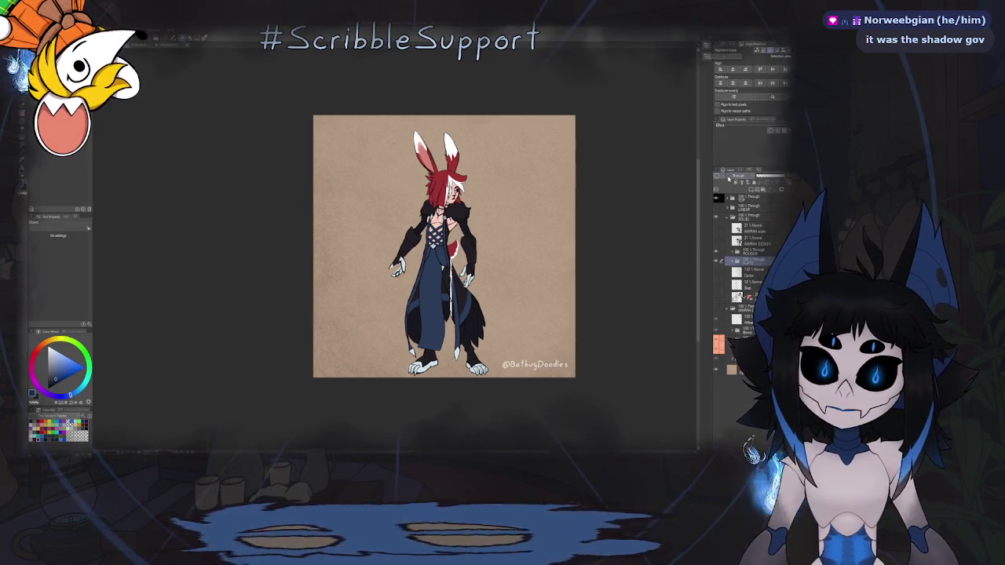
pyautogui.click(740, 172)
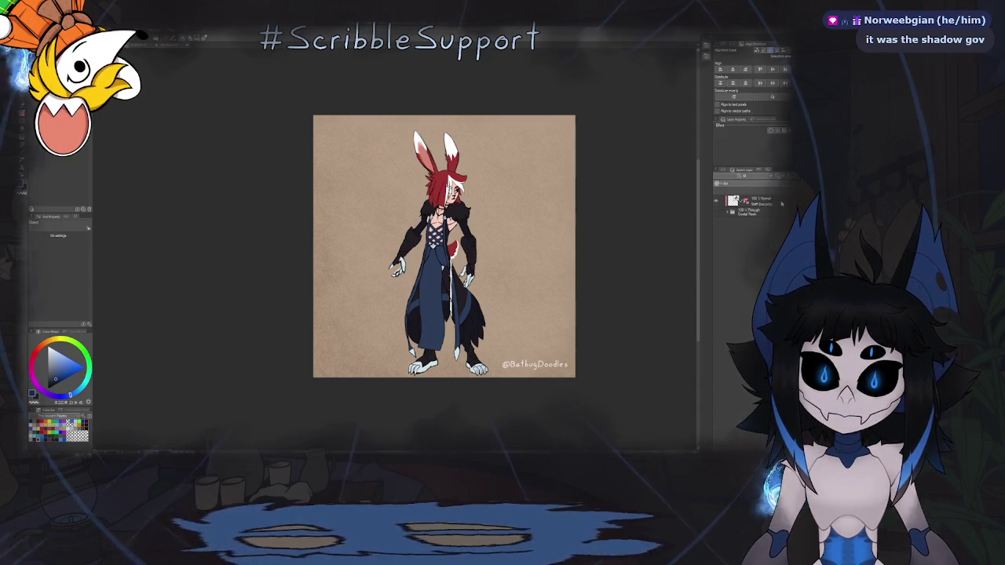
pyautogui.click(768, 202)
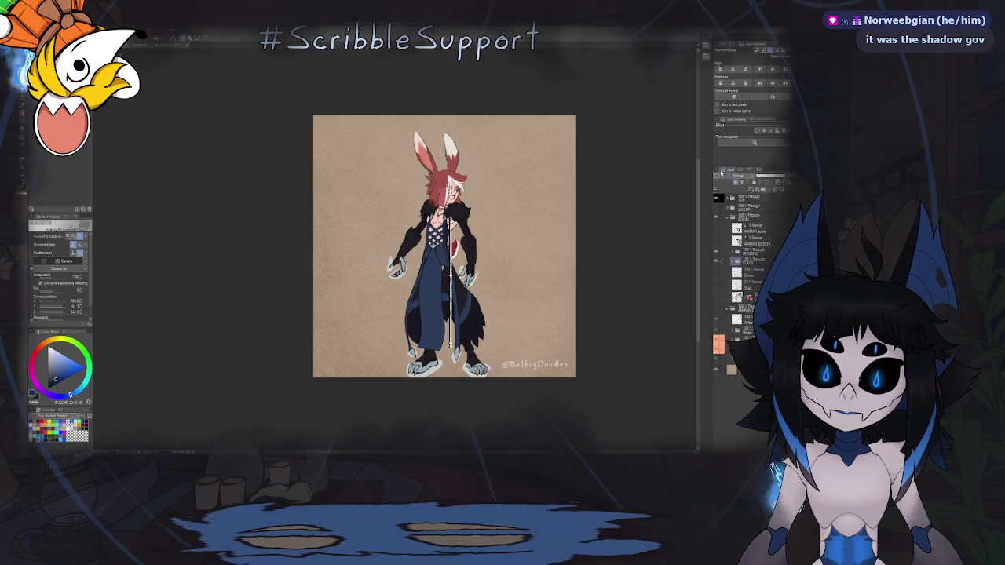
pyautogui.click(732, 259)
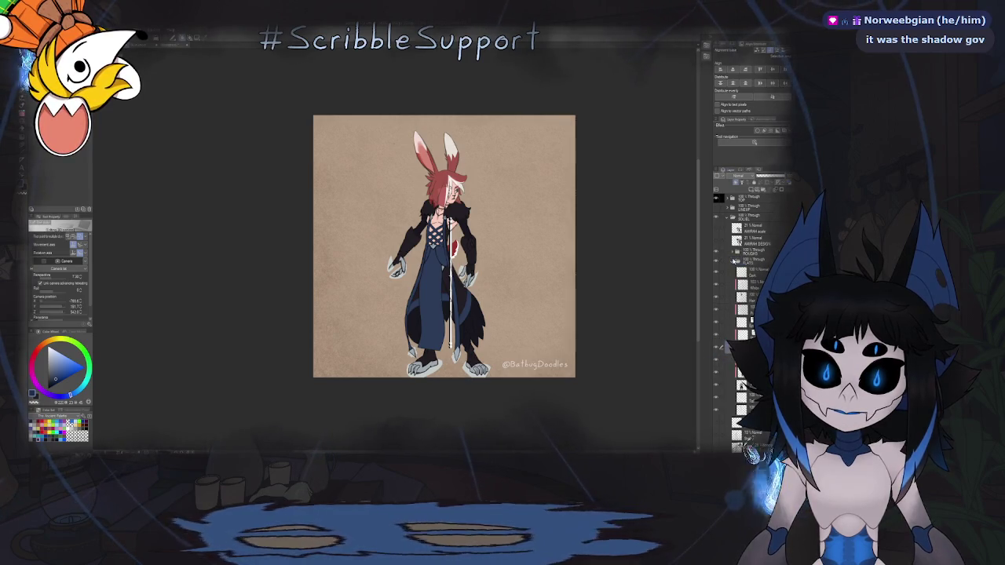
pyautogui.click(722, 345)
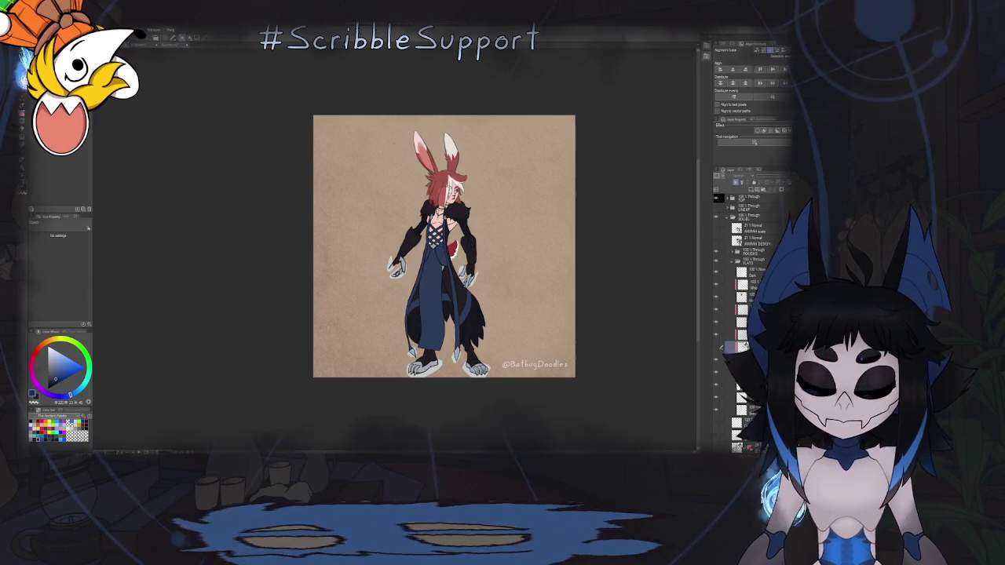
pyautogui.click(750, 281)
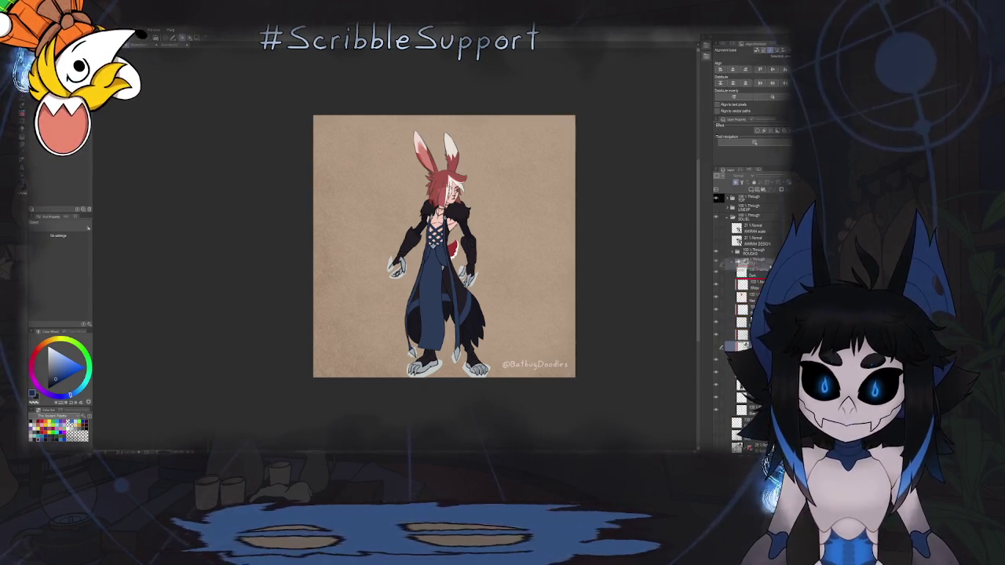
pyautogui.moveTo(753, 281); pyautogui.dragTo(762, 252)
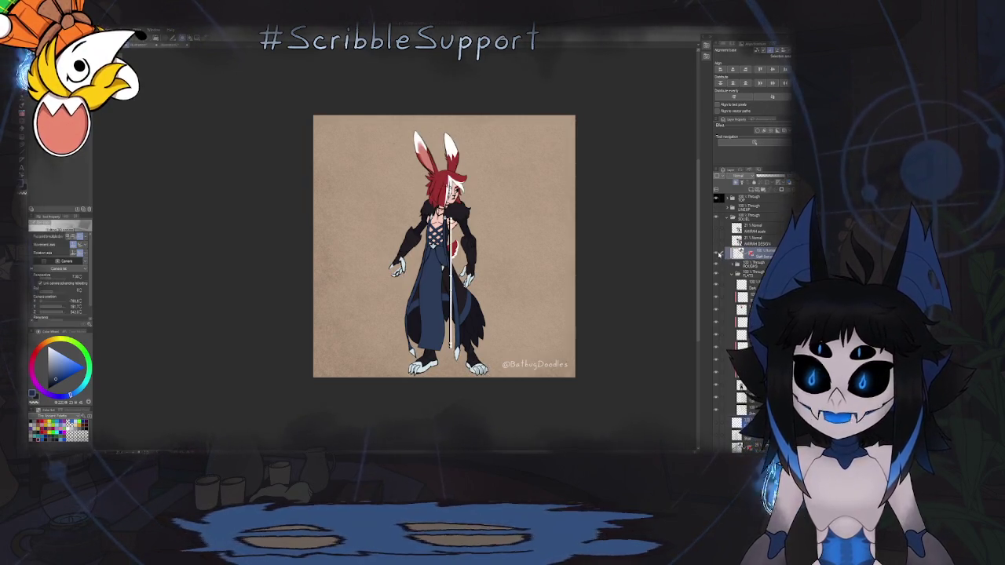
# Move and lengthen the staff at the rabbit's right, then drop a Polygon primitive by its feet.
pyautogui.moveTo(514, 278)
pyautogui.mouseDown()
pyautogui.moveTo(553, 278)
pyautogui.moveTo(570, 298)
pyautogui.mouseUp()
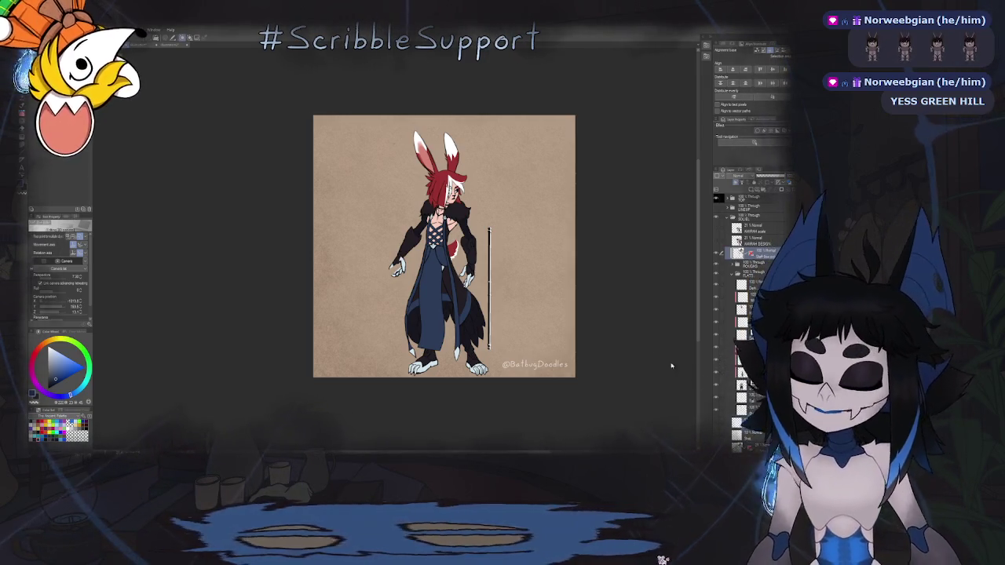
pyautogui.moveTo(520, 216); pyautogui.dragTo(520, 418)
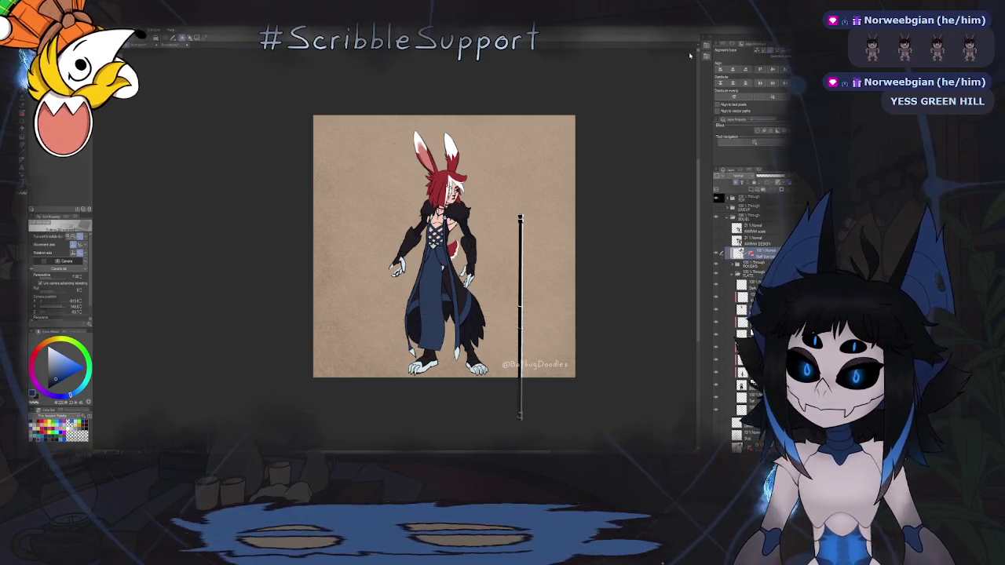
pyautogui.click(705, 49)
pyautogui.moveTo(669, 143)
pyautogui.mouseDown()
pyautogui.moveTo(484, 358)
pyautogui.moveTo(364, 340)
pyautogui.mouseUp()
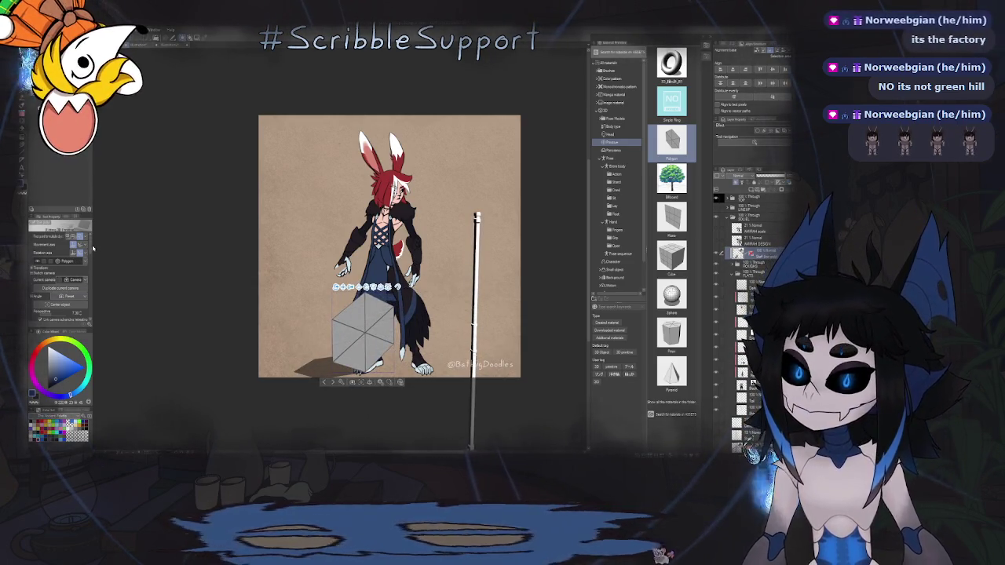
# Hide the Material palette with F9 to widen the canvas.
pyautogui.scroll(-3, 93, 251)
pyautogui.scroll(-2, 91, 257)
pyautogui.scroll(1, 92, 258)
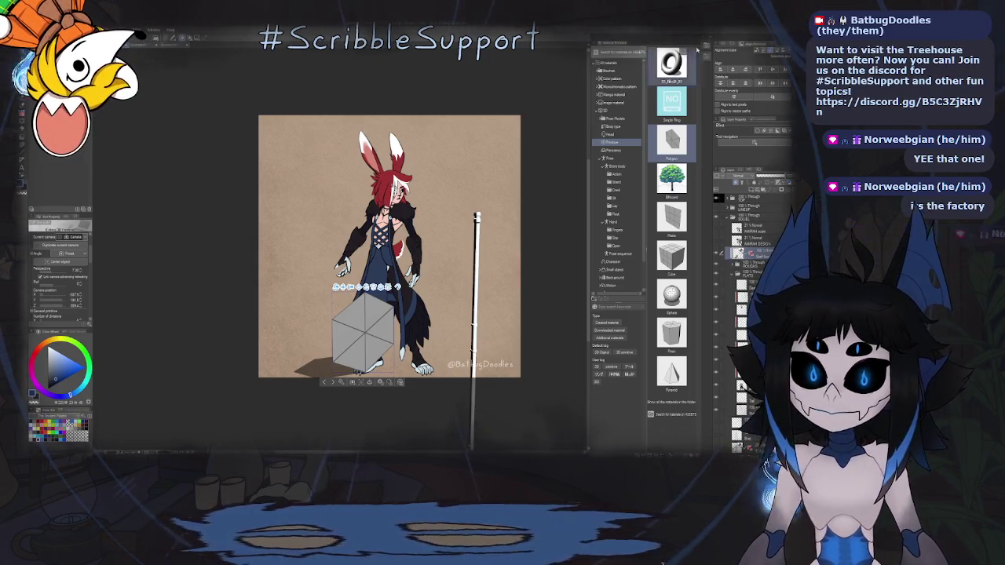
pyautogui.press('F9')
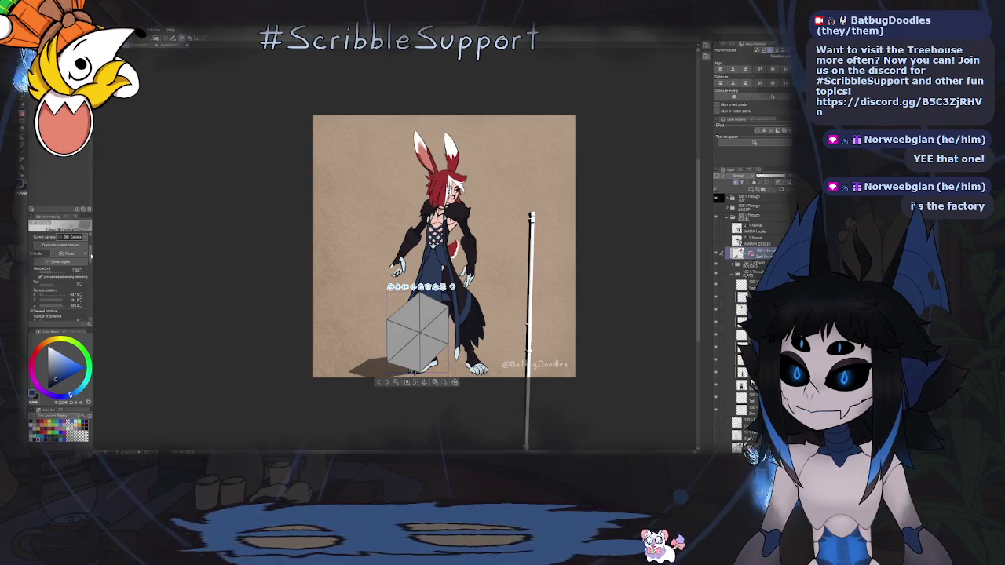
pyautogui.scroll(-5, 78, 296)
pyautogui.scroll(2, 93, 271)
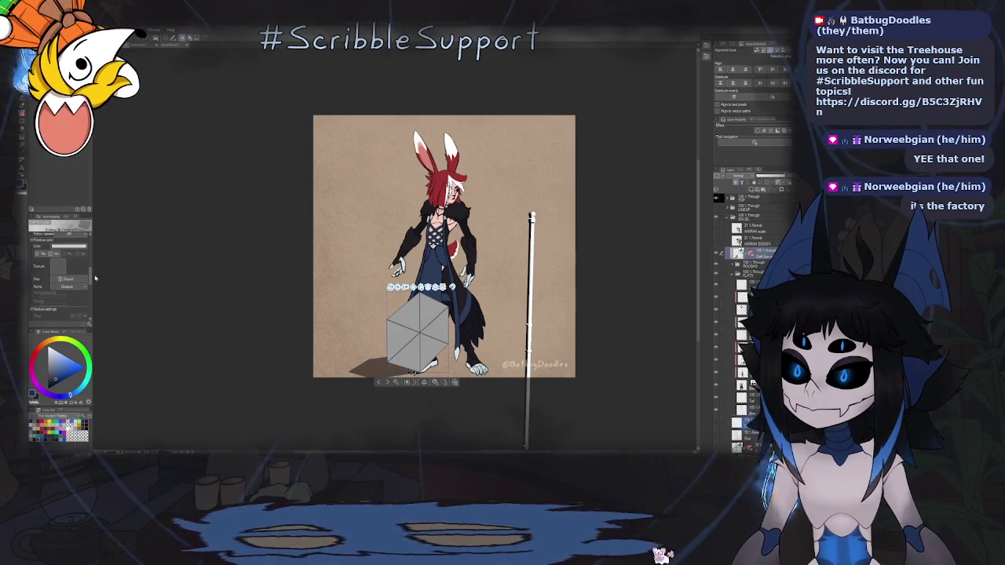
pyautogui.scroll(1, 92, 265)
pyautogui.scroll(2, 92, 260)
pyautogui.scroll(-1, 92, 260)
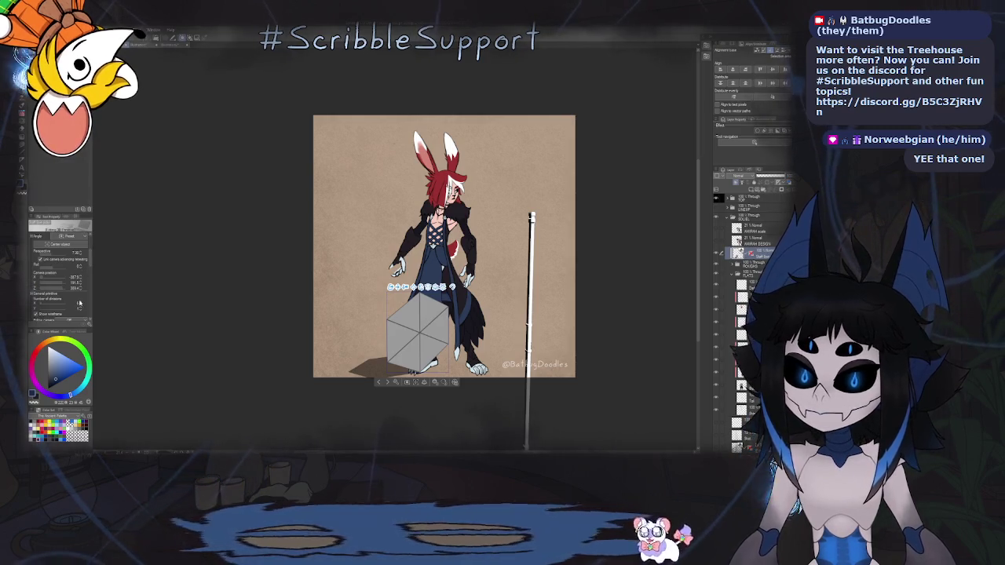
# Select the polygon object and raise its Number of divisions to make a many-sided disc.
pyautogui.click(418, 334)
pyautogui.click(80, 304)
pyautogui.click(79, 305)
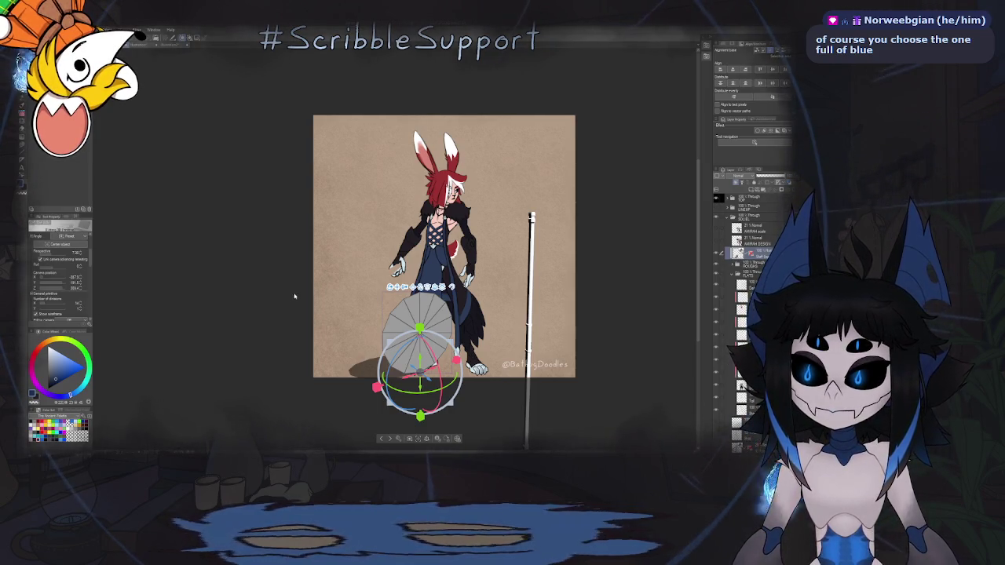
# Rotate the disc upright around its X axis in the Transform settings.
pyautogui.click(90, 323)
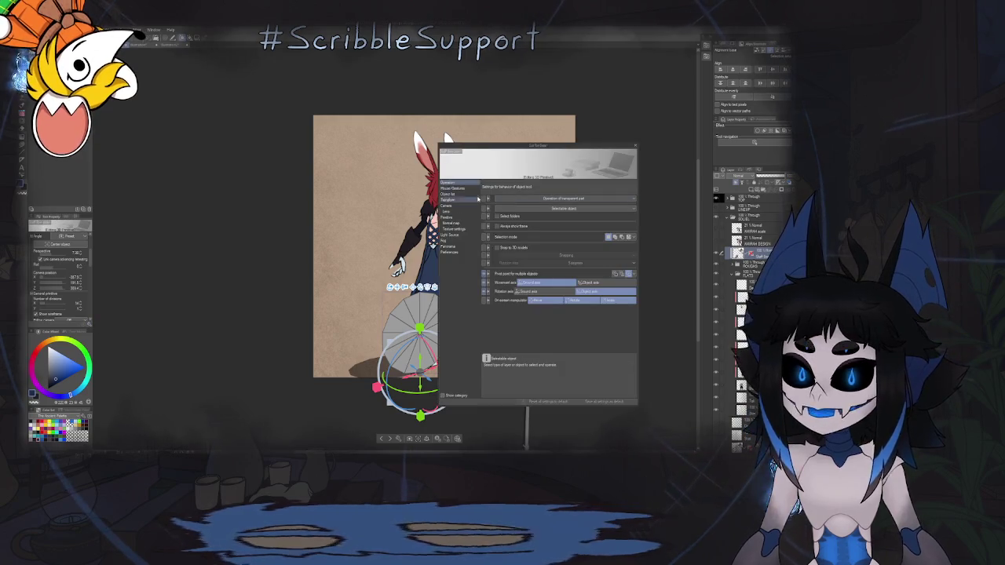
pyautogui.click(468, 195)
pyautogui.click(463, 200)
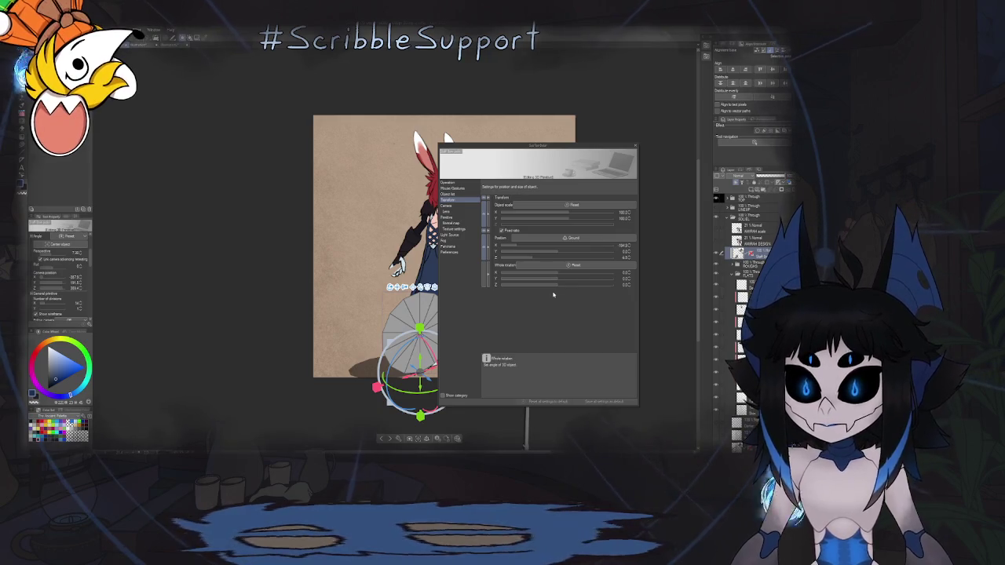
pyautogui.moveTo(562, 275); pyautogui.dragTo(571, 285)
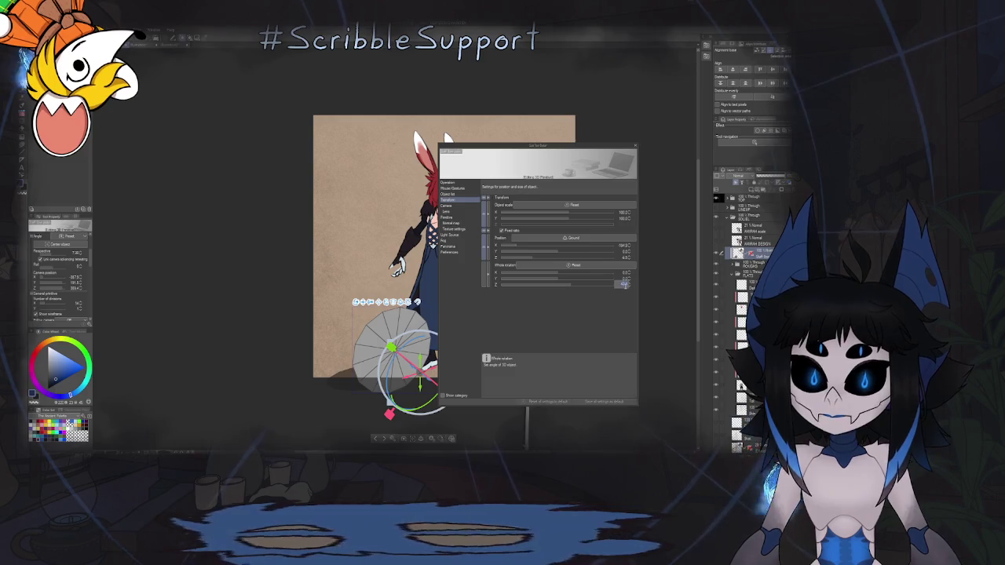
pyautogui.click(637, 149)
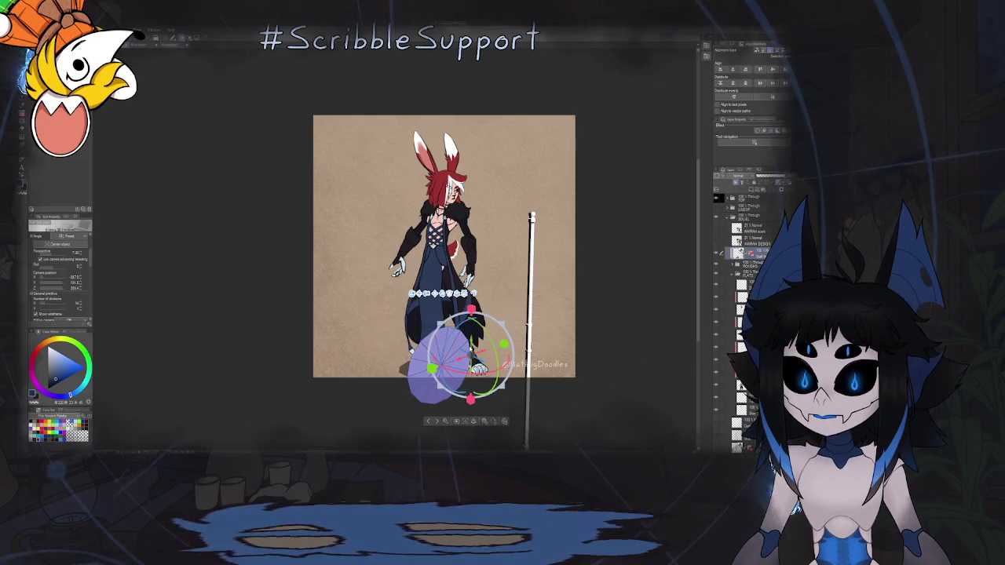
# Set the disc's X and Z position and drag it beside the staff.
pyautogui.moveTo(420, 373); pyautogui.dragTo(444, 259)
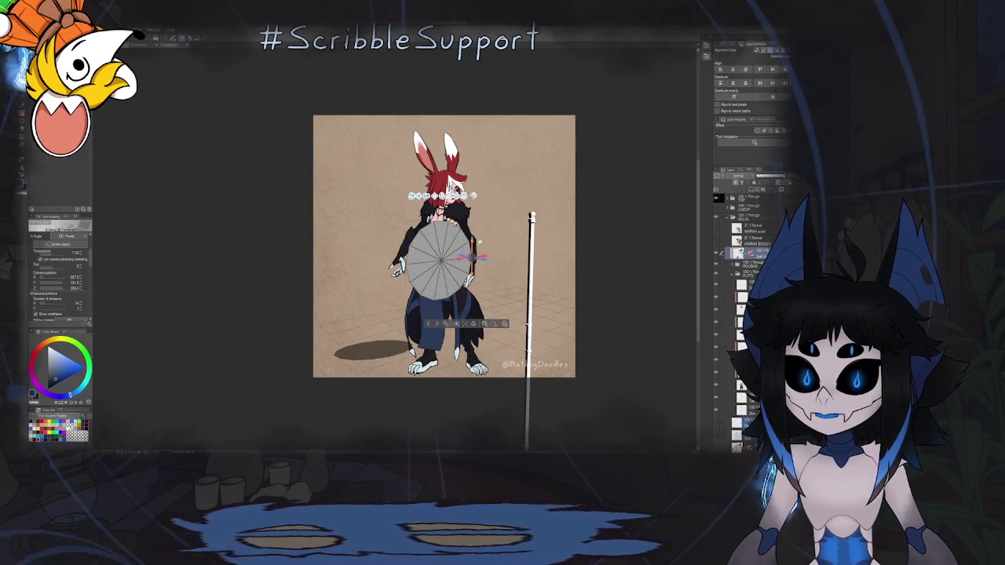
pyautogui.click(90, 321)
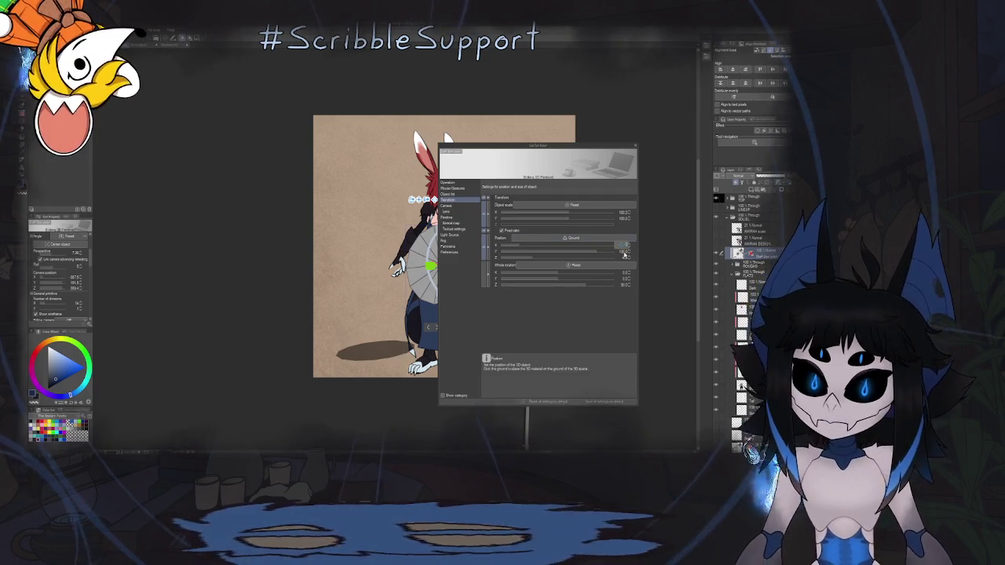
pyautogui.click(625, 256)
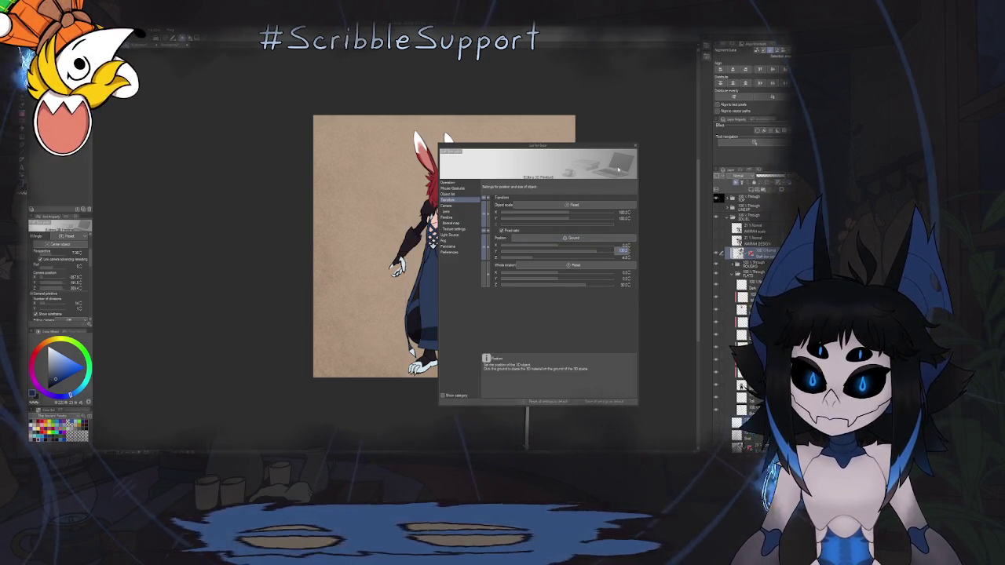
pyautogui.click(625, 257)
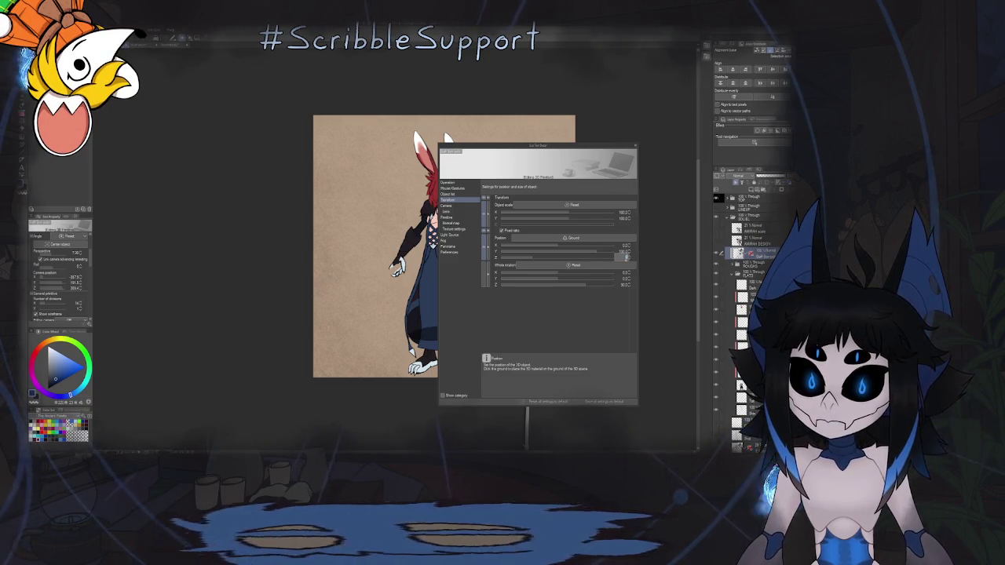
pyautogui.moveTo(603, 147); pyautogui.dragTo(310, 120)
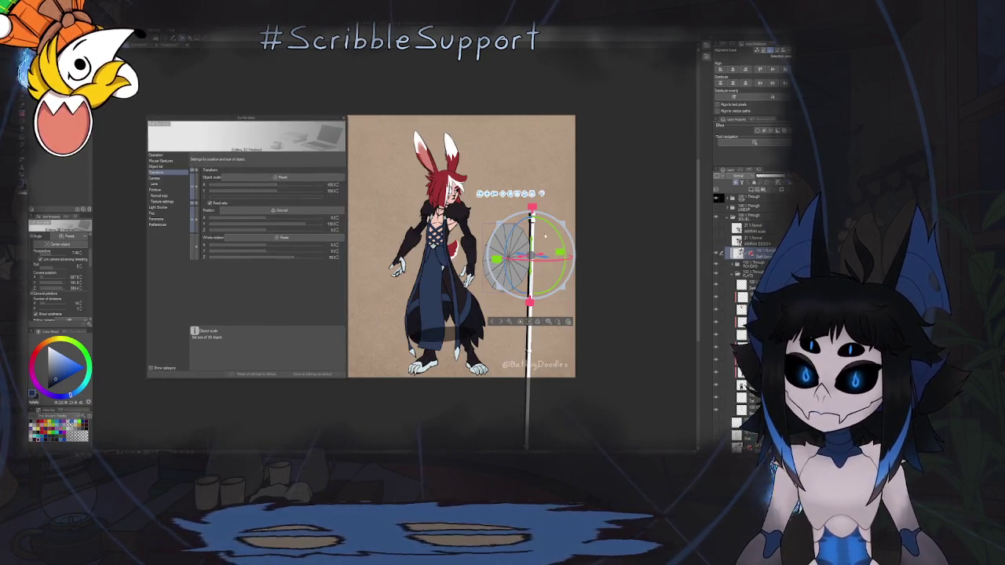
pyautogui.moveTo(545, 235); pyautogui.dragTo(574, 311)
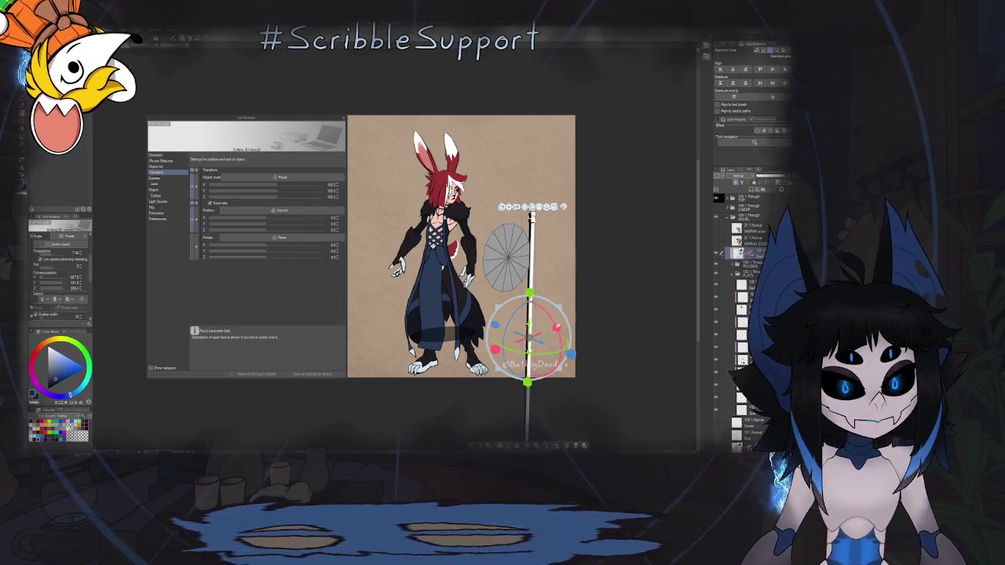